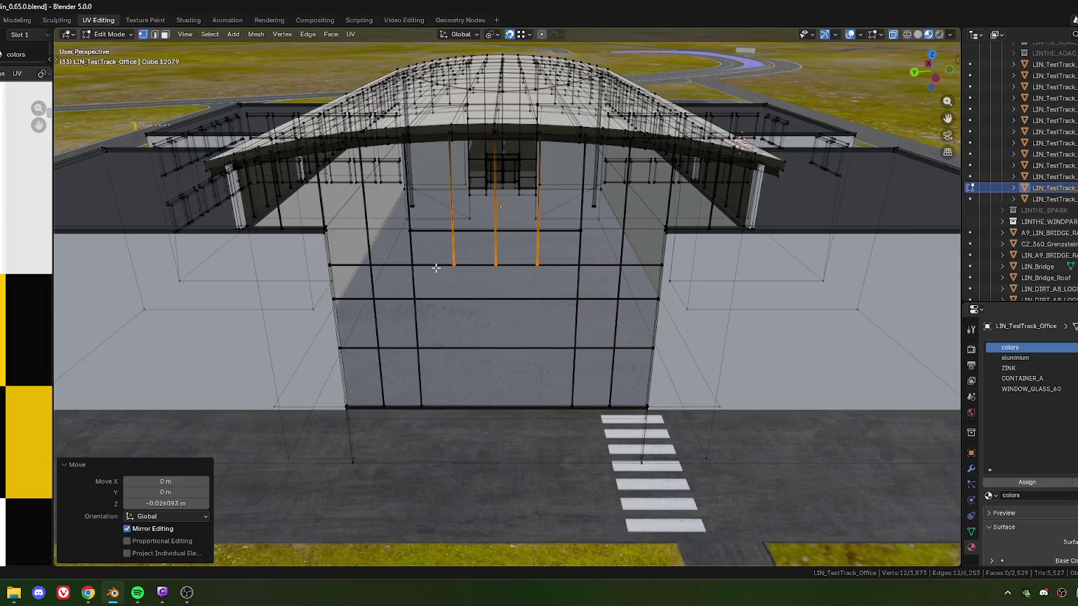
Select the mid-height horizontal edge loop across the glass facade.
{"action": "left_click", "coordinate": [325, 264], "text": "alt"}
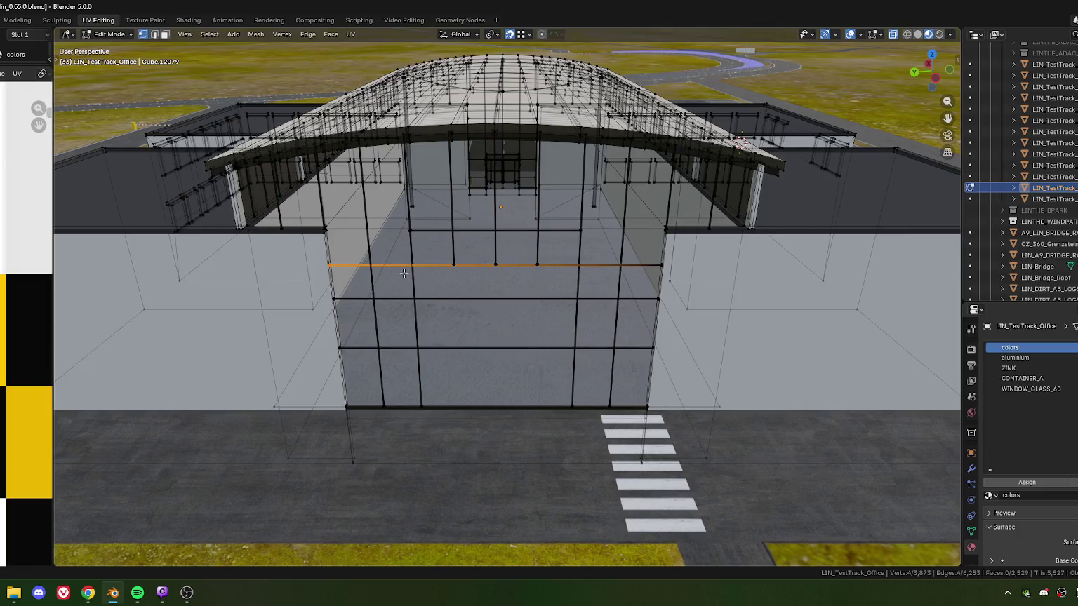
{"action": "left_click", "coordinate": [656, 265], "text": "alt+shift"}
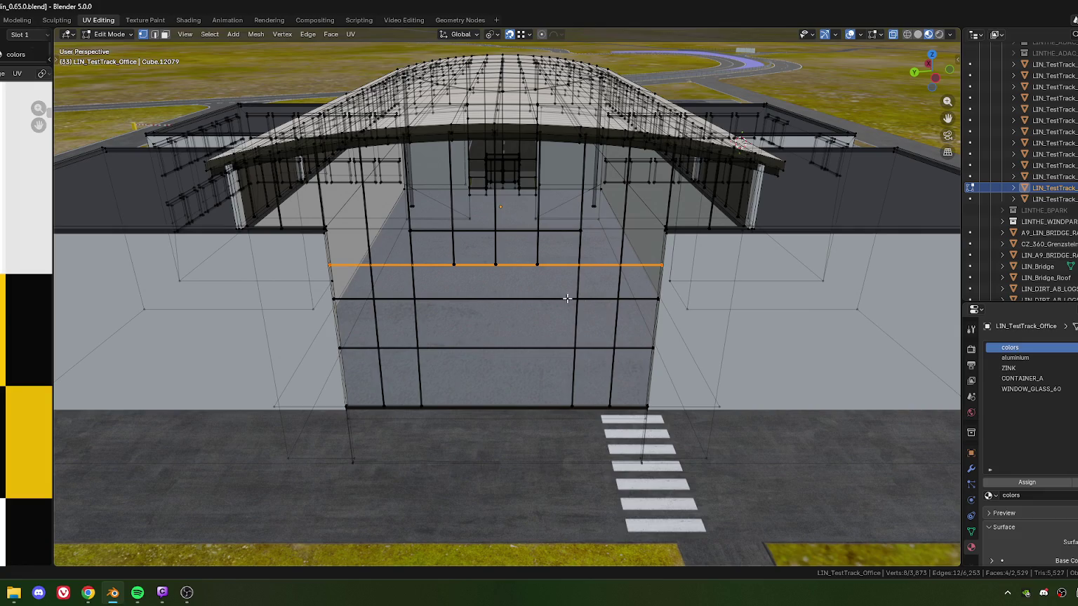
{"action": "scroll", "coordinate": [567, 298], "scroll_direction": "up", "scroll_amount": 1}
{"action": "scroll", "coordinate": [567, 298], "scroll_direction": "up", "scroll_amount": 1}
{"action": "scroll", "coordinate": [565, 300], "scroll_direction": "up", "scroll_amount": 2}
{"action": "scroll", "coordinate": [563, 304], "scroll_direction": "up", "scroll_amount": 2}
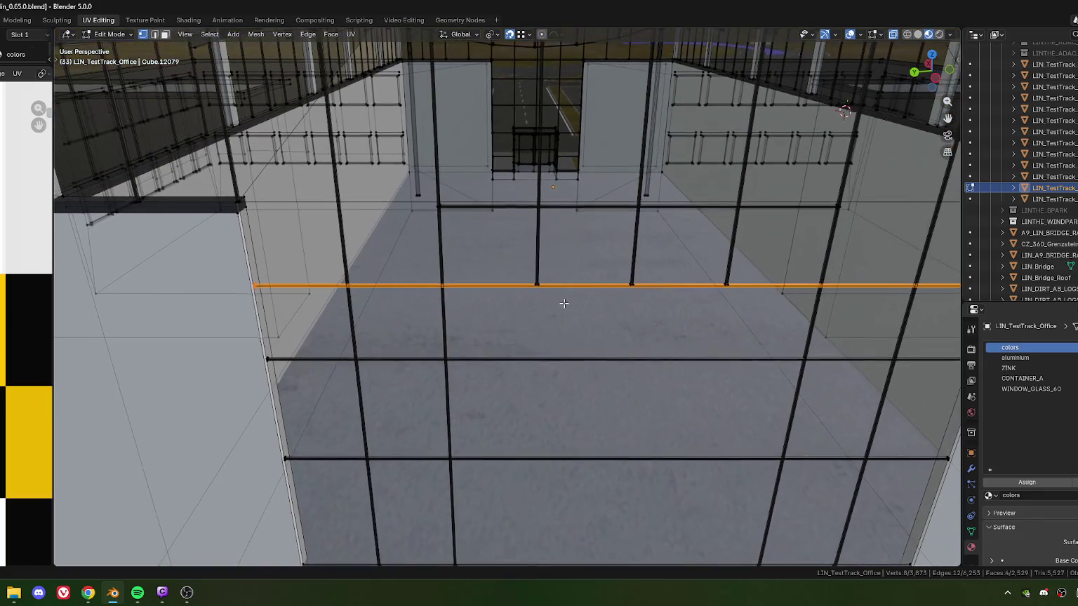
{"action": "scroll", "coordinate": [544, 326], "scroll_direction": "down", "scroll_amount": 2}
{"action": "key", "text": "g"}
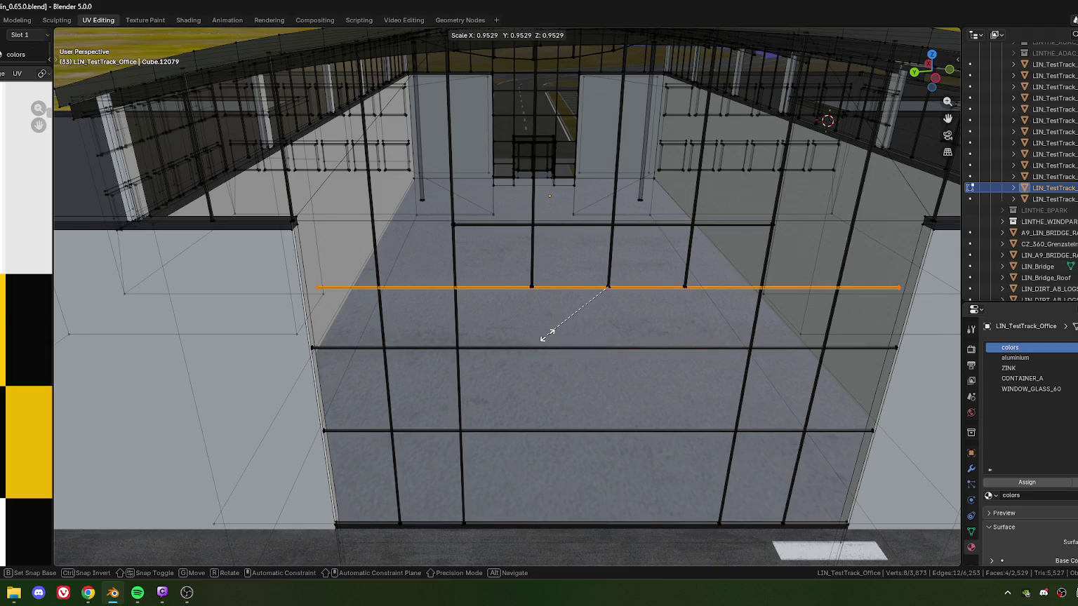
{"action": "key", "text": "Escape"}
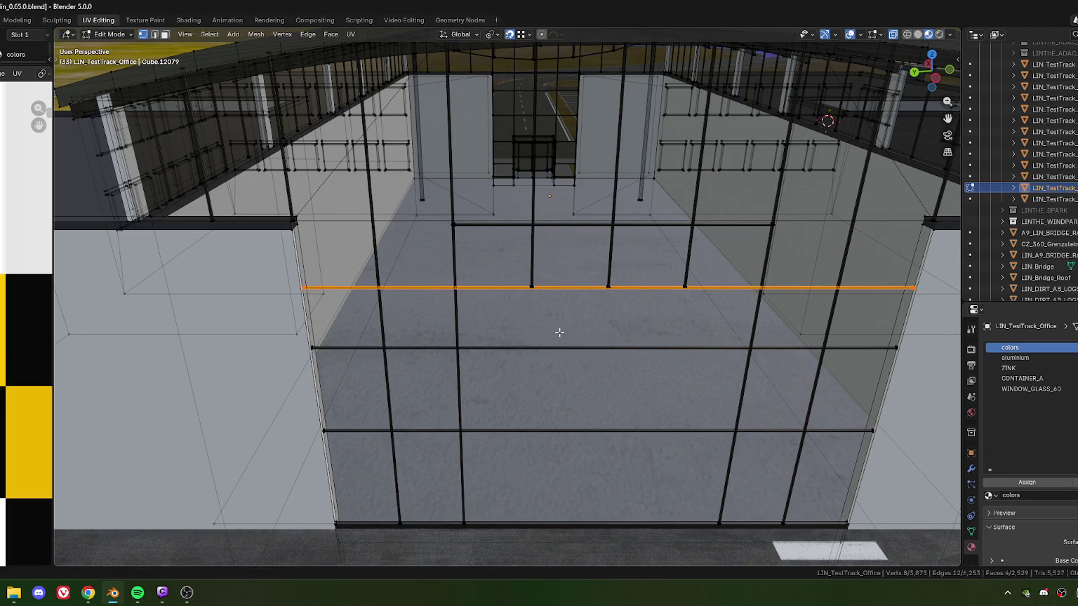
Scale the transom loop 4.119 along Y and Z only to thicken it into a heavy bar.
{"action": "key", "text": "s"}
{"action": "key", "text": "shift+x"}
{"action": "key", "text": "shift+x"}
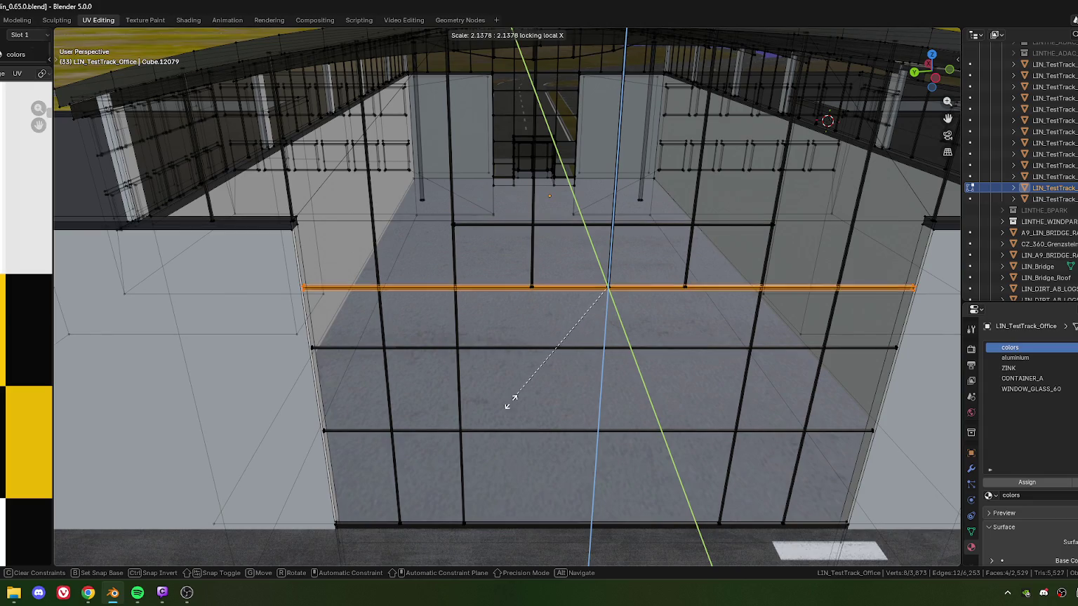
{"action": "left_click", "coordinate": [408, 469]}
Orbit above the roof and facade, briefly toggling X-ray to check the thickened bar.
{"action": "mouse_move", "coordinate": [569, 410]}
{"action": "middle_mouse_down"}
{"action": "mouse_move", "coordinate": [561, 448]}
{"action": "mouse_move", "coordinate": [569, 392]}
{"action": "middle_mouse_up"}
{"action": "scroll", "coordinate": [571, 382], "scroll_direction": "down", "scroll_amount": 1}
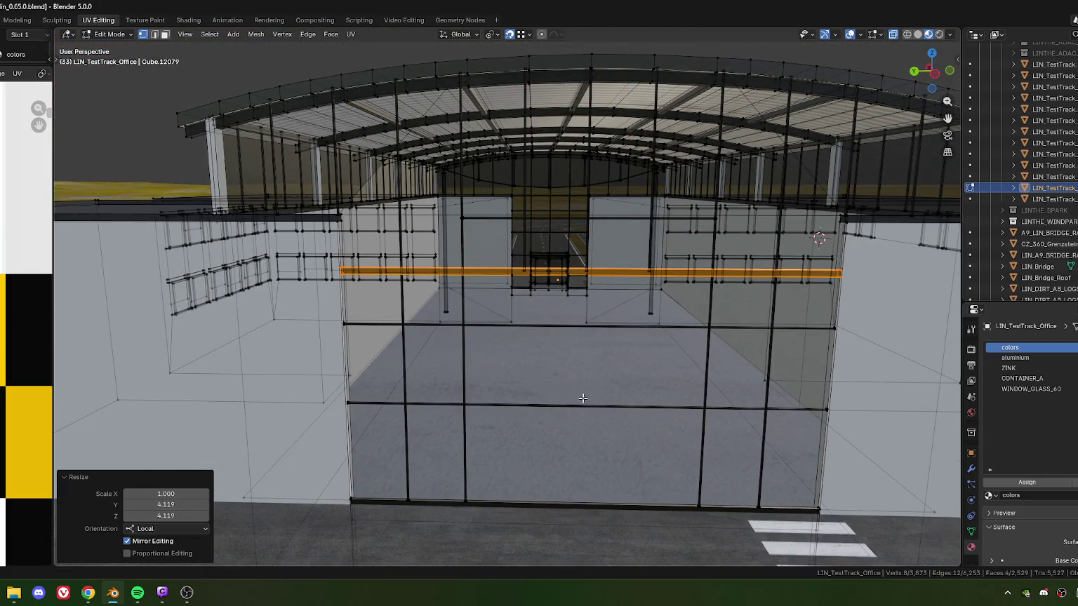
{"action": "scroll", "coordinate": [583, 398], "scroll_direction": "down", "scroll_amount": 1}
{"action": "scroll", "coordinate": [578, 385], "scroll_direction": "down", "scroll_amount": 1}
{"action": "scroll", "coordinate": [594, 390], "scroll_direction": "down", "scroll_amount": 1}
{"action": "scroll", "coordinate": [585, 369], "scroll_direction": "down", "scroll_amount": 1}
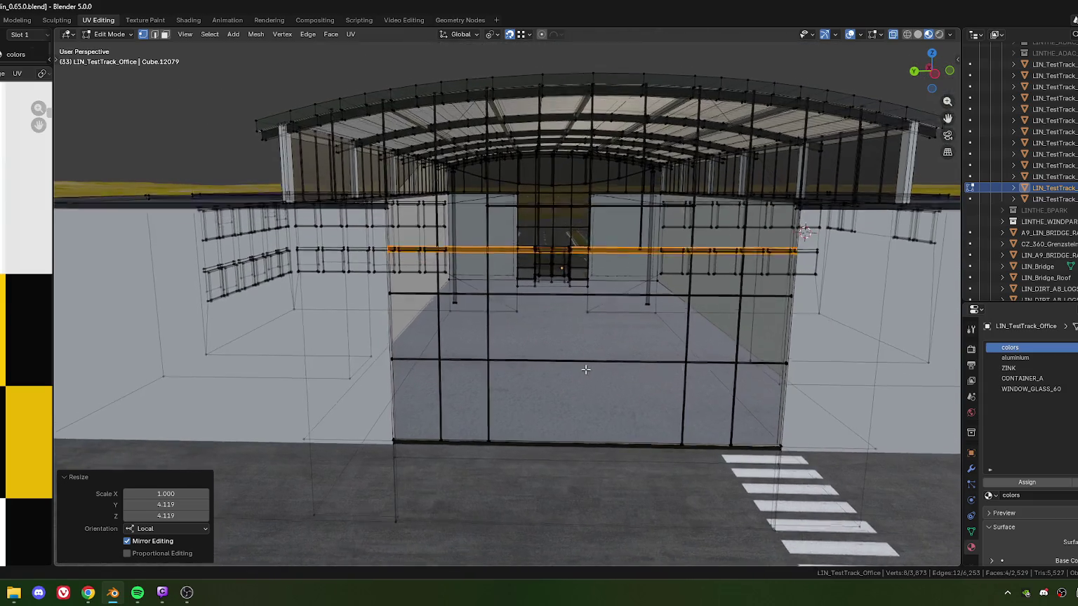
{"action": "mouse_move", "coordinate": [585, 369]}
{"action": "middle_mouse_down"}
{"action": "mouse_move", "coordinate": [571, 376]}
{"action": "mouse_move", "coordinate": [560, 316]}
{"action": "middle_mouse_up"}
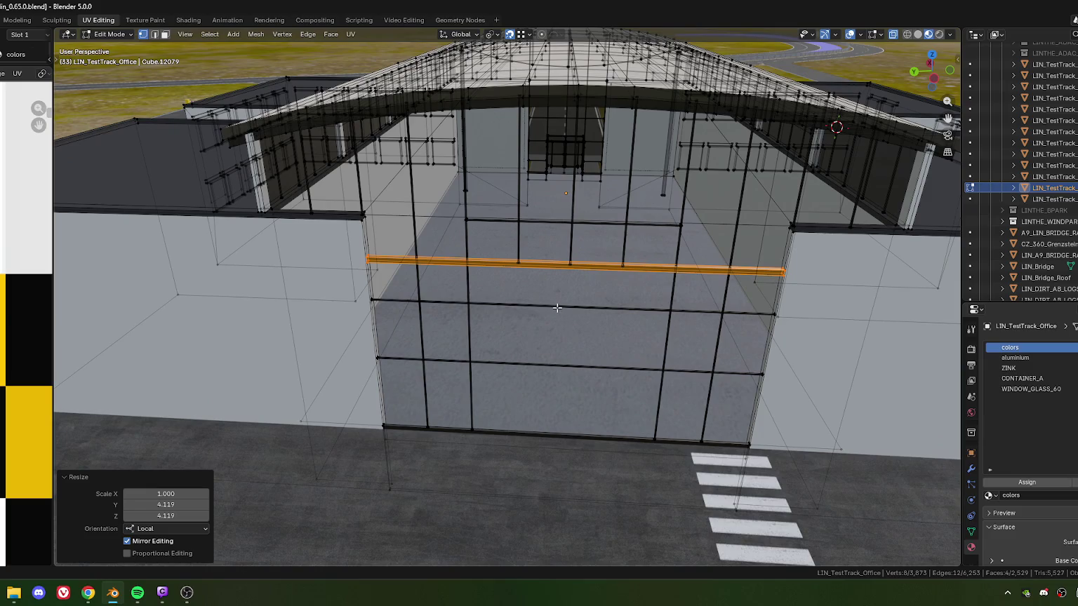
{"action": "key", "text": "alt+z"}
{"action": "key", "text": "alt+z"}
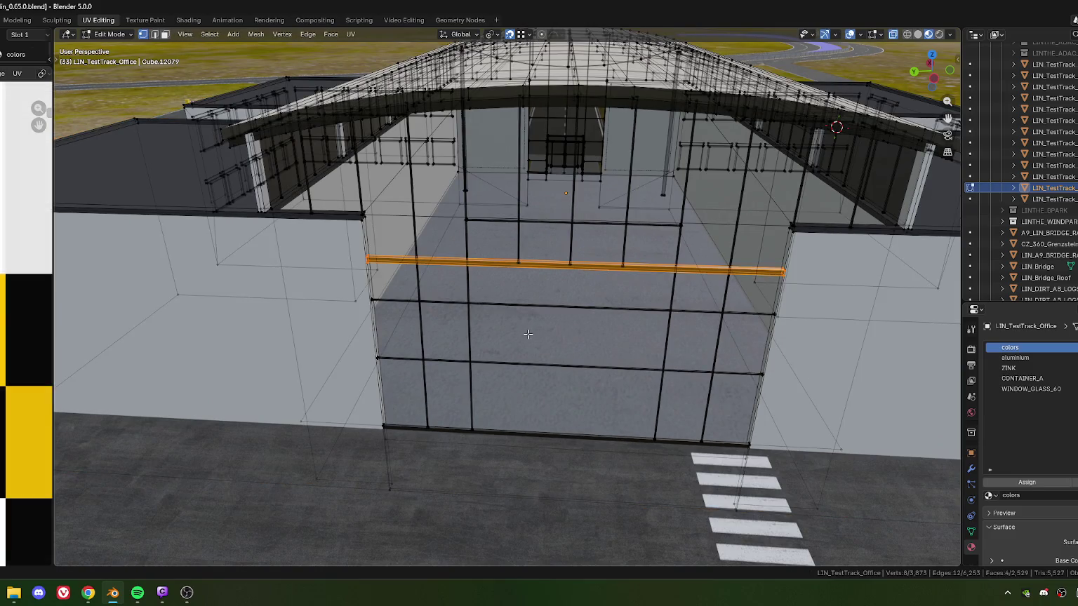
Add two evenly spaced horizontal loop cuts across the lower glass.
{"action": "key", "text": "ctrl+r"}
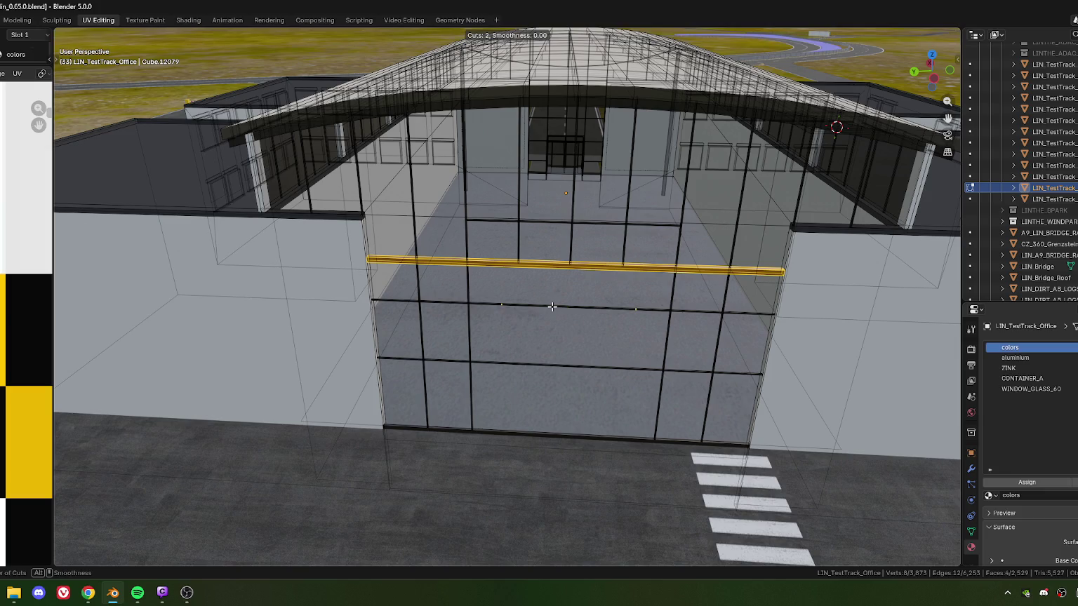
{"action": "left_click", "coordinate": [552, 307]}
{"action": "right_click", "coordinate": [551, 365]}
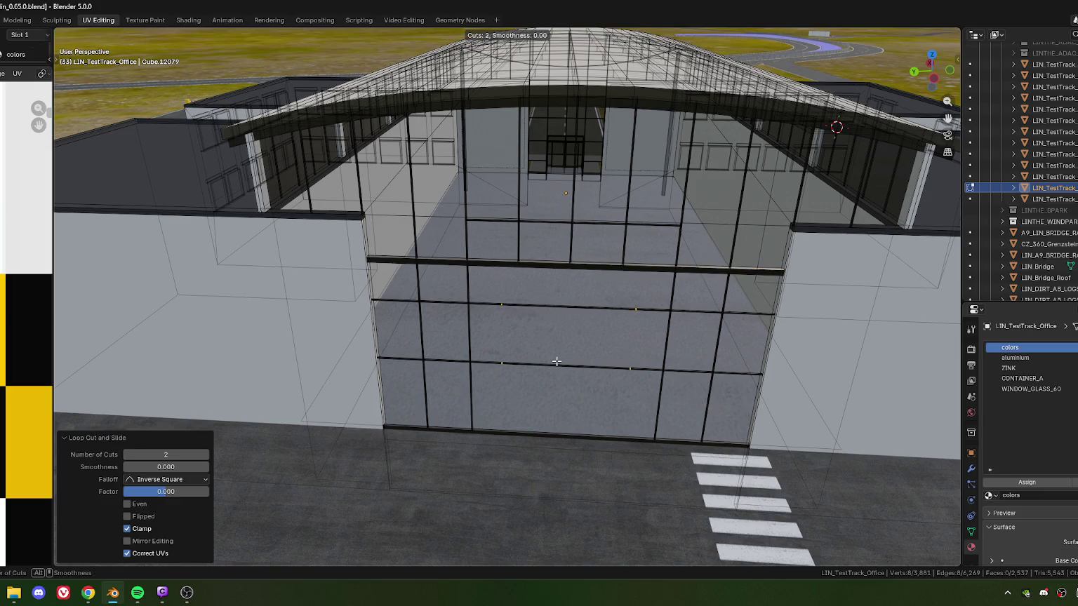
In vertex mode, box-select the portions of the two new loops.
{"action": "left_click", "coordinate": [556, 361]}
{"action": "left_click_drag", "start_coordinate": [486, 292], "coordinate": [518, 379]}
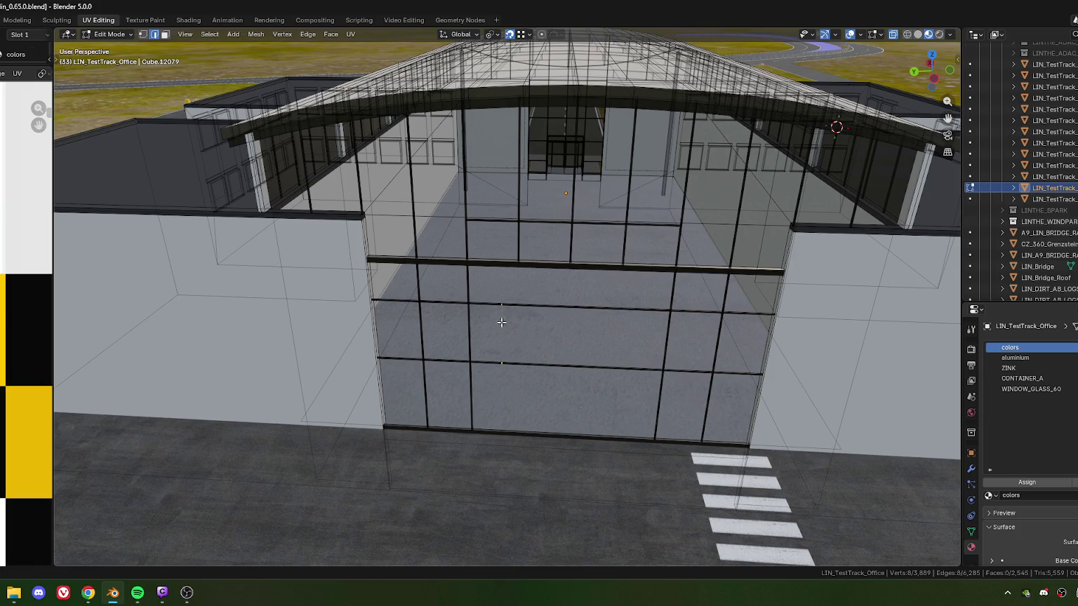
{"action": "key", "text": "1"}
{"action": "left_click_drag", "start_coordinate": [483, 286], "coordinate": [517, 386]}
{"action": "middle_click_drag", "start_coordinate": [517, 385], "coordinate": [534, 375]}
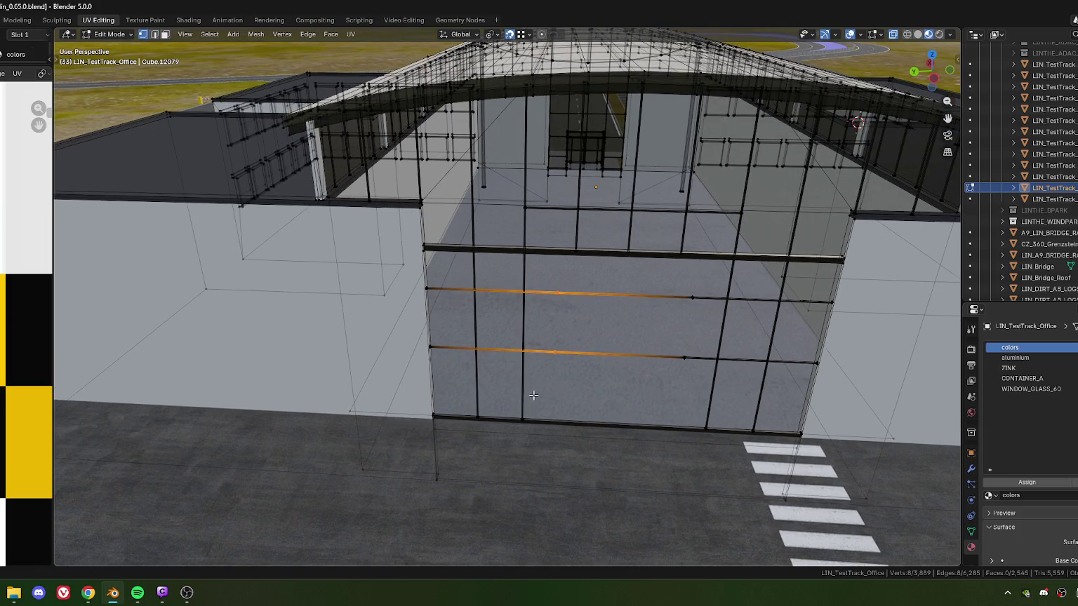
{"action": "scroll", "coordinate": [533, 403], "scroll_direction": "up", "scroll_amount": 2}
{"action": "scroll", "coordinate": [537, 386], "scroll_direction": "up", "scroll_amount": 2}
{"action": "scroll", "coordinate": [537, 307], "scroll_direction": "up", "scroll_amount": 2}
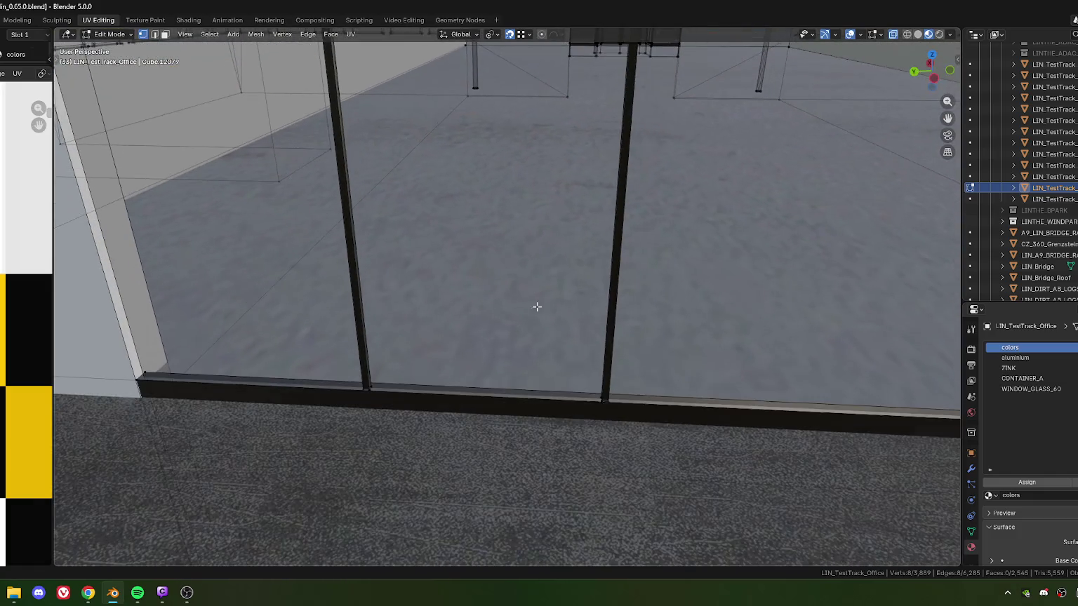
Move the selected bar ends along X onto the mullion.
{"action": "key", "text": "g"}
{"action": "key", "text": "x"}
{"action": "left_click", "coordinate": [597, 402]}
{"action": "scroll", "coordinate": [599, 379], "scroll_direction": "down", "scroll_amount": 3}
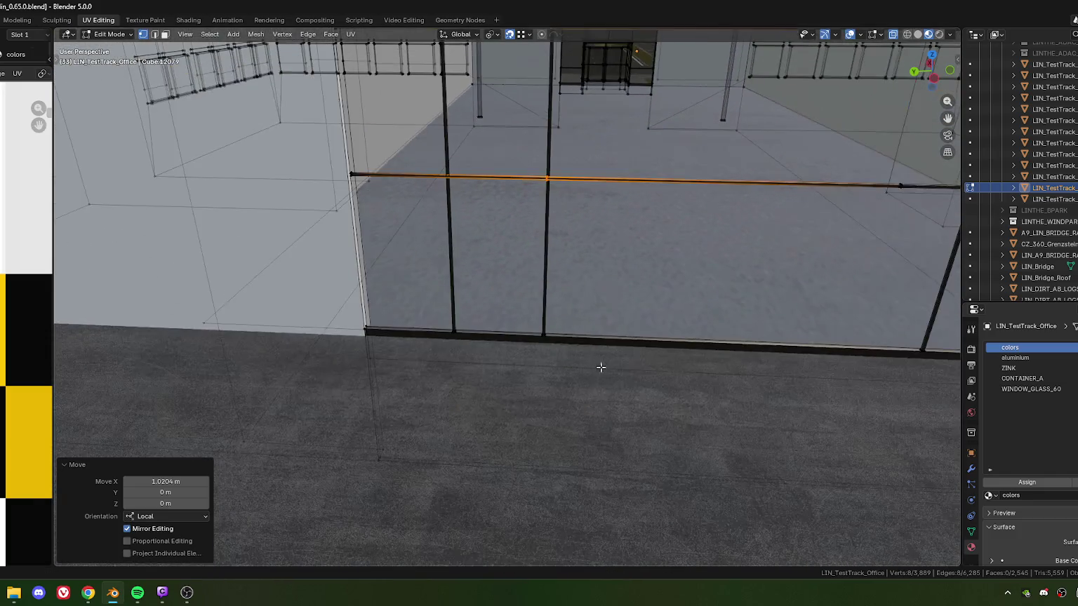
{"action": "scroll", "coordinate": [561, 347], "scroll_direction": "down", "scroll_amount": 2}
{"action": "scroll", "coordinate": [555, 339], "scroll_direction": "down", "scroll_amount": 3}
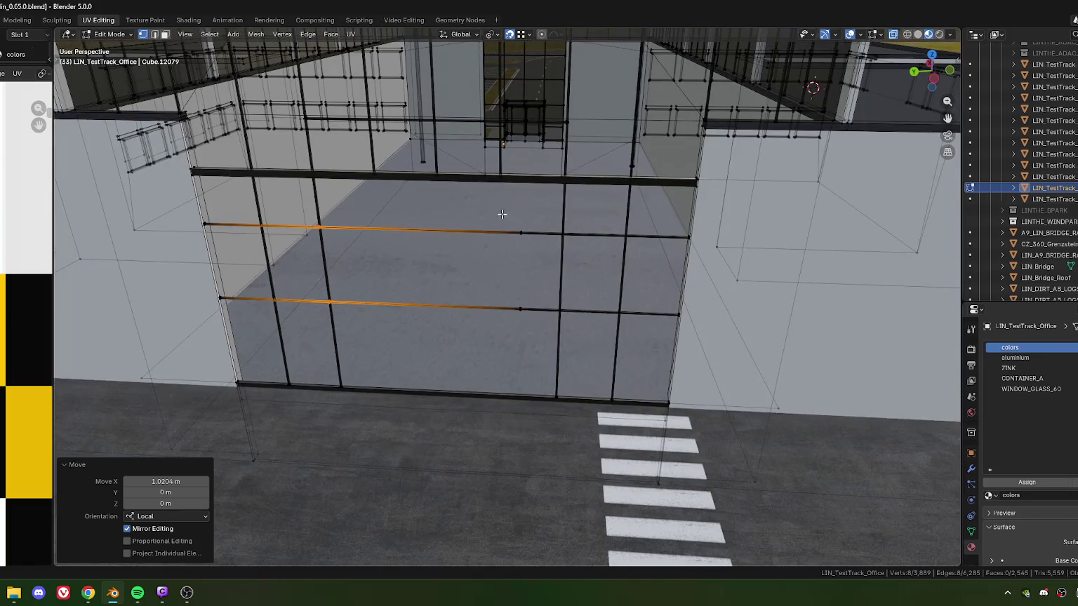
{"action": "middle_click_drag", "start_coordinate": [536, 359], "coordinate": [580, 320], "text": "shift"}
{"action": "scroll", "coordinate": [580, 320], "scroll_direction": "up", "scroll_amount": 4}
Move the other bar ends along X onto the mullion, then undo that move.
{"action": "key", "text": "g"}
{"action": "key", "text": "x"}
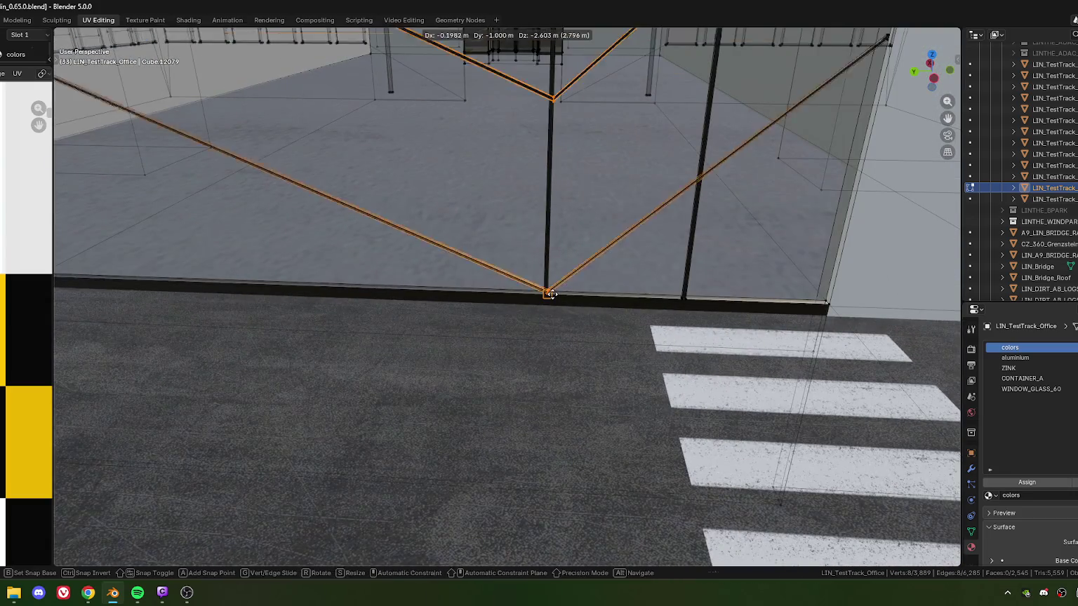
{"action": "left_click", "coordinate": [552, 295]}
{"action": "scroll", "coordinate": [552, 294], "scroll_direction": "down", "scroll_amount": 5}
{"action": "scroll", "coordinate": [528, 298], "scroll_direction": "up", "scroll_amount": 2}
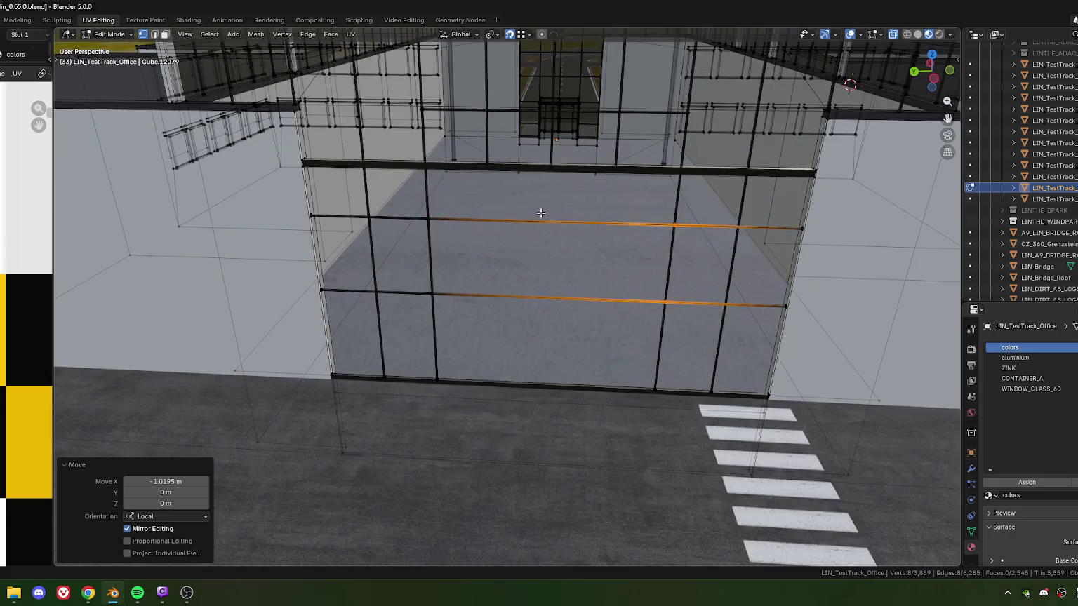
{"action": "key", "text": "ctrl+z"}
Delete the middle edge segments of the new bars, leaving the central bay open.
{"action": "key", "text": "x"}
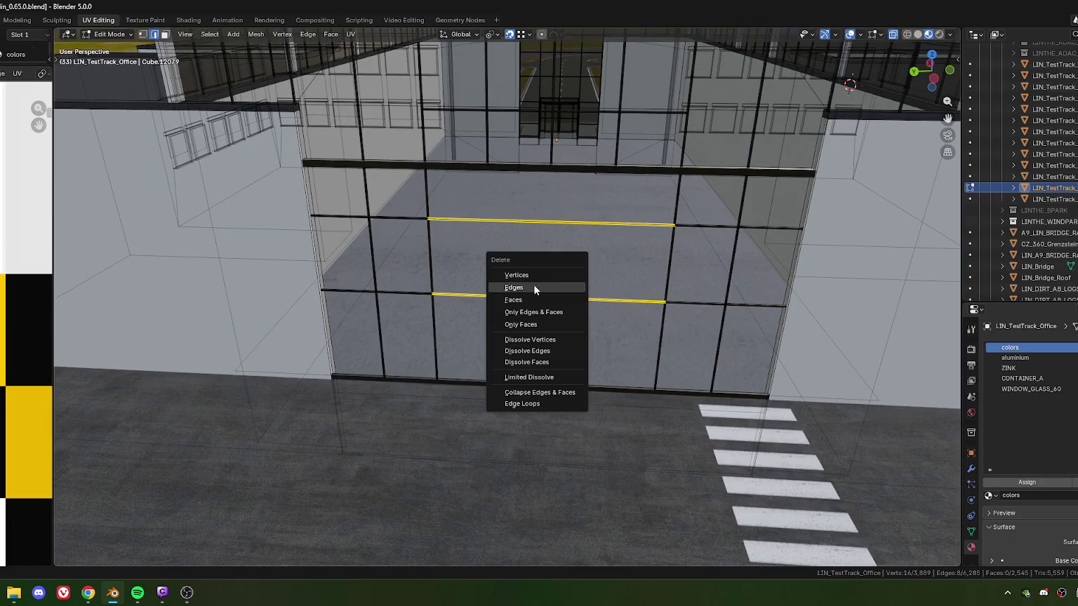
{"action": "left_click", "coordinate": [528, 288]}
{"action": "mouse_move", "coordinate": [527, 288]}
{"action": "middle_mouse_down"}
{"action": "mouse_move", "coordinate": [517, 326]}
{"action": "mouse_move", "coordinate": [566, 322]}
{"action": "mouse_move", "coordinate": [568, 212]}
{"action": "mouse_move", "coordinate": [544, 280]}
{"action": "mouse_move", "coordinate": [474, 291]}
{"action": "middle_mouse_up"}
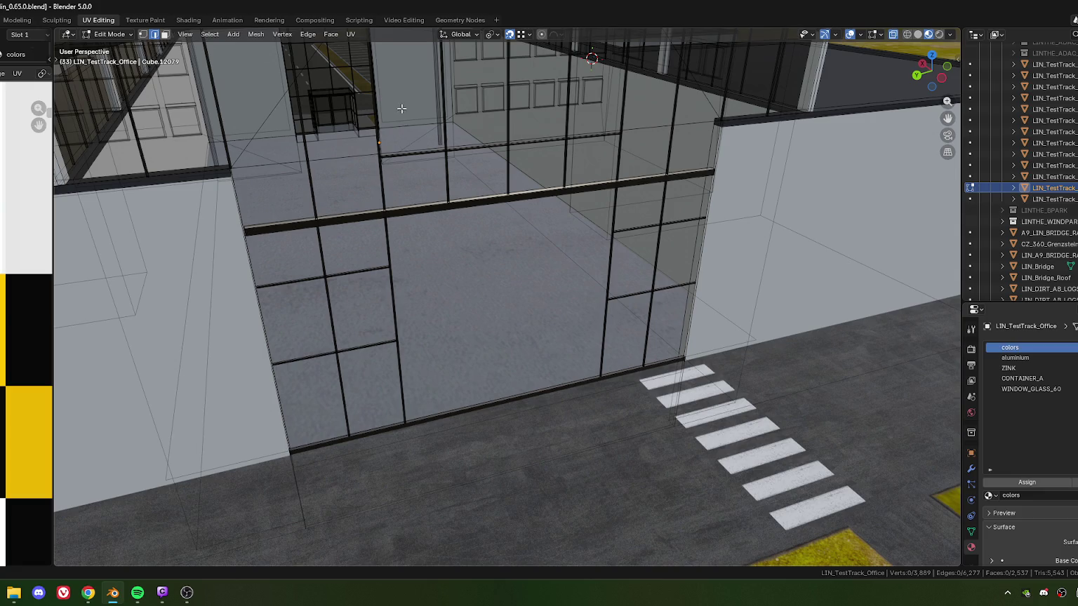
{"action": "middle_click_drag", "start_coordinate": [426, 190], "coordinate": [424, 180]}
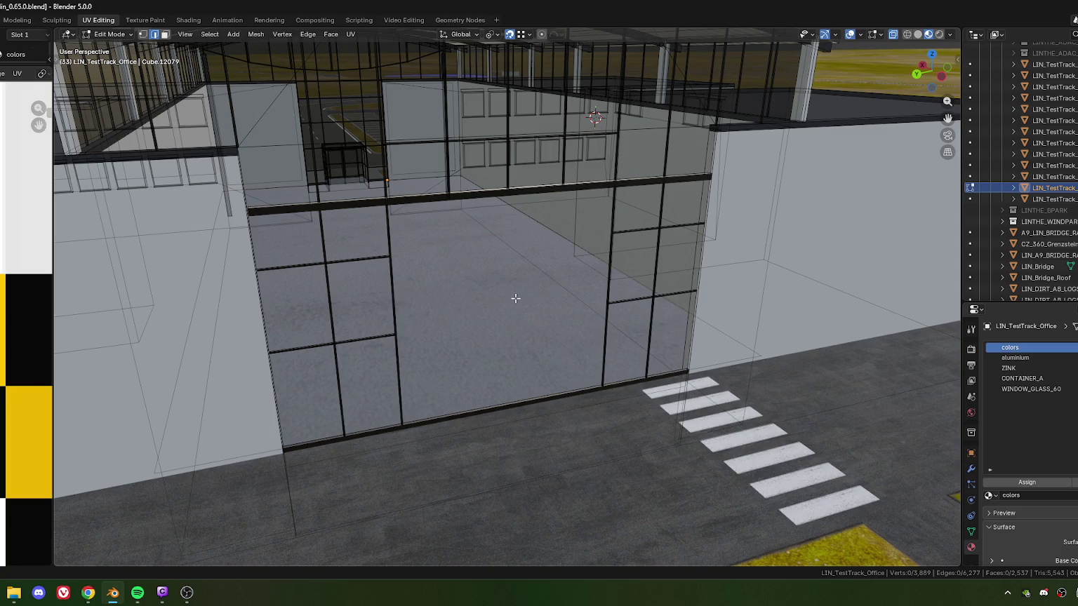
{"action": "mouse_move", "coordinate": [555, 366]}
{"action": "middle_mouse_down"}
{"action": "mouse_move", "coordinate": [481, 325]}
{"action": "mouse_move", "coordinate": [493, 340]}
{"action": "mouse_move", "coordinate": [464, 339]}
{"action": "mouse_move", "coordinate": [491, 312]}
{"action": "middle_mouse_up"}
{"action": "scroll", "coordinate": [490, 313], "scroll_direction": "down", "scroll_amount": 2}
{"action": "scroll", "coordinate": [464, 344], "scroll_direction": "up", "scroll_amount": 2}
{"action": "scroll", "coordinate": [414, 330], "scroll_direction": "up", "scroll_amount": 3}
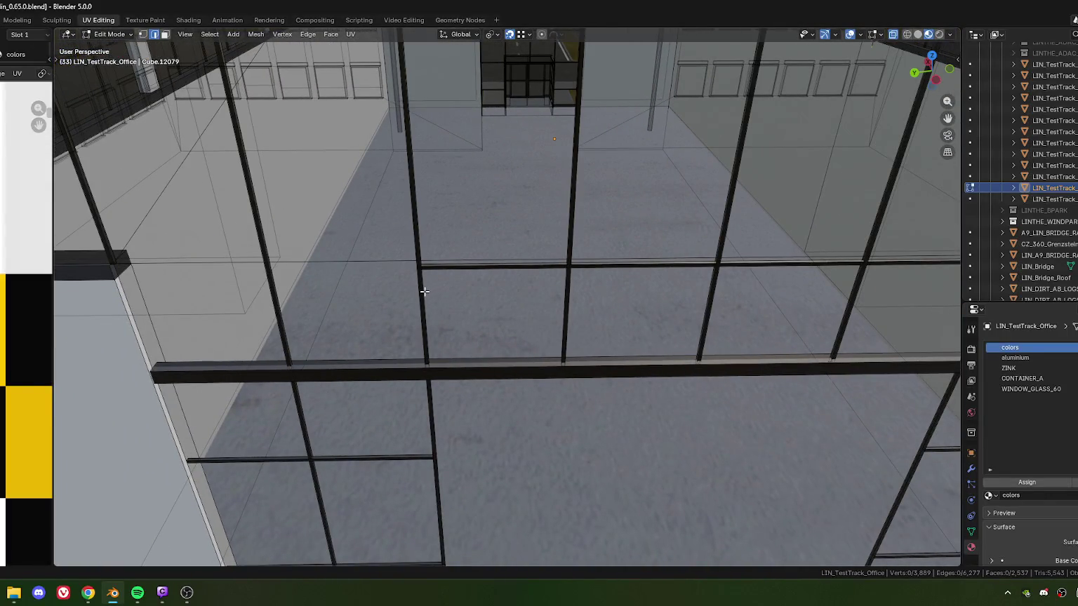
Select the upper horizontal glass bar face and split it from the surrounding mesh.
{"action": "key", "text": "3"}
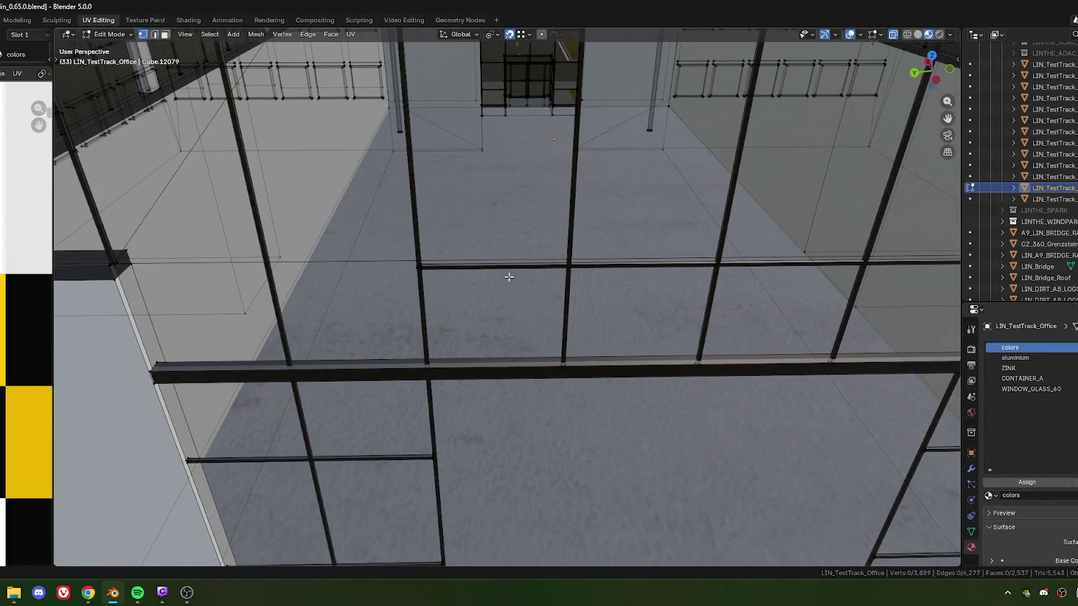
{"action": "mouse_move", "coordinate": [620, 302]}
{"action": "middle_mouse_down"}
{"action": "mouse_move", "coordinate": [733, 296]}
{"action": "mouse_move", "coordinate": [570, 299]}
{"action": "middle_mouse_up"}
{"action": "left_click", "coordinate": [545, 281]}
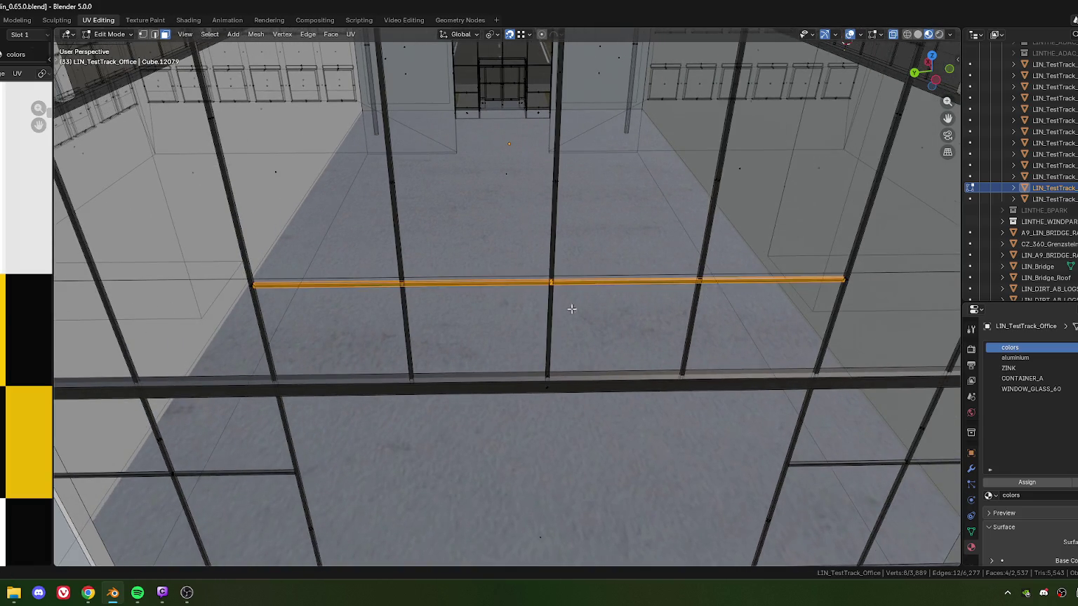
{"action": "scroll", "coordinate": [569, 305], "scroll_direction": "down", "scroll_amount": 3}
{"action": "scroll", "coordinate": [541, 291], "scroll_direction": "down", "scroll_amount": 1}
{"action": "right_click", "coordinate": [533, 283]}
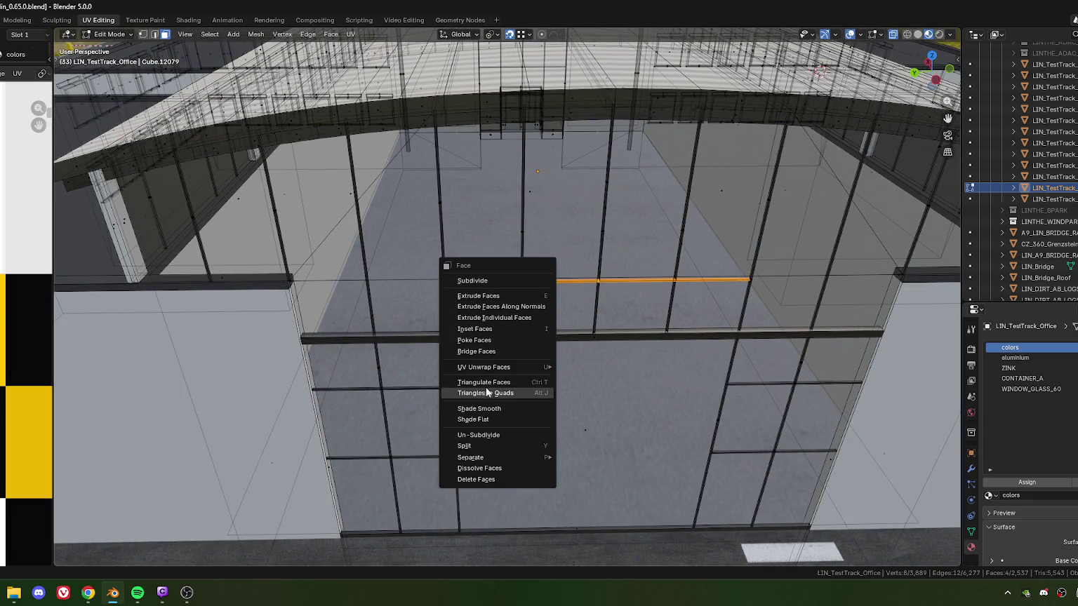
{"action": "left_click", "coordinate": [481, 445]}
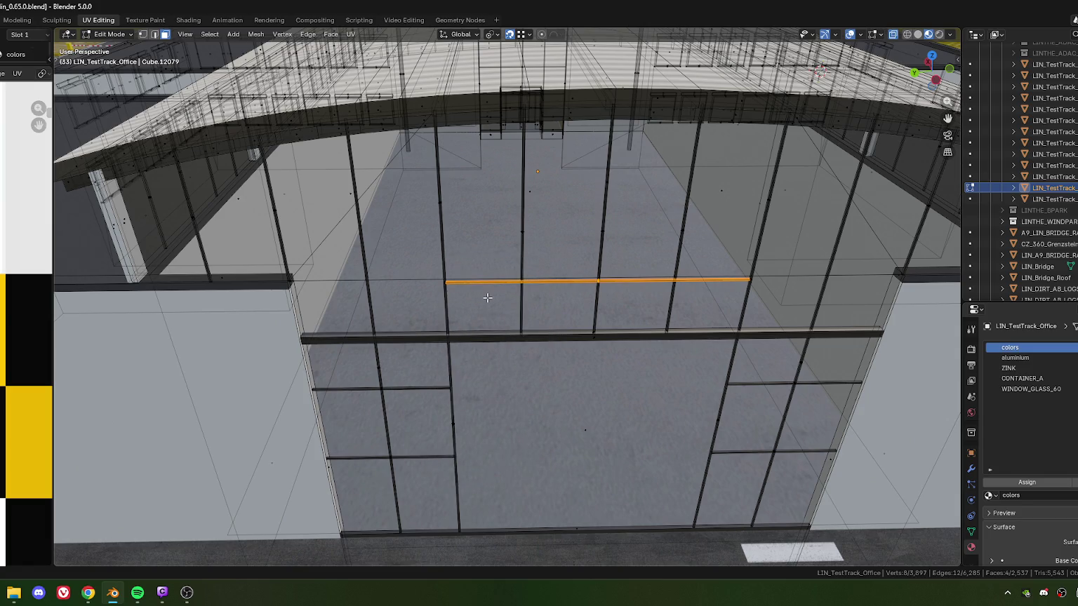
Shorten the split bar to 0.9848 along X so it ends on the mullion.
{"action": "key", "text": "s"}
{"action": "key", "text": "x"}
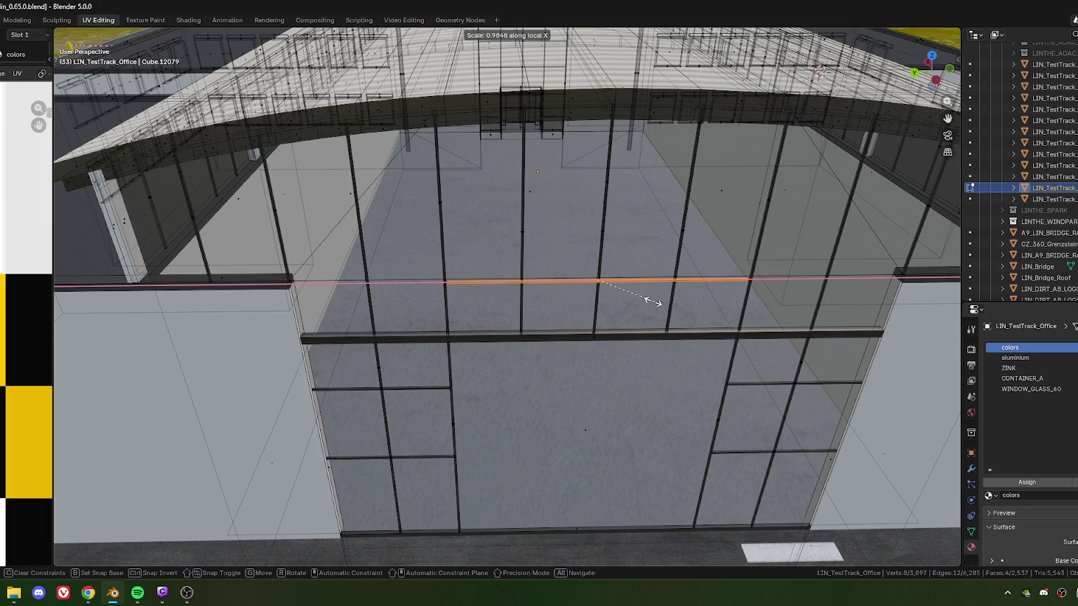
{"action": "left_click", "coordinate": [643, 298]}
Select the edge on the vertical mullion and merge its vertices at center.
{"action": "key", "text": "1"}
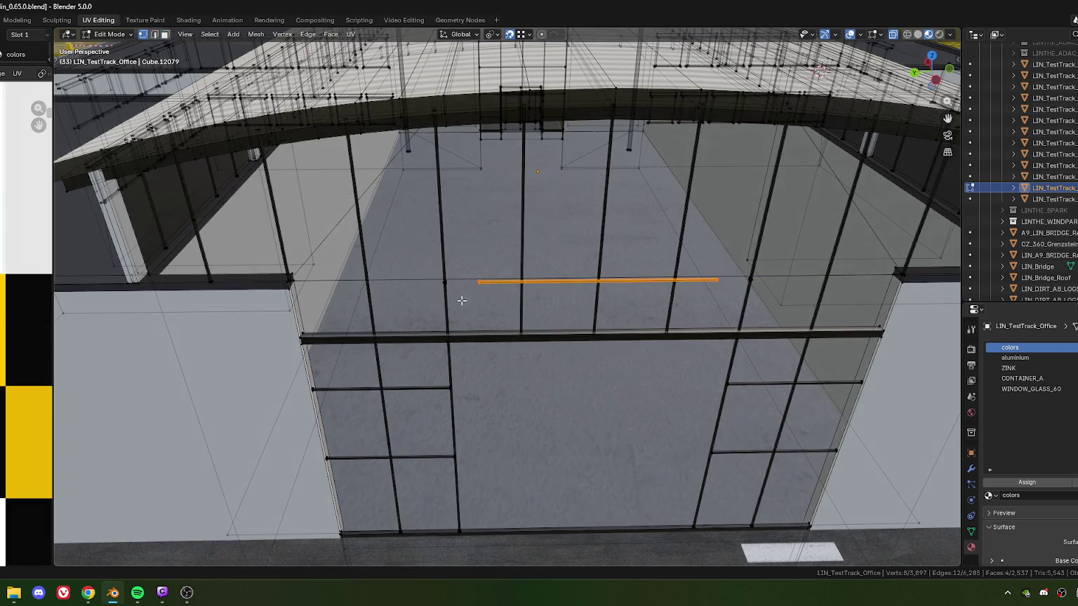
{"action": "scroll", "coordinate": [520, 295], "scroll_direction": "up", "scroll_amount": 3}
{"action": "scroll", "coordinate": [421, 289], "scroll_direction": "up", "scroll_amount": 2}
{"action": "middle_click_drag", "start_coordinate": [463, 292], "coordinate": [467, 297]}
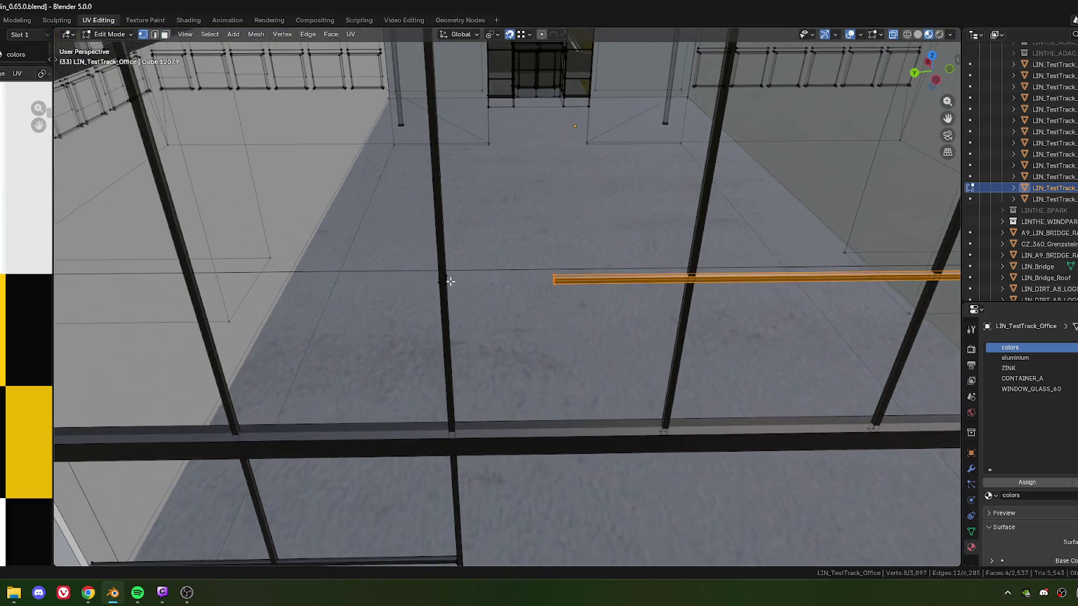
{"action": "scroll", "coordinate": [467, 297], "scroll_direction": "up", "scroll_amount": 4}
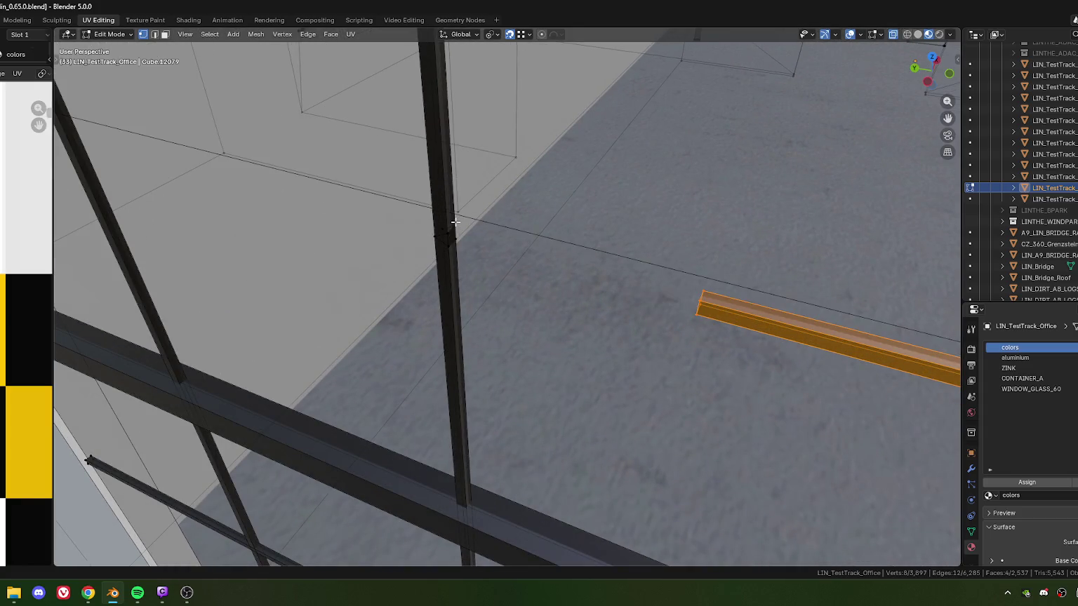
{"action": "left_click", "coordinate": [456, 223]}
{"action": "key", "text": "m"}
{"action": "left_click", "coordinate": [468, 262]}
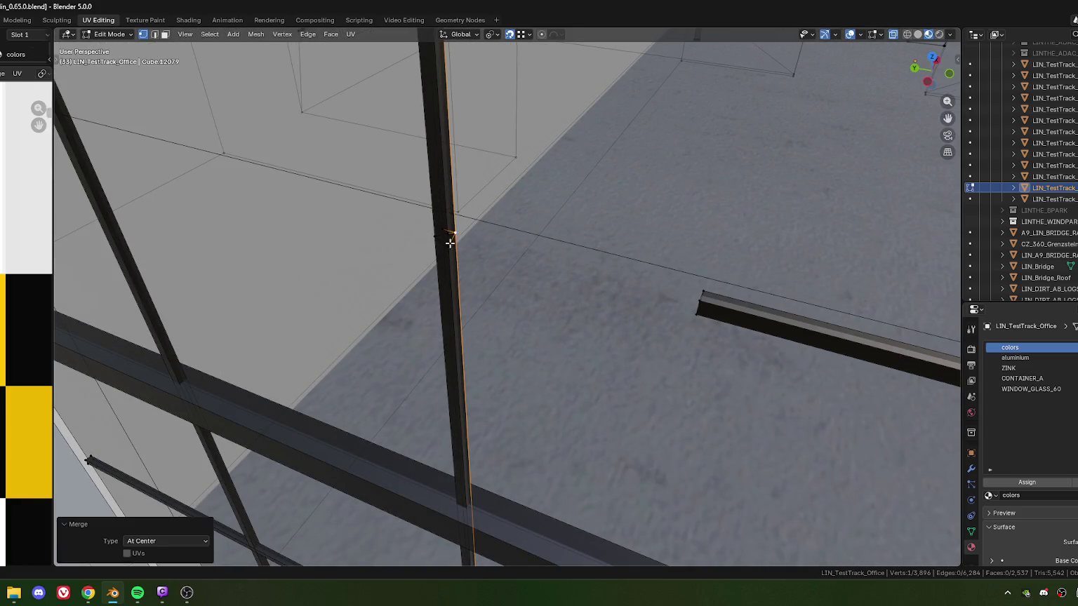
Merge the long mullion edge and neighbouring vertex at center.
{"action": "left_click", "coordinate": [450, 242]}
{"action": "key", "text": "m"}
{"action": "left_click", "coordinate": [449, 270]}
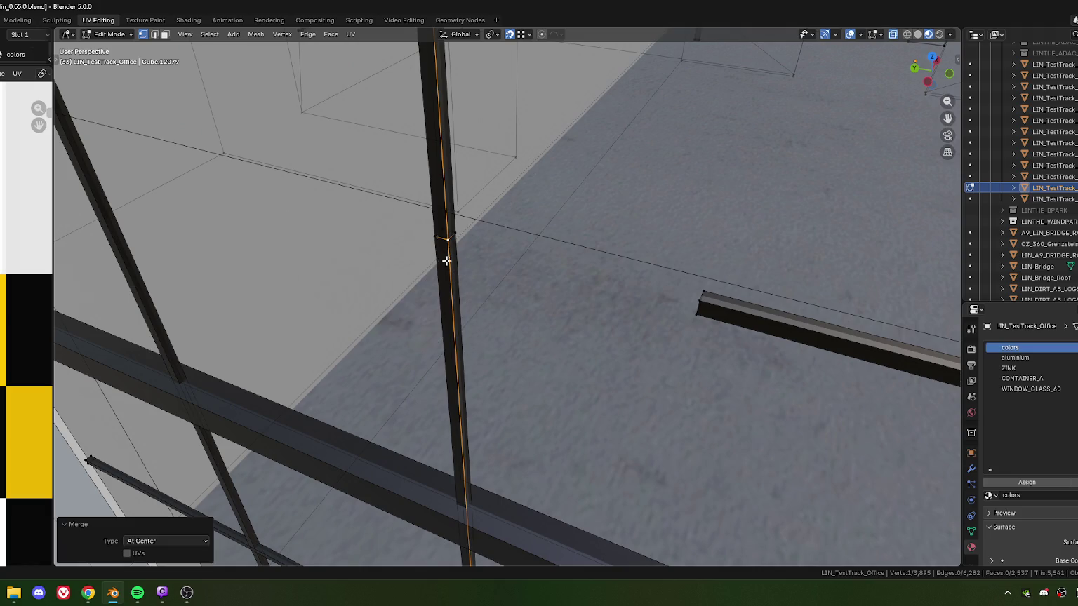
{"action": "left_click", "coordinate": [445, 241], "text": "shift"}
{"action": "scroll", "coordinate": [474, 271], "scroll_direction": "down", "scroll_amount": 3}
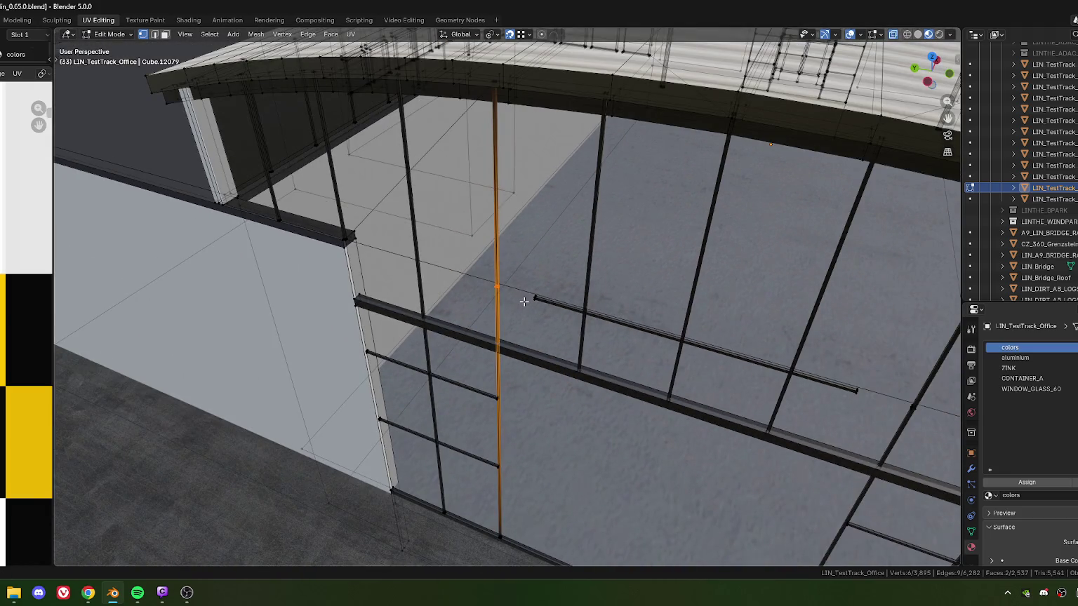
Slide the selected edge up, add the pillar top, and merge vertices by distance.
{"action": "key", "text": "shift+v"}
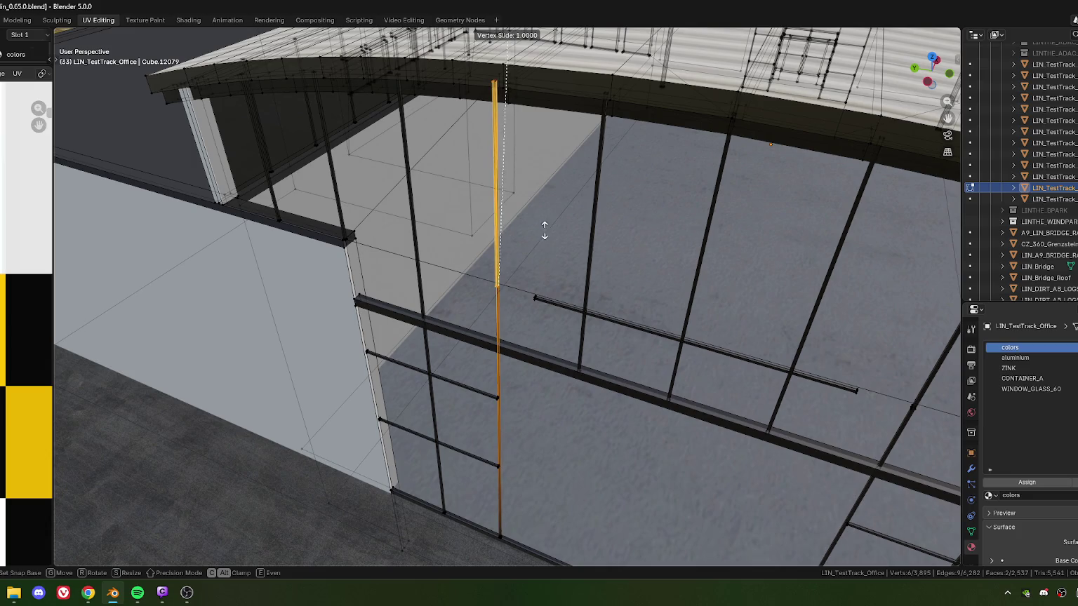
{"action": "left_click", "coordinate": [539, 80]}
{"action": "mouse_move", "coordinate": [534, 89]}
{"action": "middle_mouse_down"}
{"action": "mouse_move", "coordinate": [517, 271]}
{"action": "mouse_move", "coordinate": [491, 253]}
{"action": "mouse_move", "coordinate": [501, 245]}
{"action": "middle_mouse_up"}
{"action": "left_click", "coordinate": [476, 237], "text": "shift"}
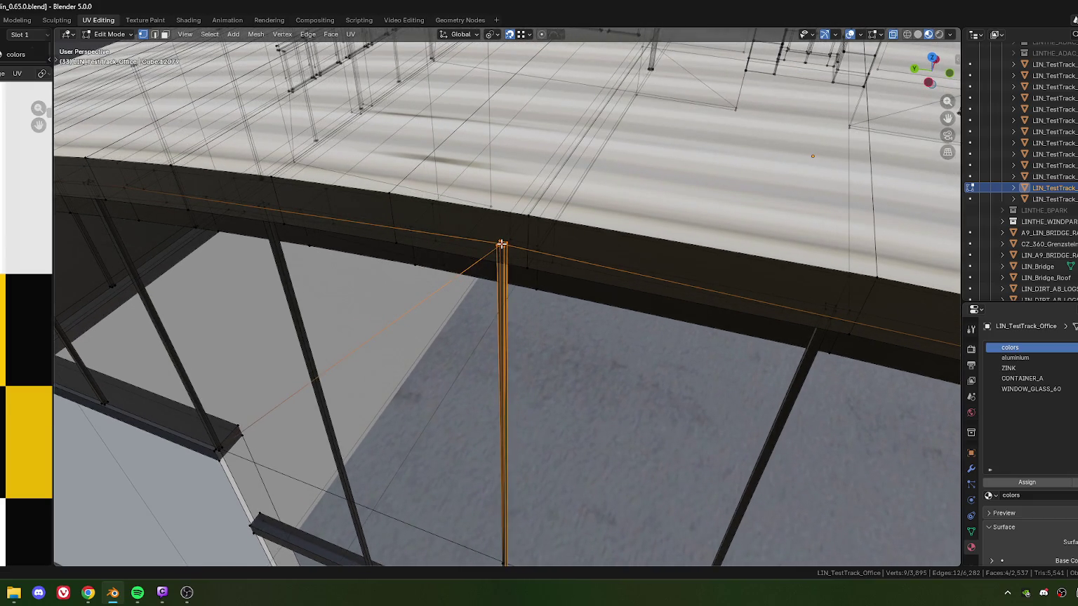
{"action": "left_click", "coordinate": [501, 245], "text": "shift"}
{"action": "key", "text": "m"}
{"action": "left_click", "coordinate": [527, 387]}
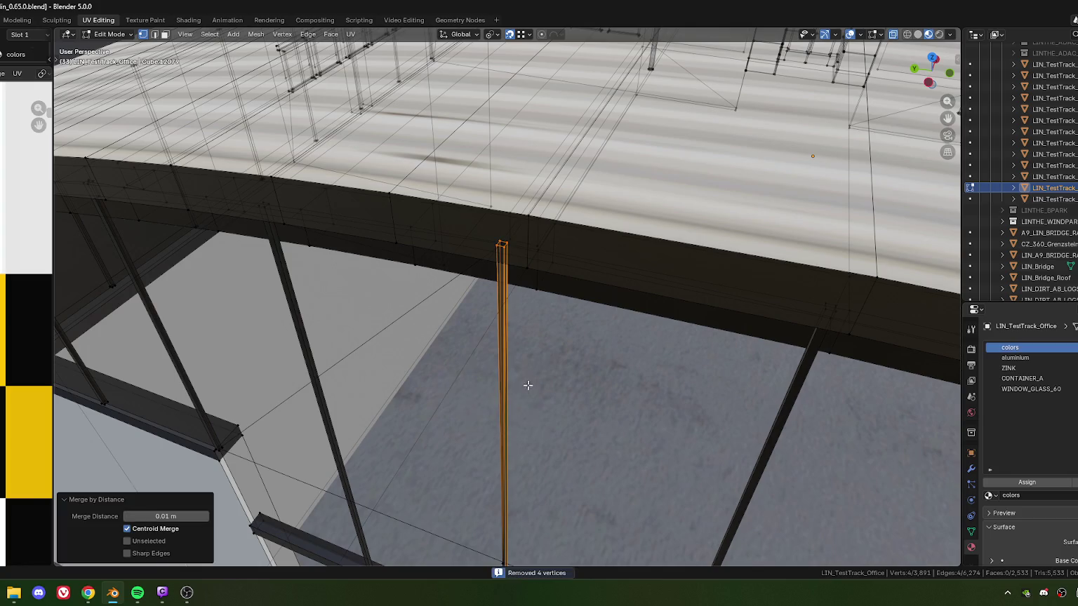
View the facade from the front and undo the last change.
{"action": "scroll", "coordinate": [528, 385], "scroll_direction": "down", "scroll_amount": 5}
{"action": "mouse_move", "coordinate": [539, 397]}
{"action": "middle_mouse_down"}
{"action": "mouse_move", "coordinate": [559, 392]}
{"action": "mouse_move", "coordinate": [476, 293]}
{"action": "mouse_move", "coordinate": [440, 341]}
{"action": "middle_mouse_up"}
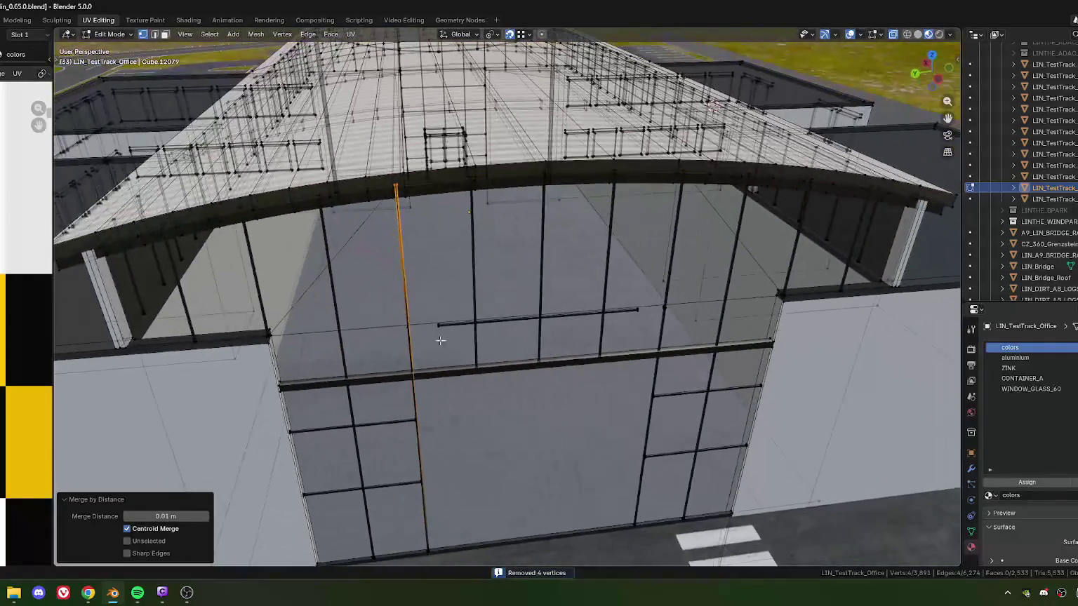
{"action": "scroll", "coordinate": [440, 340], "scroll_direction": "up", "scroll_amount": 5}
{"action": "scroll", "coordinate": [486, 320], "scroll_direction": "up", "scroll_amount": 4}
{"action": "mouse_move", "coordinate": [493, 276]}
{"action": "middle_mouse_down"}
{"action": "mouse_move", "coordinate": [437, 284]}
{"action": "mouse_move", "coordinate": [510, 282]}
{"action": "middle_mouse_up"}
{"action": "key", "text": "e"}
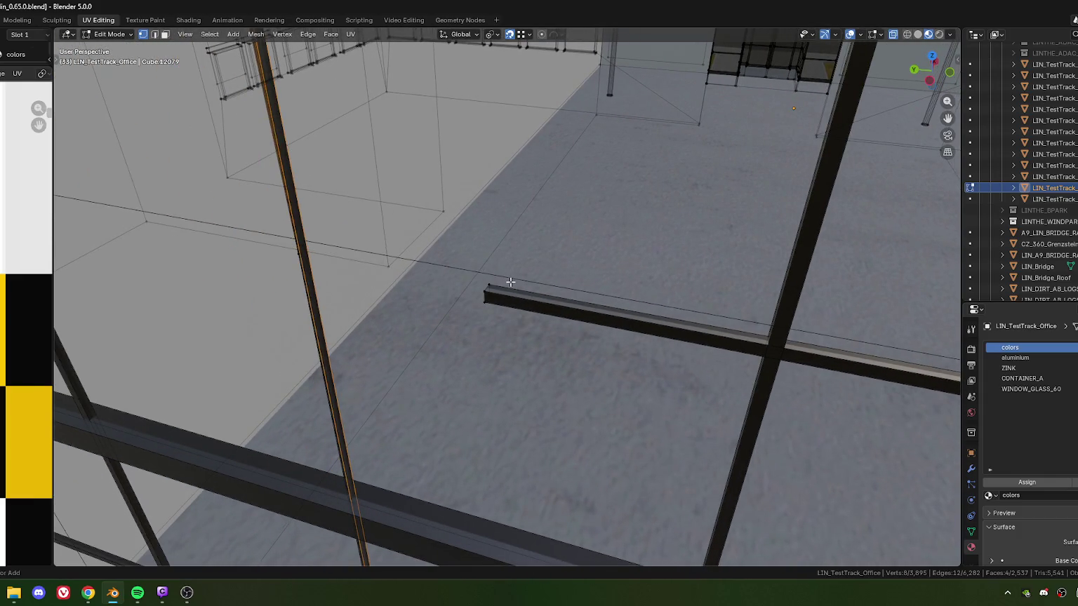
{"action": "key", "text": "ctrl+z"}
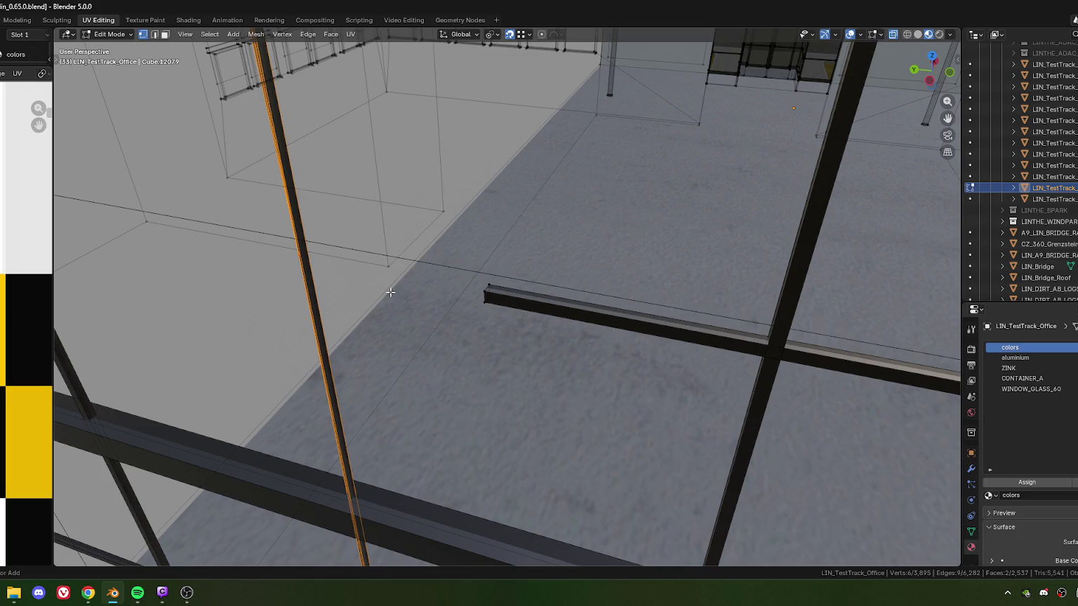
Collapse the pillar's left edge to one vertex and merge nearby pillar vertices by distance.
{"action": "middle_click_drag", "start_coordinate": [335, 282], "coordinate": [405, 294]}
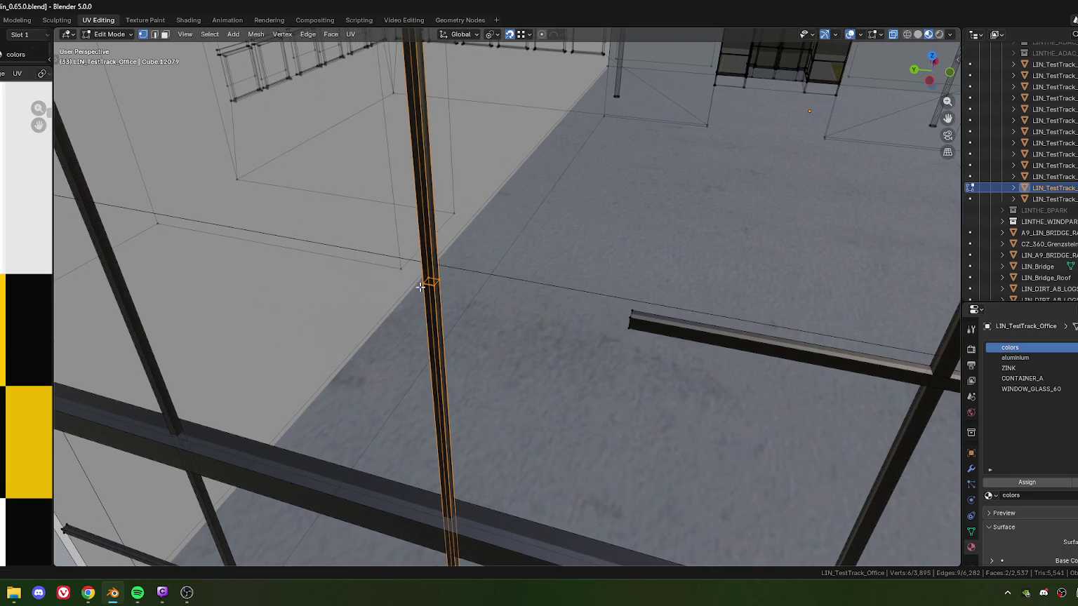
{"action": "left_click", "coordinate": [420, 287]}
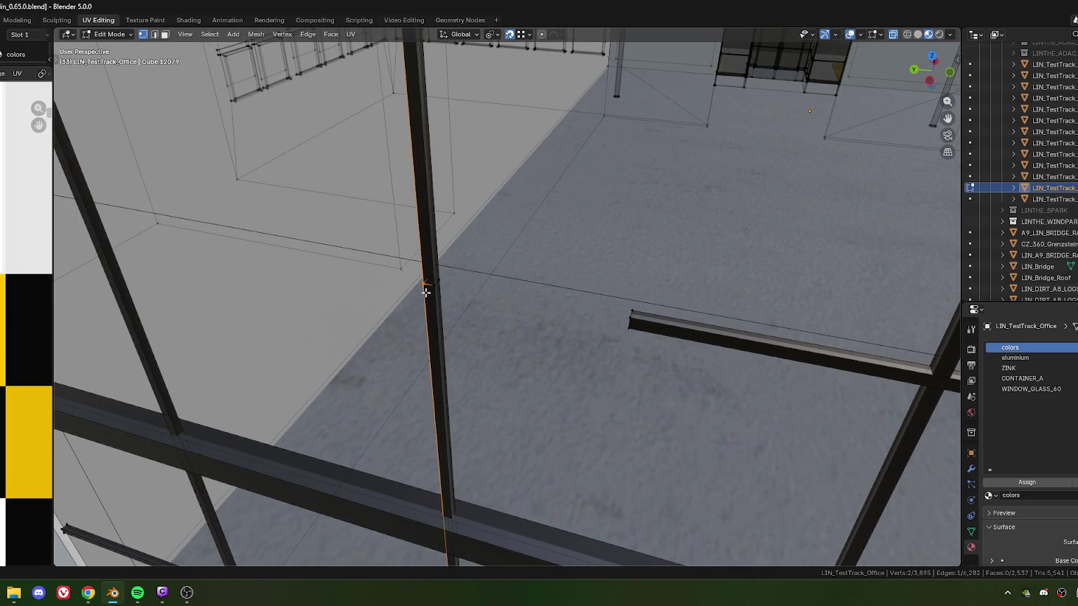
{"action": "key", "text": "m"}
{"action": "left_click", "coordinate": [426, 301]}
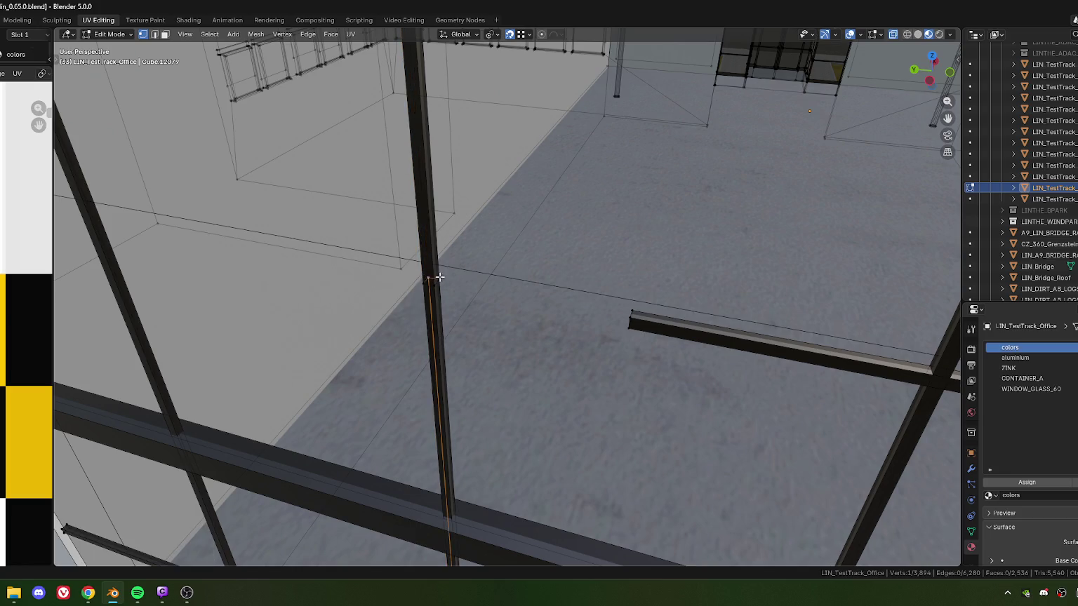
{"action": "left_click", "coordinate": [431, 282], "text": "shift"}
{"action": "key", "text": "m"}
{"action": "left_click", "coordinate": [436, 282]}
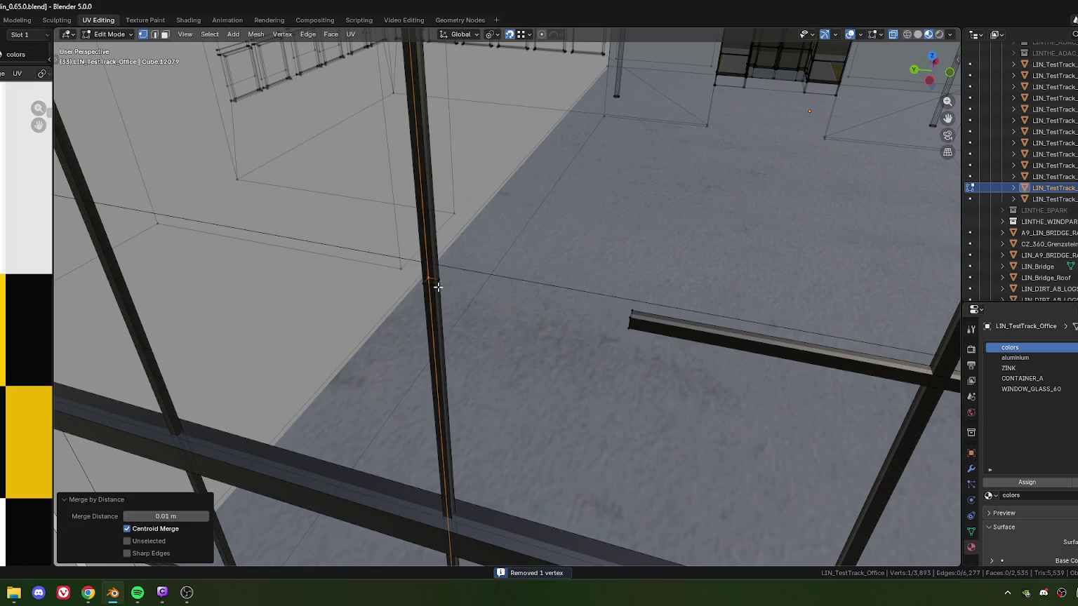
{"action": "left_click", "coordinate": [435, 286]}
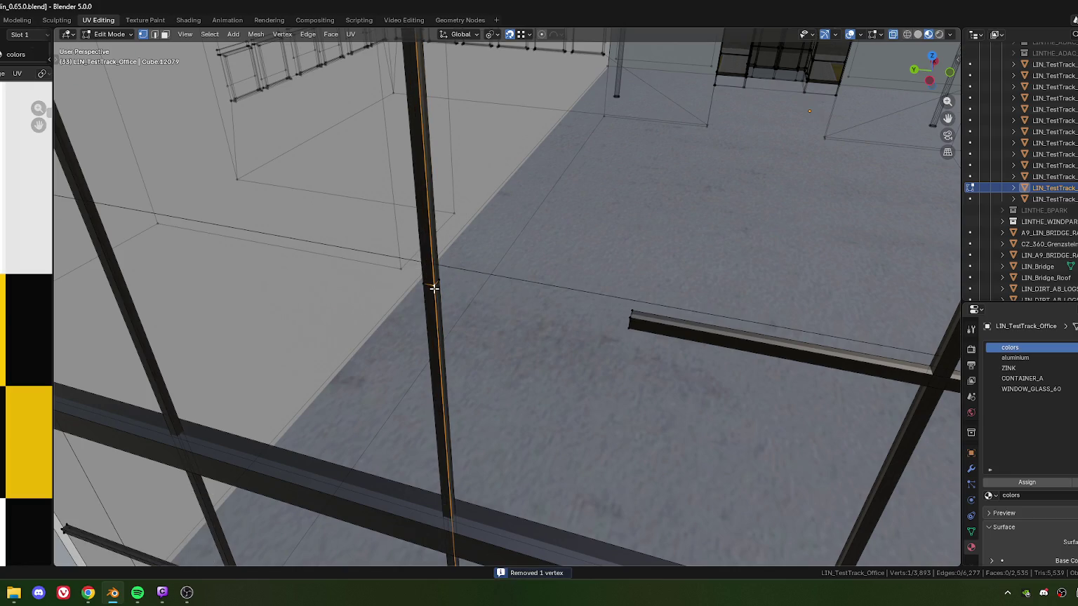
Select the edge loop up the pillar and move it upward along the pillar.
{"action": "left_click", "coordinate": [421, 275], "text": "alt"}
{"action": "scroll", "coordinate": [491, 295], "scroll_direction": "down", "scroll_amount": 3}
{"action": "scroll", "coordinate": [512, 308], "scroll_direction": "down", "scroll_amount": 1}
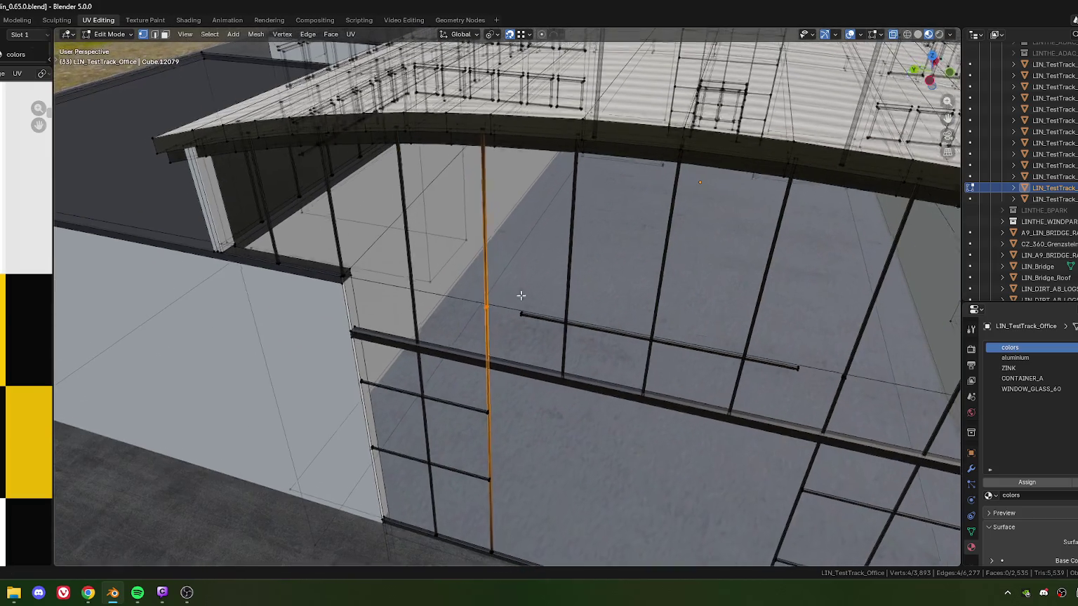
{"action": "scroll", "coordinate": [498, 320], "scroll_direction": "down", "scroll_amount": 1}
{"action": "key", "text": "g"}
{"action": "key", "text": "g"}
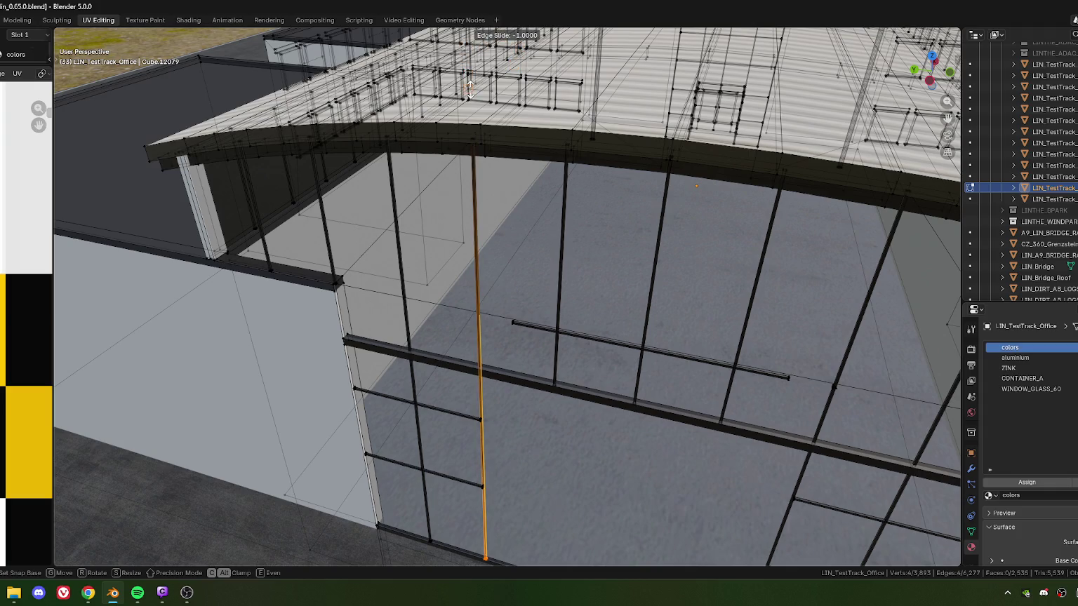
{"action": "left_click", "coordinate": [480, 110]}
Add the beam-top vertices to the selection and merge them by distance.
{"action": "mouse_move", "coordinate": [481, 113]}
{"action": "middle_mouse_down"}
{"action": "mouse_move", "coordinate": [456, 183]}
{"action": "mouse_move", "coordinate": [467, 211]}
{"action": "mouse_move", "coordinate": [452, 218]}
{"action": "mouse_move", "coordinate": [465, 267]}
{"action": "middle_mouse_up"}
{"action": "scroll", "coordinate": [451, 191], "scroll_direction": "up", "scroll_amount": 3}
{"action": "left_click", "coordinate": [458, 236], "text": "alt+shift"}
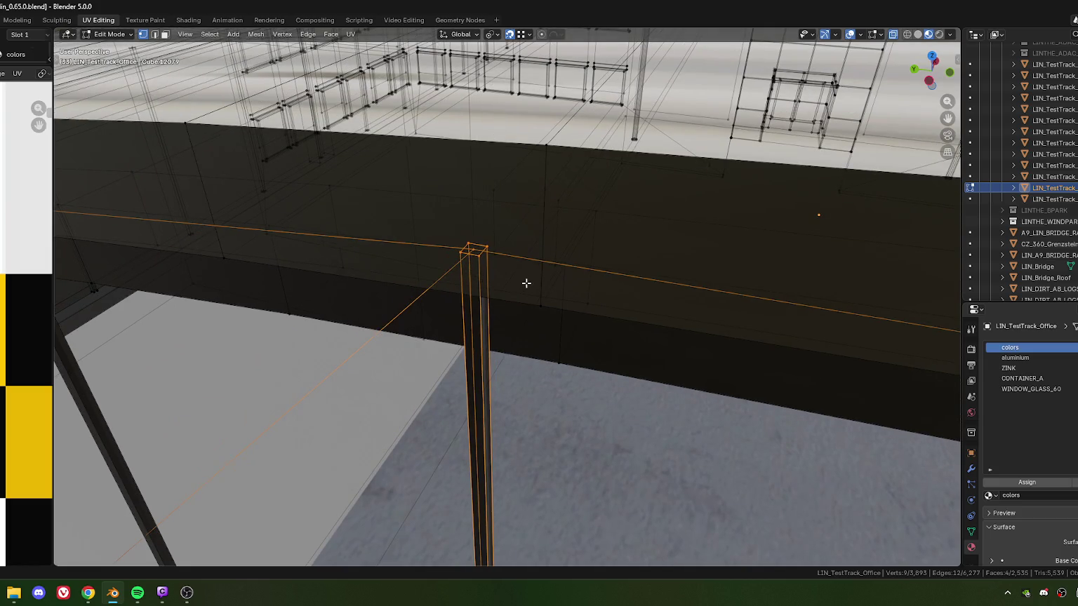
{"action": "key", "text": "m"}
{"action": "key", "text": "b"}
{"action": "scroll", "coordinate": [505, 281], "scroll_direction": "down", "scroll_amount": 8}
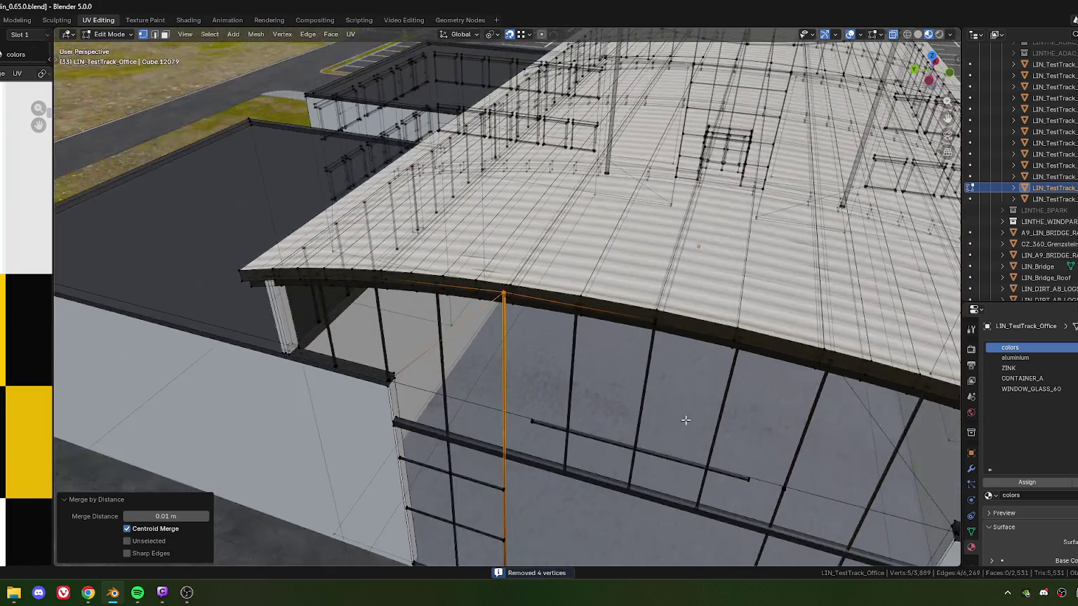
Select an edge on the central pillar and cancel a trial move of it.
{"action": "mouse_move", "coordinate": [686, 421]}
{"action": "middle_mouse_down"}
{"action": "mouse_move", "coordinate": [632, 365]}
{"action": "mouse_move", "coordinate": [606, 312]}
{"action": "middle_mouse_up"}
{"action": "scroll", "coordinate": [606, 313], "scroll_direction": "up", "scroll_amount": 8}
{"action": "scroll", "coordinate": [494, 321], "scroll_direction": "up", "scroll_amount": 3}
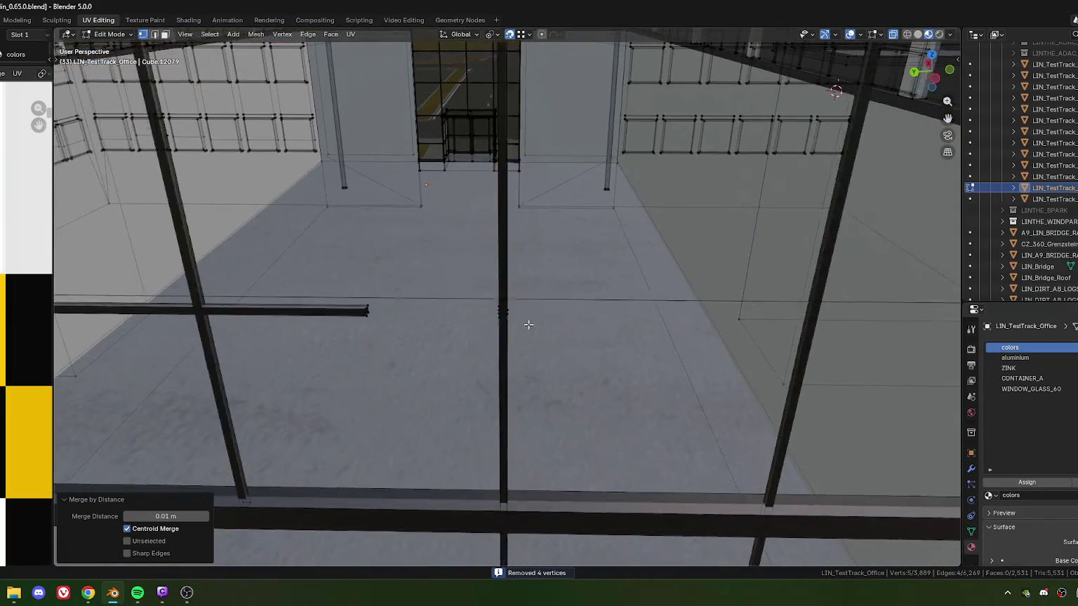
{"action": "scroll", "coordinate": [498, 321], "scroll_direction": "up", "scroll_amount": 3}
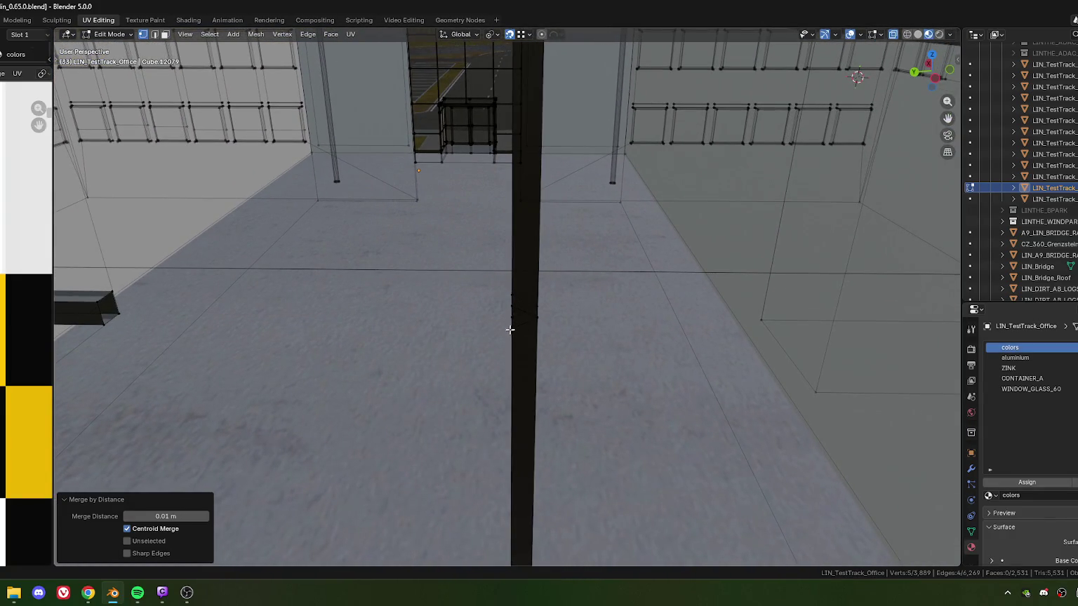
{"action": "left_click", "coordinate": [511, 330], "text": "alt"}
{"action": "key", "text": "g"}
{"action": "key", "text": "g"}
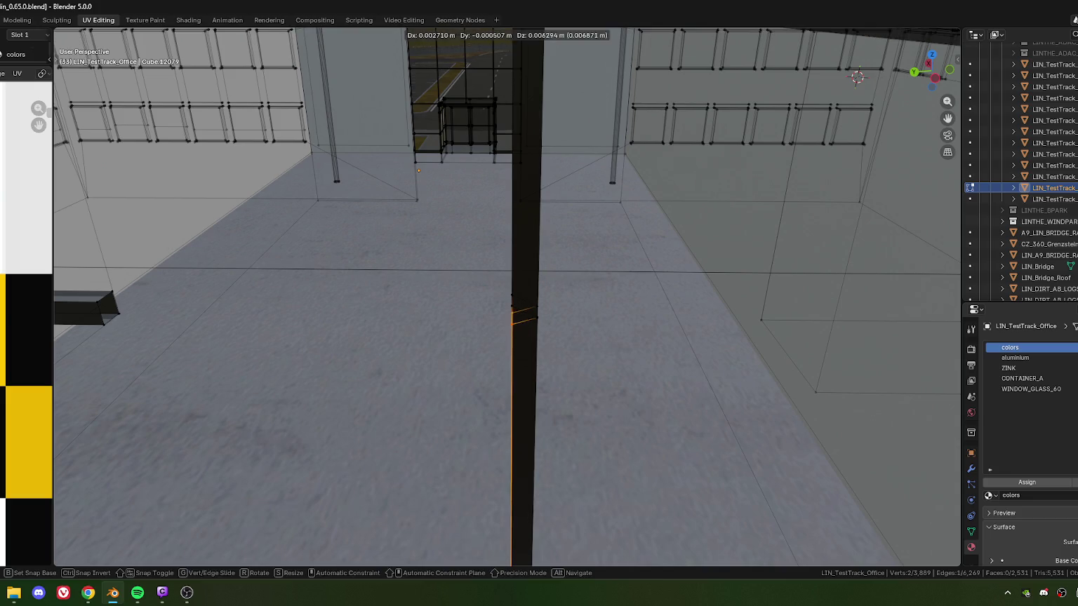
{"action": "right_click", "coordinate": [519, 282]}
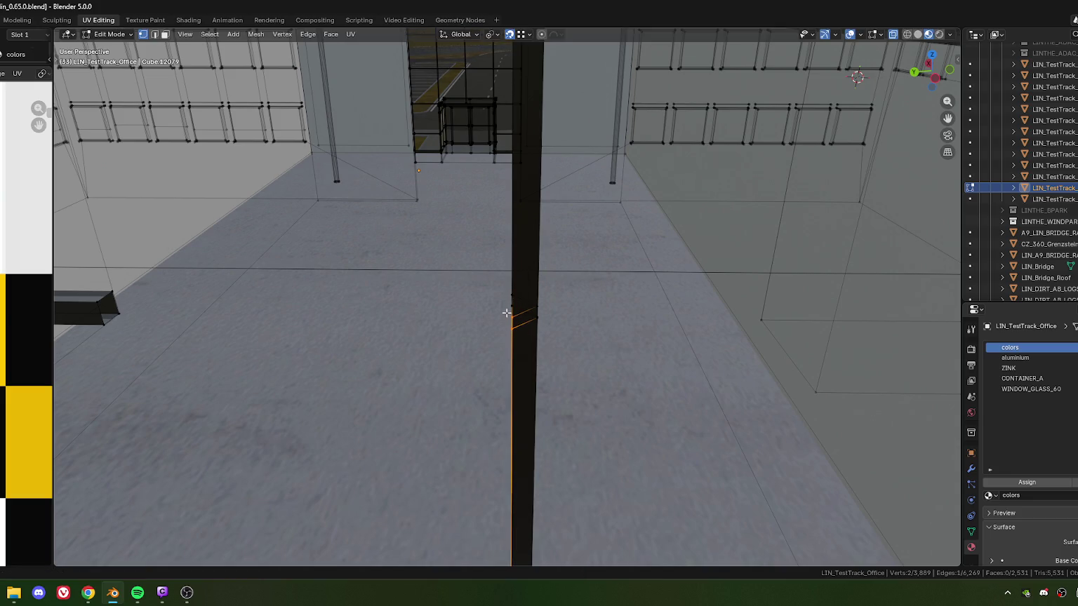
{"action": "middle_click_drag", "start_coordinate": [521, 316], "coordinate": [499, 262]}
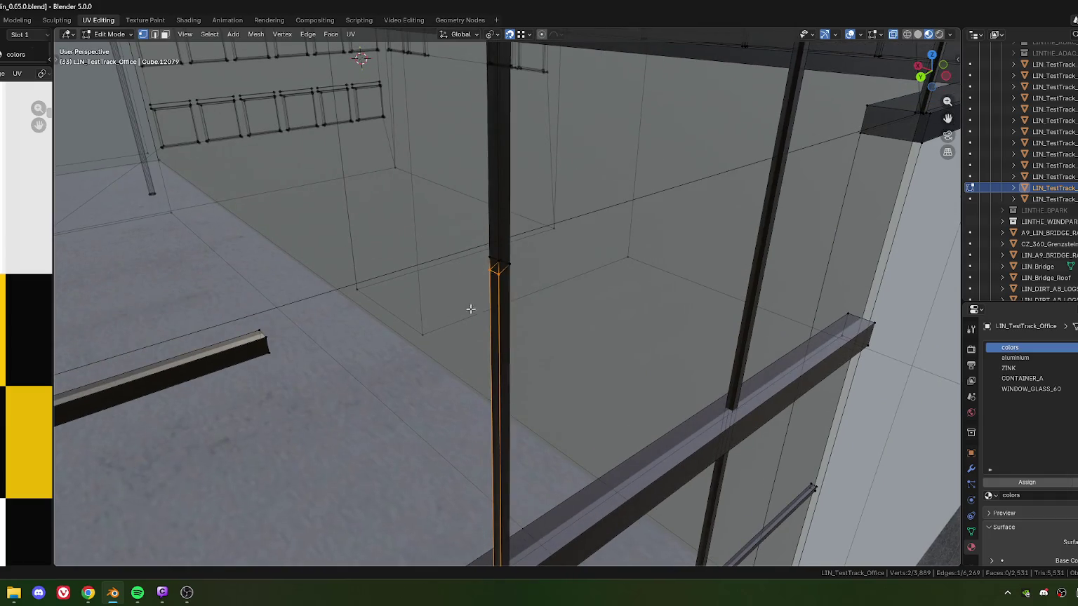
Merge the upper pillar edge at center, then merge an adjacent vertex into it.
{"action": "left_click", "coordinate": [500, 264]}
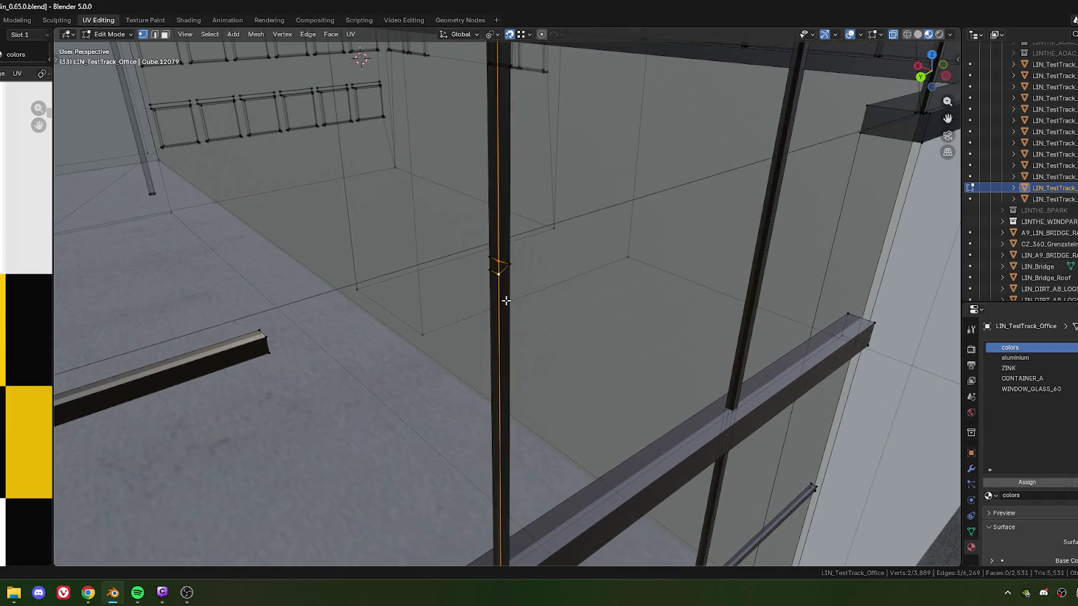
{"action": "key", "text": "m"}
{"action": "left_click", "coordinate": [506, 301]}
{"action": "left_click", "coordinate": [500, 303], "text": "shift"}
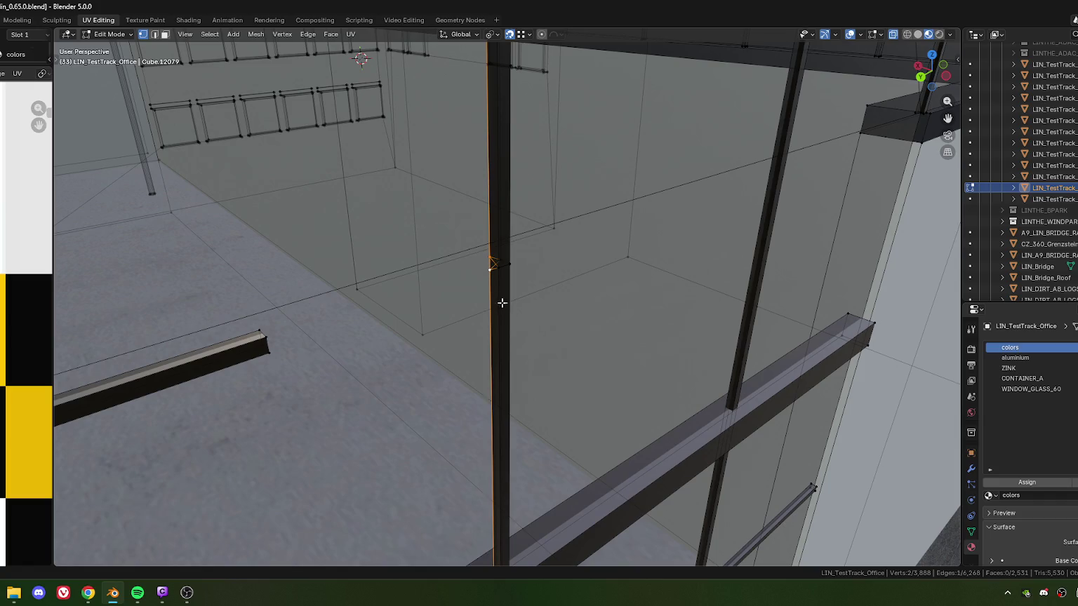
{"action": "key", "text": "m"}
{"action": "left_click", "coordinate": [505, 301]}
{"action": "left_click", "coordinate": [515, 263]}
Box-select further pillar vertices and merge them together.
{"action": "middle_click_drag", "start_coordinate": [515, 262], "coordinate": [433, 277]}
{"action": "left_click_drag", "start_coordinate": [397, 279], "coordinate": [414, 300]}
{"action": "mouse_move", "coordinate": [442, 310]}
{"action": "middle_mouse_down"}
{"action": "mouse_move", "coordinate": [445, 323]}
{"action": "mouse_move", "coordinate": [484, 334]}
{"action": "middle_mouse_up"}
{"action": "key", "text": "m"}
{"action": "left_click", "coordinate": [441, 315]}
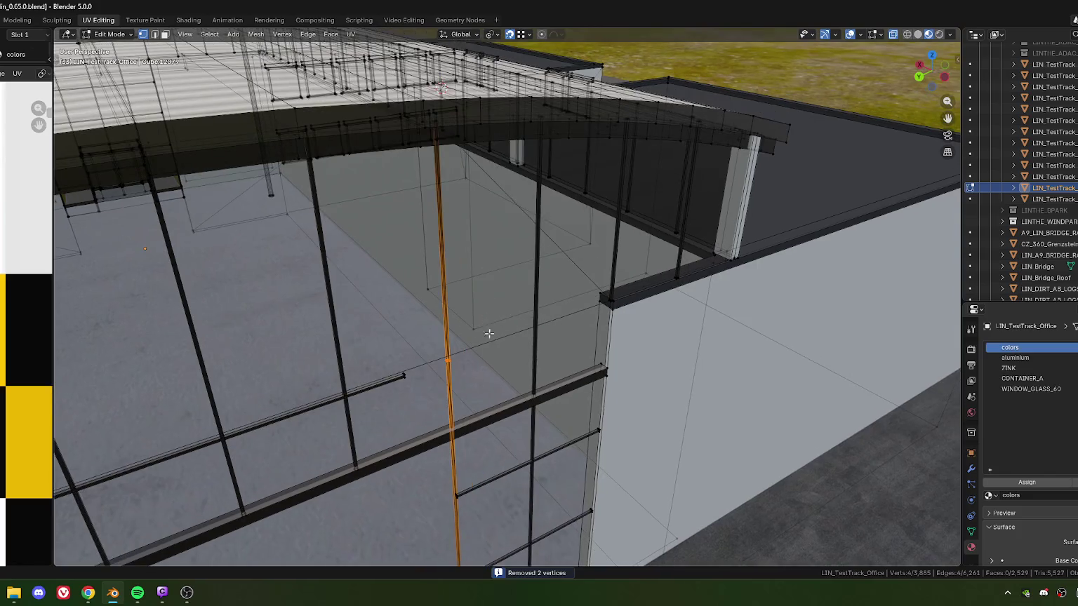
Move the pillar edge up to the roof and merge it with the roof edge loop by distance.
{"action": "key", "text": "g"}
{"action": "key", "text": "g"}
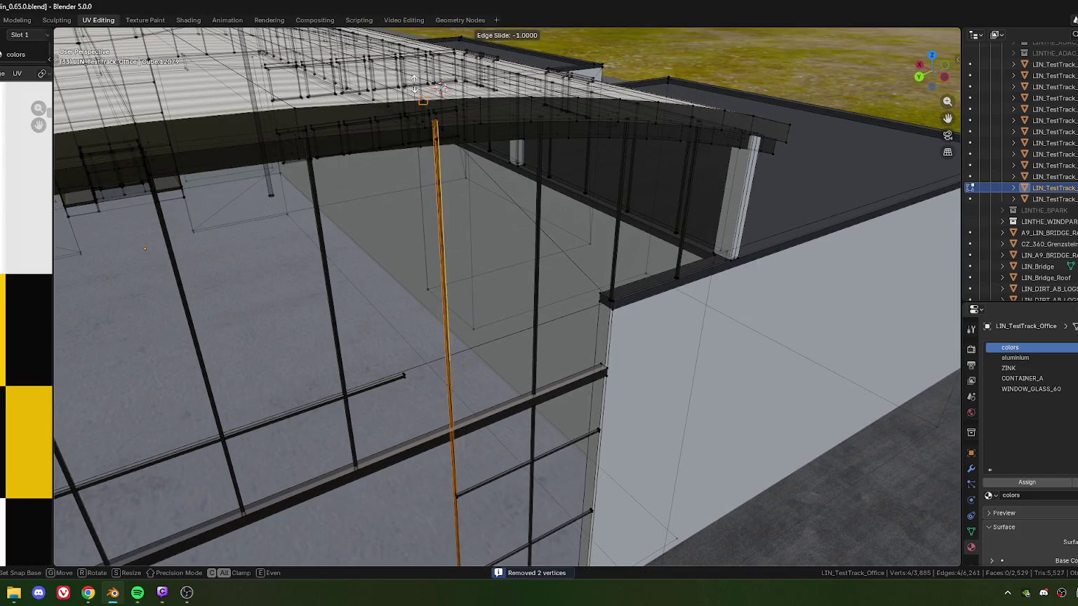
{"action": "left_click", "coordinate": [423, 99]}
{"action": "middle_click_drag", "start_coordinate": [454, 106], "coordinate": [466, 249]}
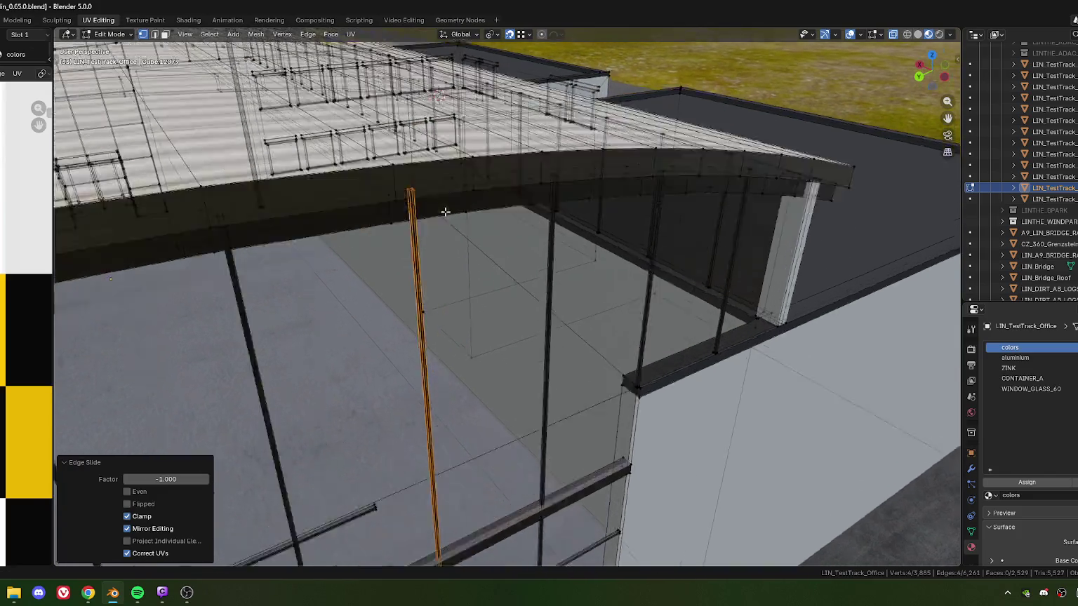
{"action": "middle_click_drag", "start_coordinate": [443, 283], "coordinate": [448, 290]}
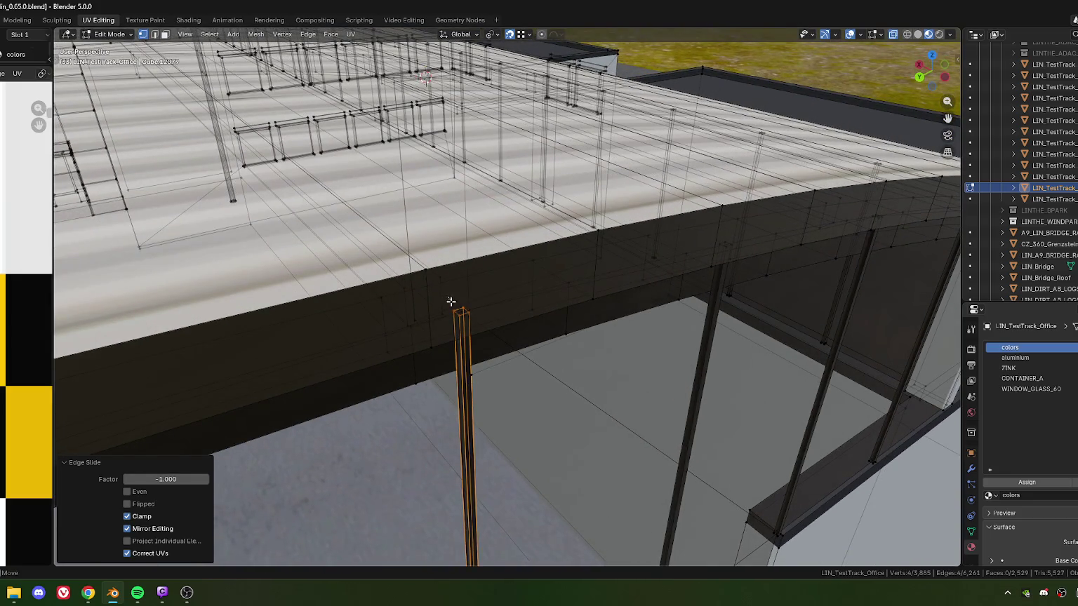
{"action": "left_click", "coordinate": [475, 302], "text": "alt+shift"}
{"action": "key", "text": "m"}
{"action": "left_click", "coordinate": [475, 302]}
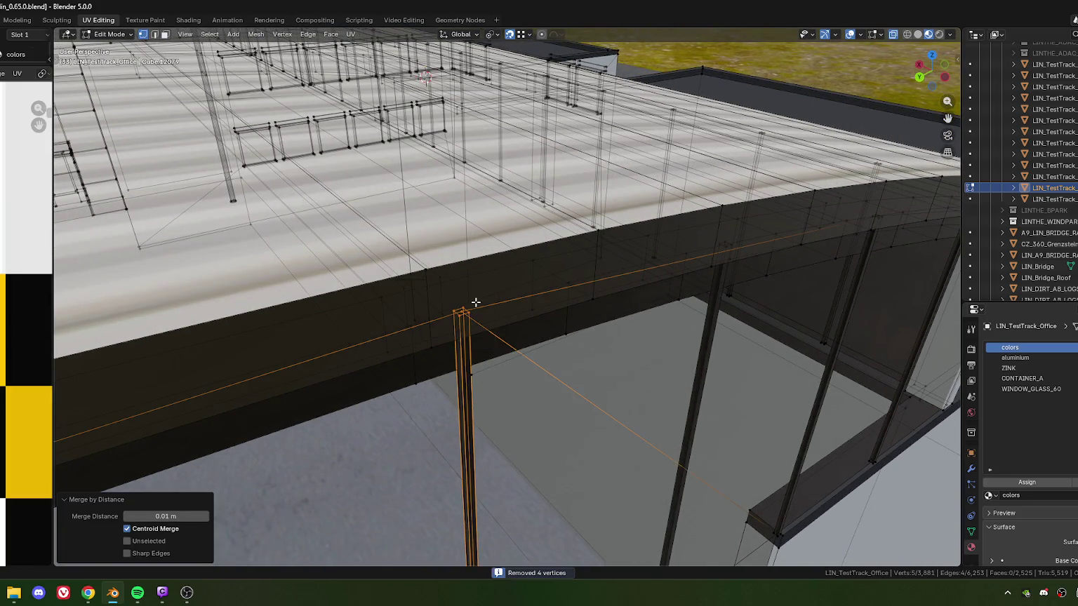
{"action": "scroll", "coordinate": [475, 302], "scroll_direction": "down", "scroll_amount": 10}
{"action": "middle_click_drag", "start_coordinate": [475, 301], "coordinate": [453, 292]}
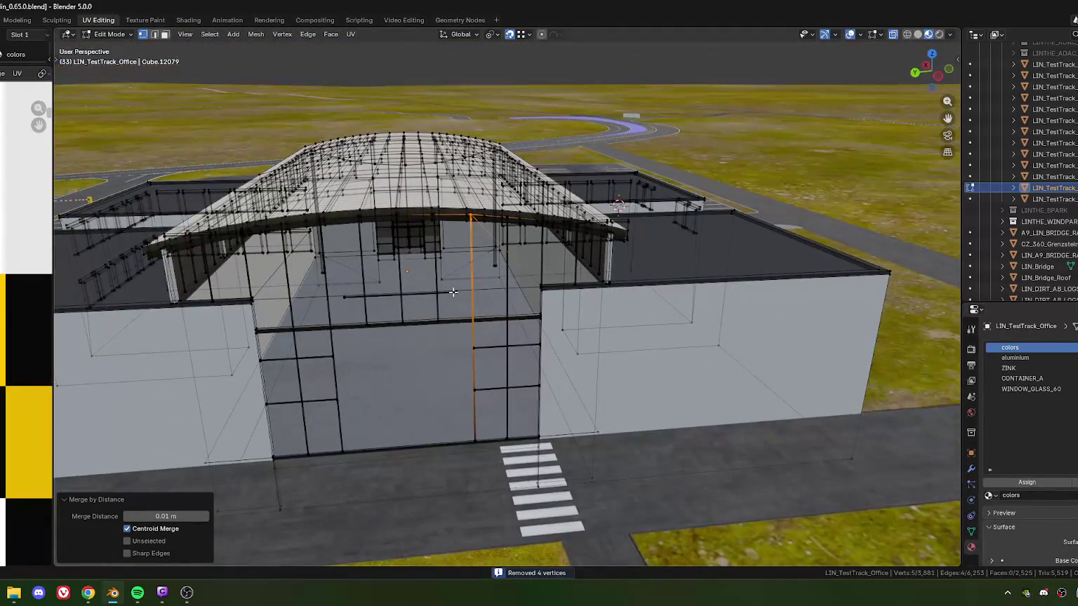
Merge by distance the duplicate vertices at the first beam-column corner joint.
{"action": "mouse_move", "coordinate": [464, 285]}
{"action": "middle_mouse_down"}
{"action": "mouse_move", "coordinate": [467, 249]}
{"action": "mouse_move", "coordinate": [492, 289]}
{"action": "mouse_move", "coordinate": [458, 343]}
{"action": "mouse_move", "coordinate": [448, 390]}
{"action": "mouse_move", "coordinate": [512, 332]}
{"action": "mouse_move", "coordinate": [505, 381]}
{"action": "mouse_move", "coordinate": [520, 345]}
{"action": "mouse_move", "coordinate": [513, 356]}
{"action": "middle_mouse_up"}
{"action": "left_click", "coordinate": [458, 250], "text": "alt"}
{"action": "scroll", "coordinate": [458, 250], "scroll_direction": "up", "scroll_amount": 2}
{"action": "scroll", "coordinate": [464, 252], "scroll_direction": "up", "scroll_amount": 3}
{"action": "left_click", "coordinate": [508, 340]}
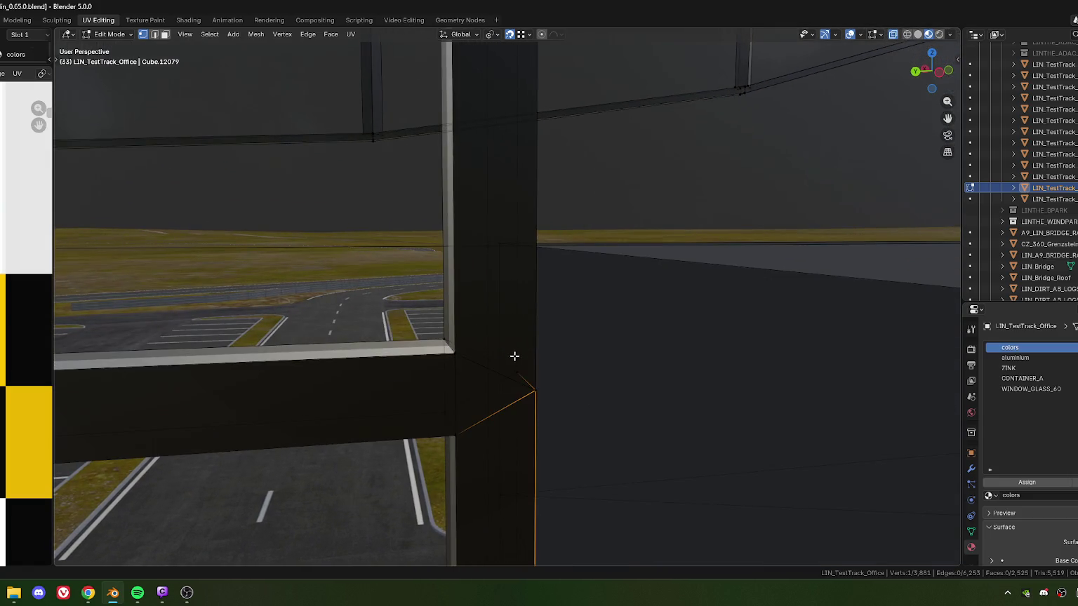
{"action": "left_click", "coordinate": [566, 400], "text": "alt"}
{"action": "key", "text": "m"}
{"action": "left_click", "coordinate": [560, 378]}
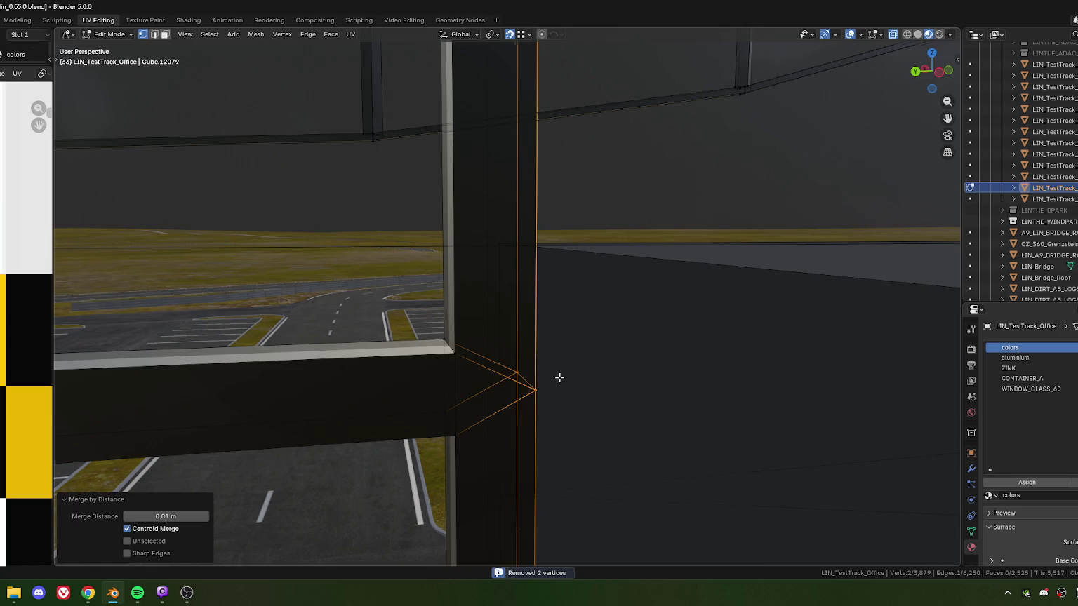
{"action": "scroll", "coordinate": [560, 378], "scroll_direction": "down", "scroll_amount": 3}
{"action": "scroll", "coordinate": [522, 362], "scroll_direction": "down", "scroll_amount": 2}
Weld the next beam-to-post joint, removing 2 overlapping vertices at 0.01 m merge distance.
{"action": "middle_click_drag", "start_coordinate": [522, 363], "coordinate": [404, 298]}
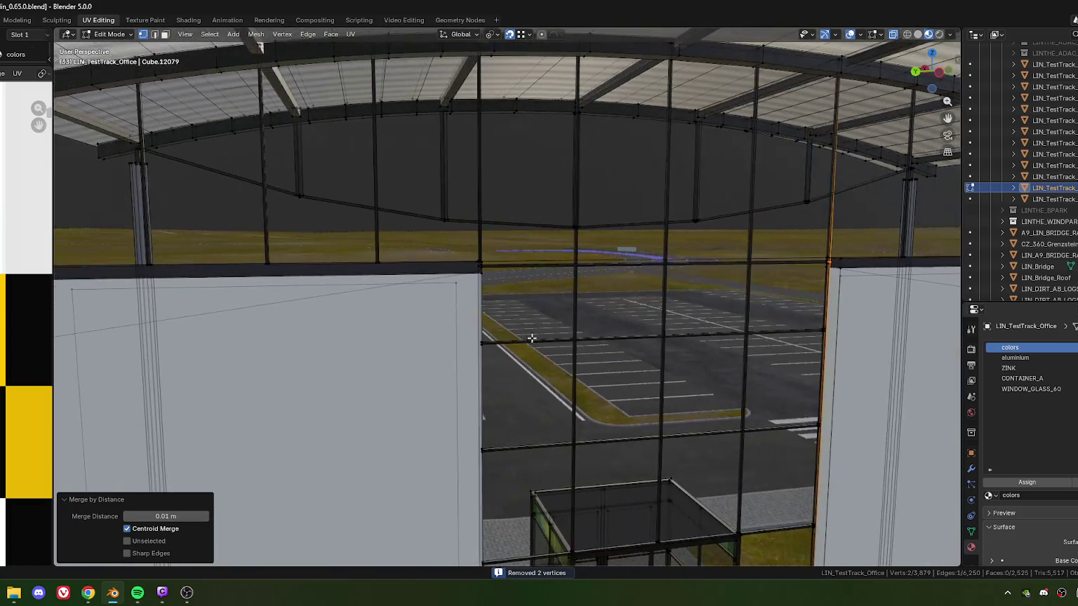
{"action": "scroll", "coordinate": [404, 298], "scroll_direction": "up", "scroll_amount": 3}
{"action": "scroll", "coordinate": [539, 296], "scroll_direction": "up", "scroll_amount": 3}
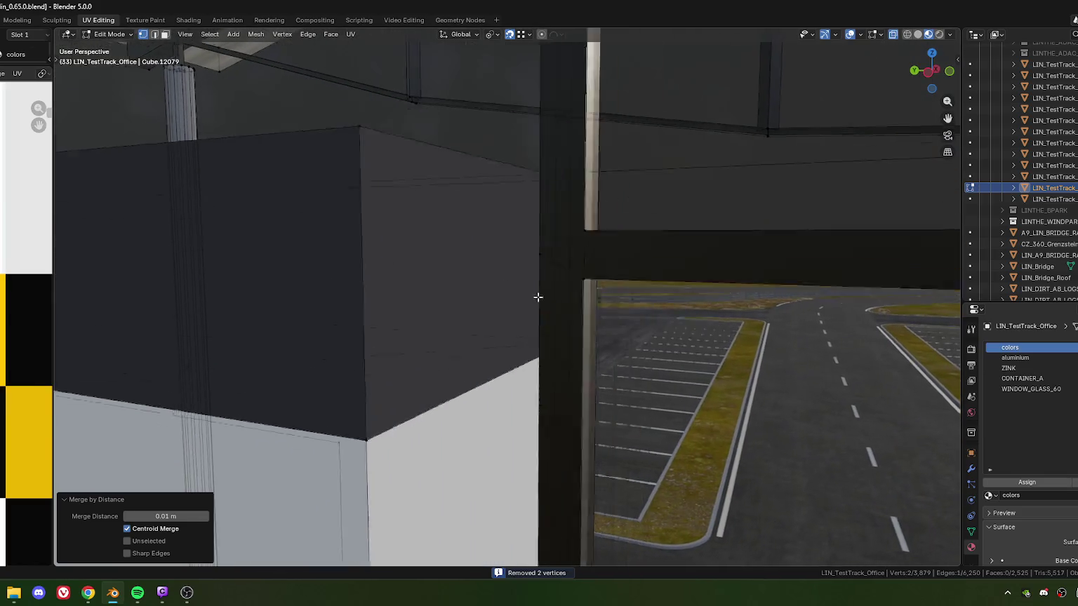
{"action": "scroll", "coordinate": [482, 296], "scroll_direction": "up", "scroll_amount": 2}
{"action": "left_click", "coordinate": [480, 298]}
{"action": "left_click_drag", "start_coordinate": [511, 311], "coordinate": [503, 318]}
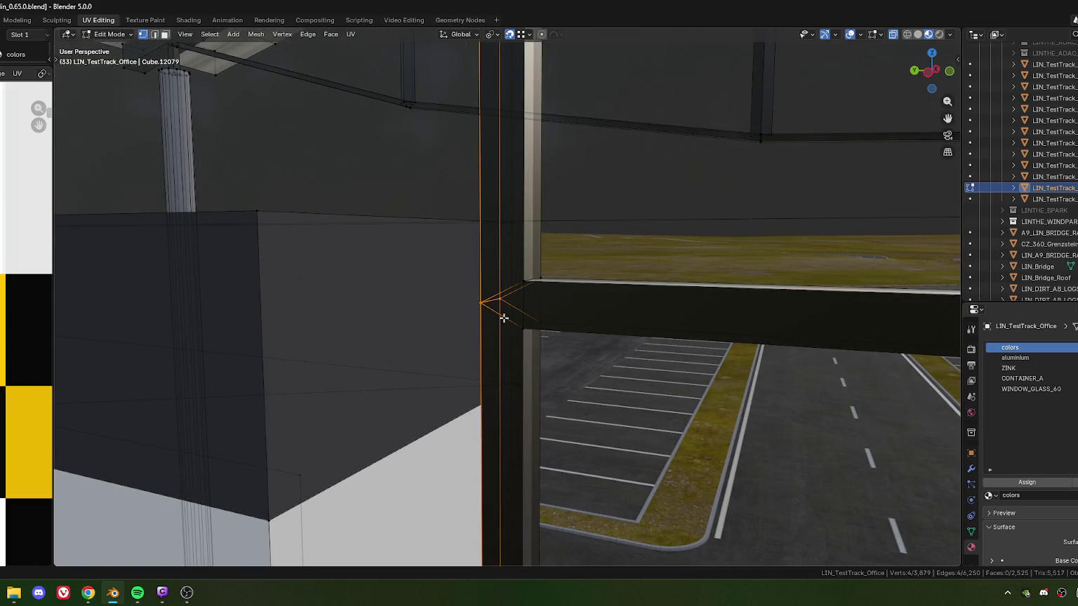
{"action": "key", "text": "b"}
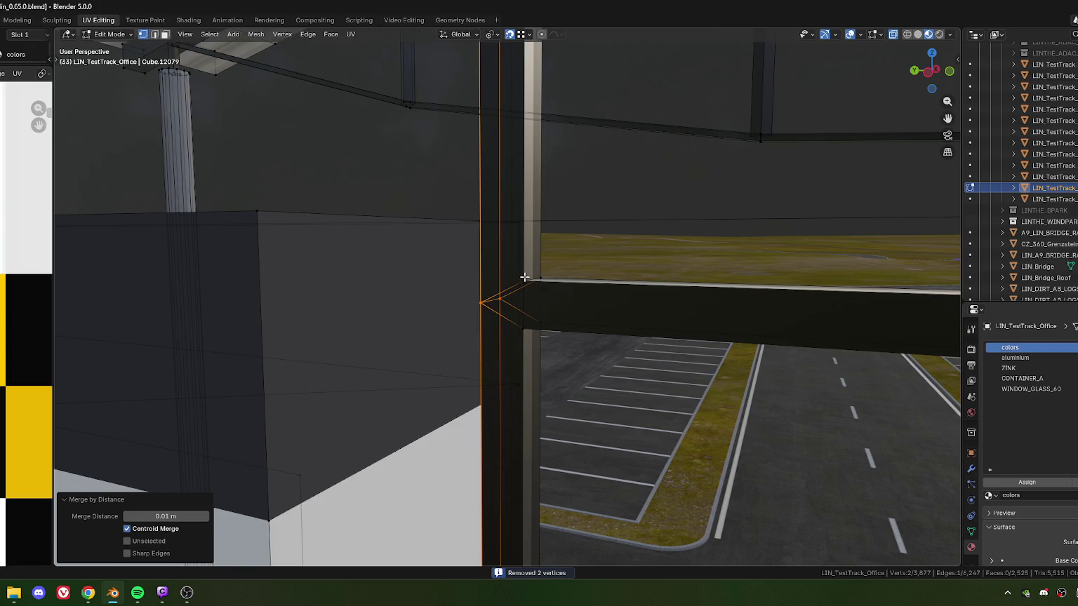
{"action": "left_click", "coordinate": [524, 277]}
{"action": "scroll", "coordinate": [530, 314], "scroll_direction": "down", "scroll_amount": 5}
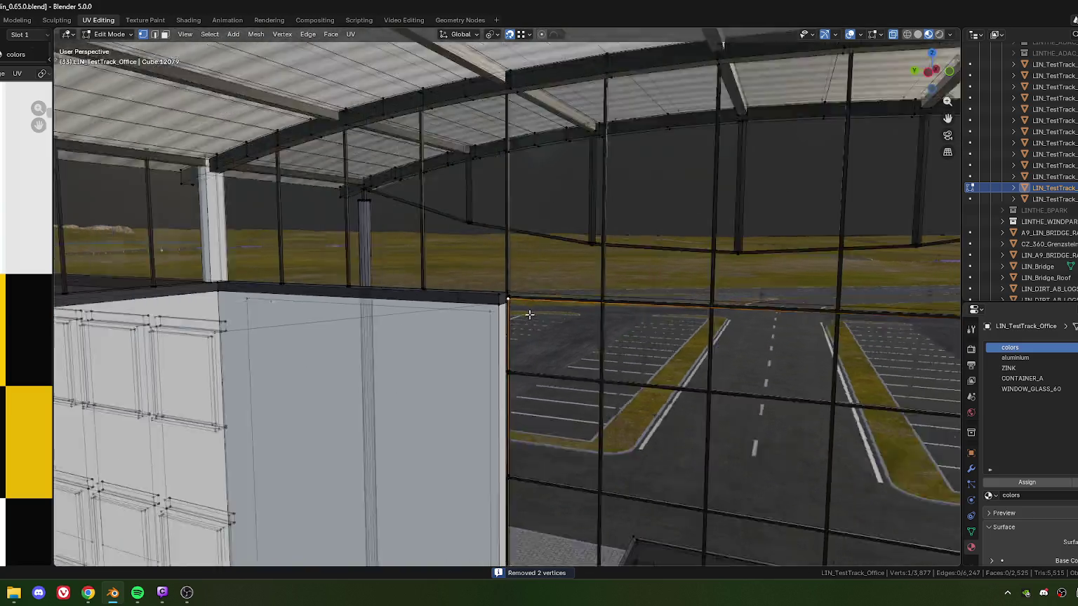
{"action": "scroll", "coordinate": [529, 314], "scroll_direction": "down", "scroll_amount": 5}
{"action": "mouse_move", "coordinate": [529, 315]}
{"action": "middle_mouse_down"}
{"action": "mouse_move", "coordinate": [353, 303]}
{"action": "mouse_move", "coordinate": [455, 313]}
{"action": "mouse_move", "coordinate": [553, 347]}
{"action": "mouse_move", "coordinate": [488, 340]}
{"action": "mouse_move", "coordinate": [508, 292]}
{"action": "middle_mouse_up"}
{"action": "scroll", "coordinate": [456, 313], "scroll_direction": "up", "scroll_amount": 6}
{"action": "scroll", "coordinate": [455, 313], "scroll_direction": "down", "scroll_amount": 6}
{"action": "scroll", "coordinate": [455, 313], "scroll_direction": "down", "scroll_amount": 2}
{"action": "scroll", "coordinate": [553, 346], "scroll_direction": "up", "scroll_amount": 3}
{"action": "scroll", "coordinate": [552, 347], "scroll_direction": "up", "scroll_amount": 2}
{"action": "scroll", "coordinate": [553, 346], "scroll_direction": "up", "scroll_amount": 3}
{"action": "scroll", "coordinate": [533, 343], "scroll_direction": "up", "scroll_amount": 2}
Extend one end of the horizontal facade beam 3.6257 m along X to its column.
{"action": "key", "text": "l"}
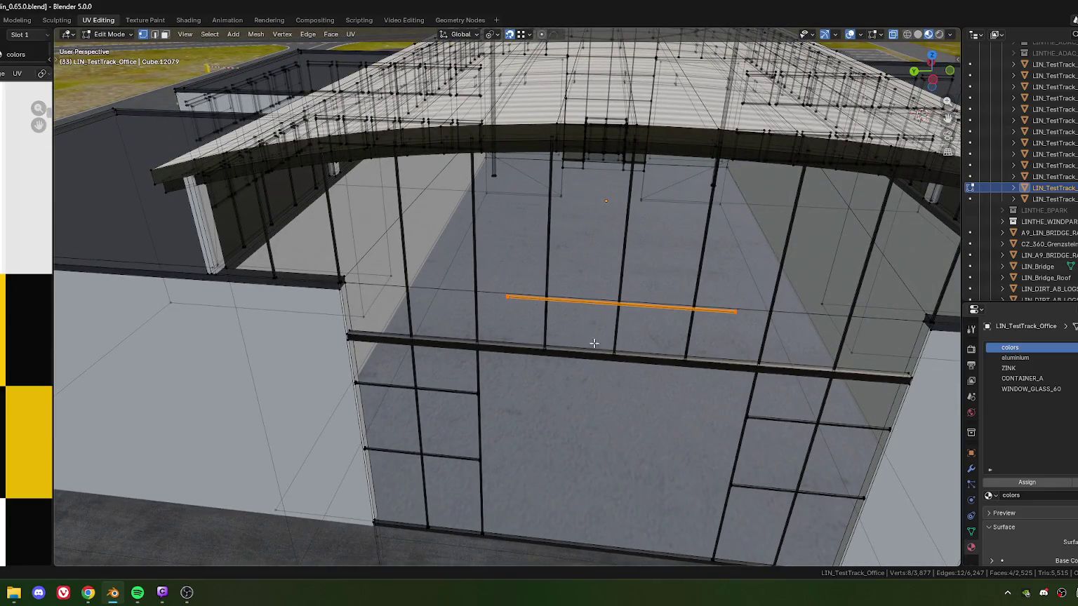
{"action": "middle_click_drag", "start_coordinate": [593, 343], "coordinate": [540, 316]}
{"action": "left_click_drag", "start_coordinate": [625, 315], "coordinate": [626, 312]}
{"action": "mouse_move", "coordinate": [626, 312]}
{"action": "middle_mouse_down"}
{"action": "mouse_move", "coordinate": [434, 288]}
{"action": "mouse_move", "coordinate": [477, 272]}
{"action": "middle_mouse_up"}
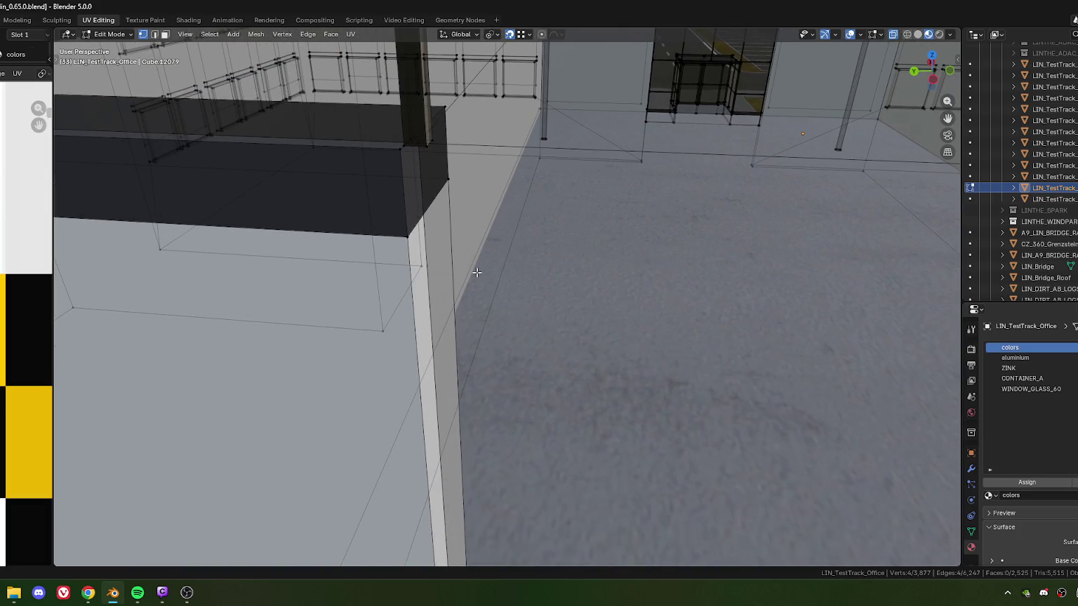
{"action": "middle_click_drag", "start_coordinate": [425, 145], "coordinate": [442, 176], "text": "shift"}
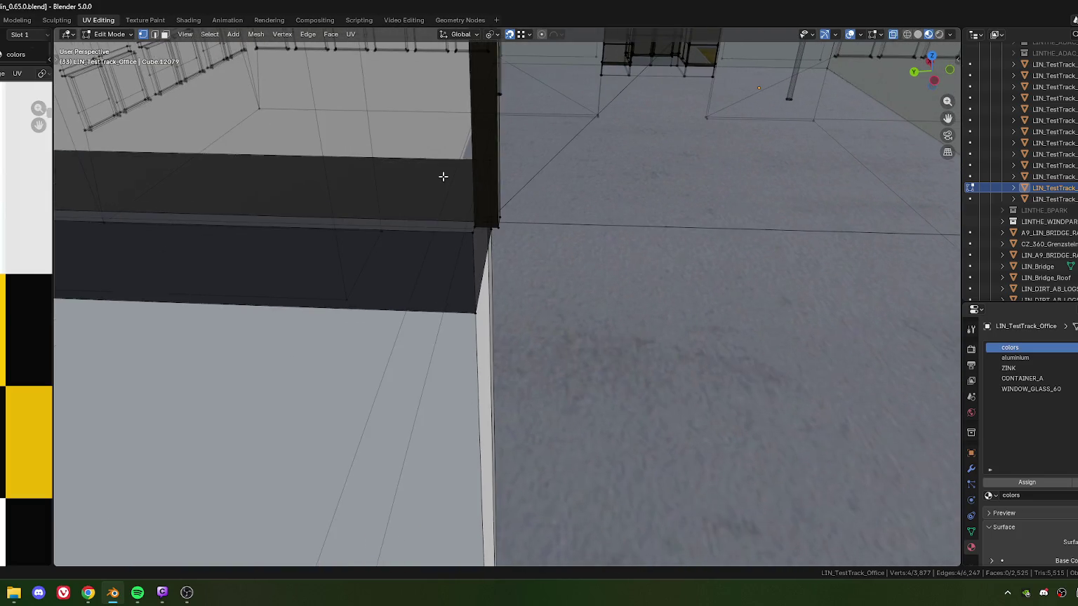
{"action": "left_click", "coordinate": [533, 238]}
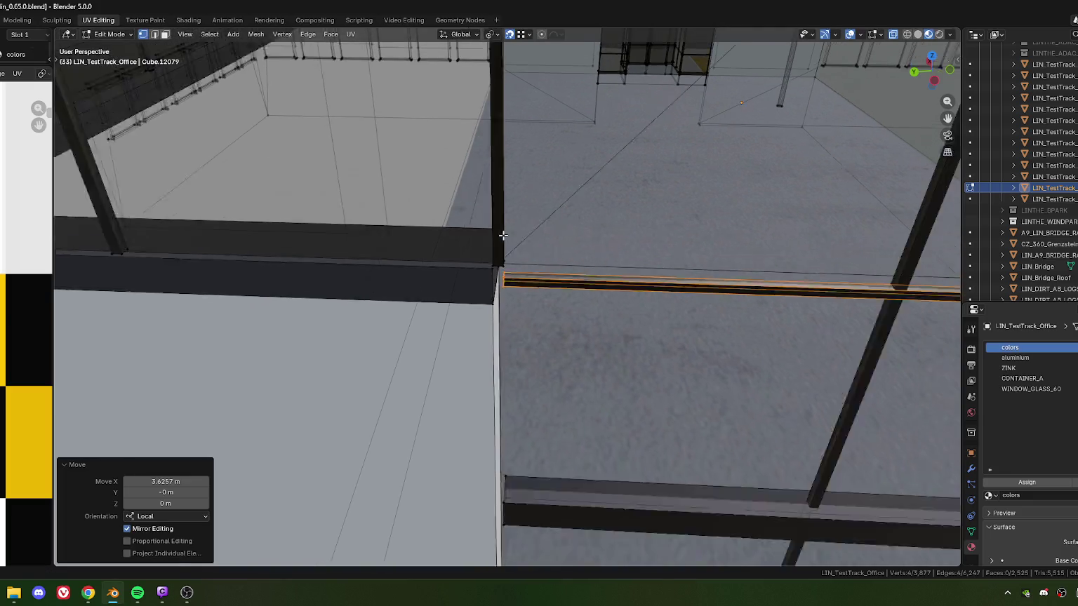
Extend the beam's other end -3.6257 m along X to the opposite column.
{"action": "middle_click_drag", "start_coordinate": [533, 238], "coordinate": [563, 304]}
{"action": "scroll", "coordinate": [564, 304], "scroll_direction": "up", "scroll_amount": 4}
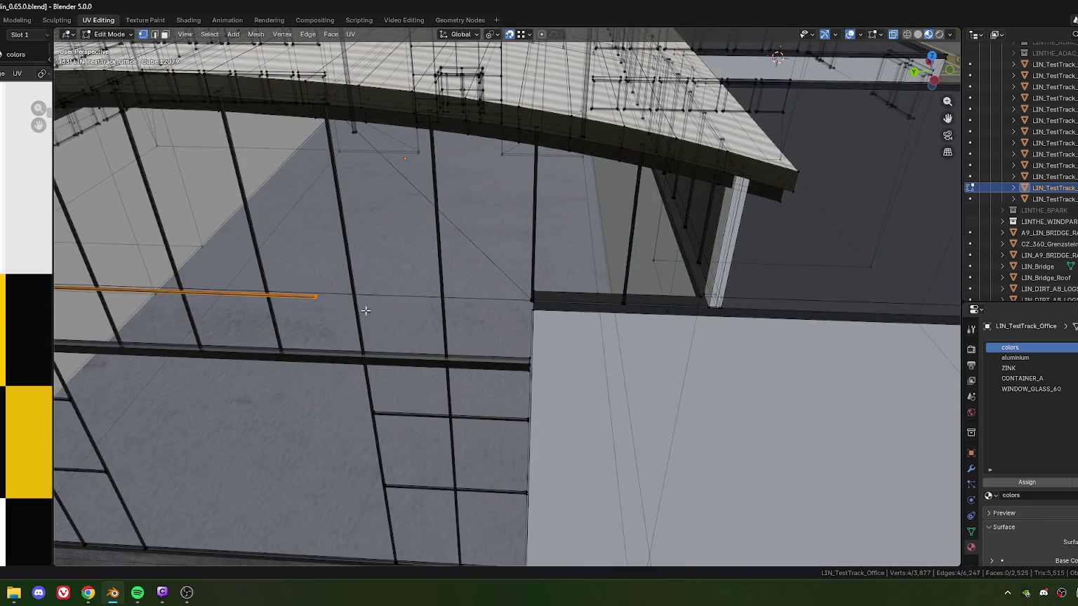
{"action": "mouse_move", "coordinate": [317, 299]}
{"action": "middle_mouse_down", "text": "shift"}
{"action": "mouse_move", "coordinate": [493, 288]}
{"action": "mouse_move", "coordinate": [429, 291]}
{"action": "mouse_move", "coordinate": [460, 280]}
{"action": "middle_mouse_up", "text": "shift"}
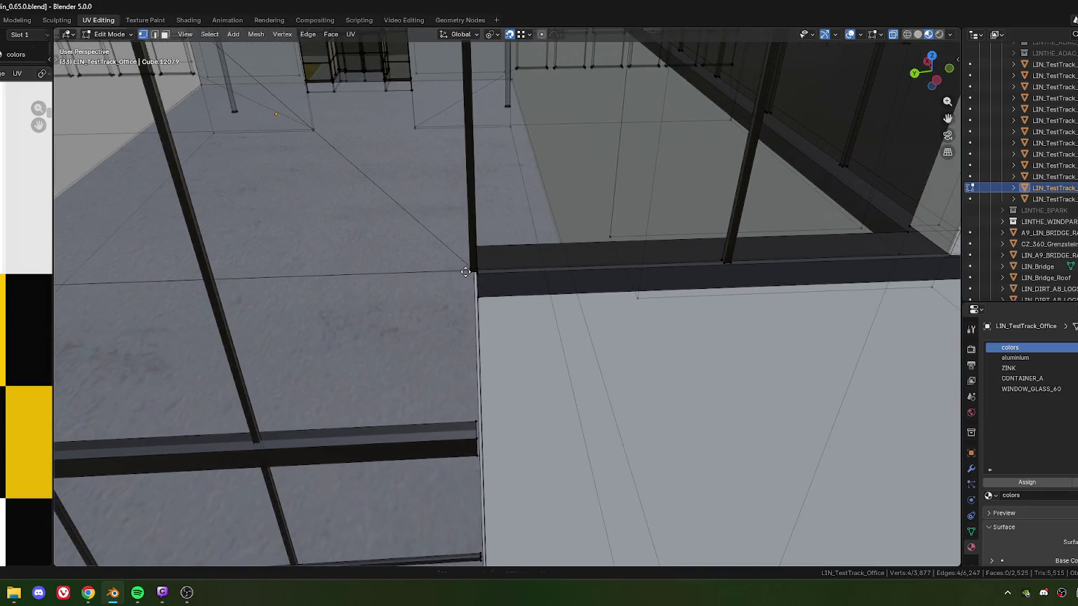
{"action": "left_click_drag", "start_coordinate": [465, 272], "coordinate": [454, 309]}
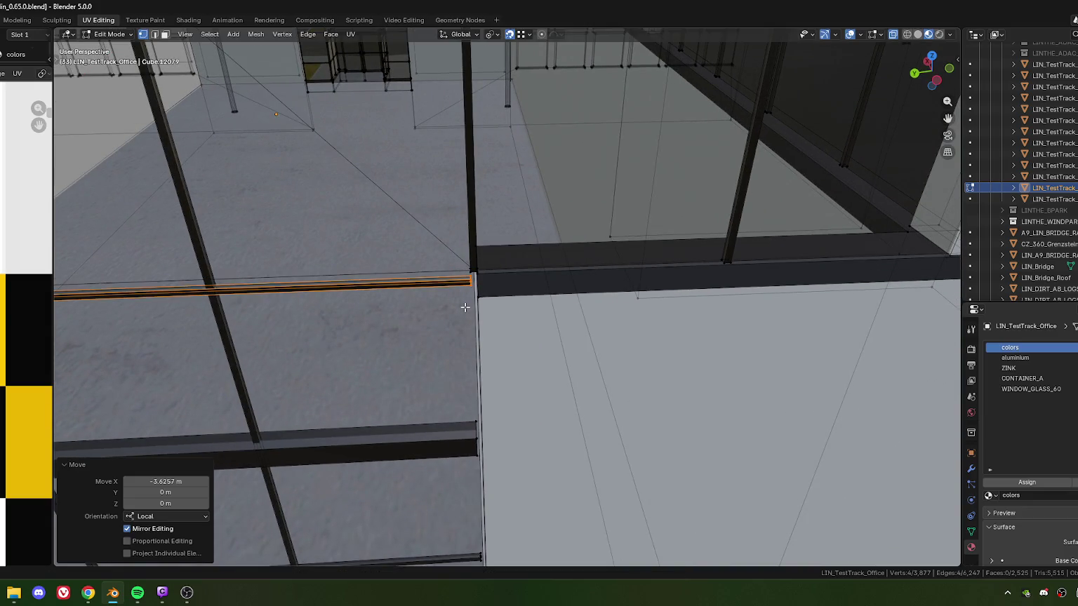
Lower the post's bottom edge loop 0.049988 m along Z to sit flush with the beam.
{"action": "scroll", "coordinate": [432, 287], "scroll_direction": "up", "scroll_amount": 3}
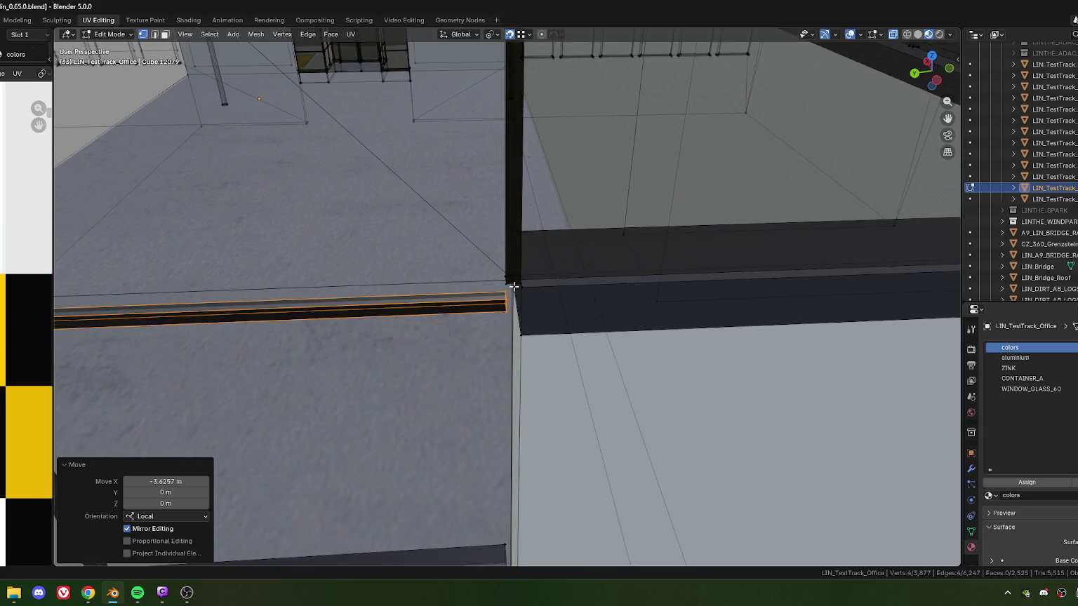
{"action": "scroll", "coordinate": [513, 287], "scroll_direction": "up", "scroll_amount": 2}
{"action": "scroll", "coordinate": [548, 271], "scroll_direction": "up", "scroll_amount": 1}
{"action": "left_click", "coordinate": [572, 266]}
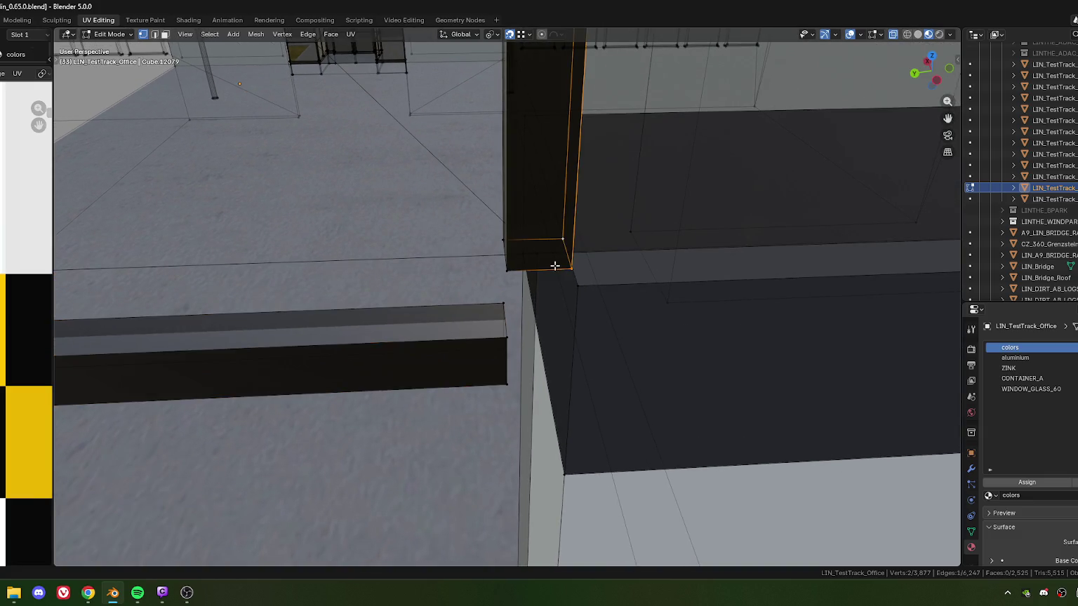
{"action": "left_click", "coordinate": [505, 237], "text": "alt"}
{"action": "middle_click_drag", "start_coordinate": [505, 237], "coordinate": [514, 288]}
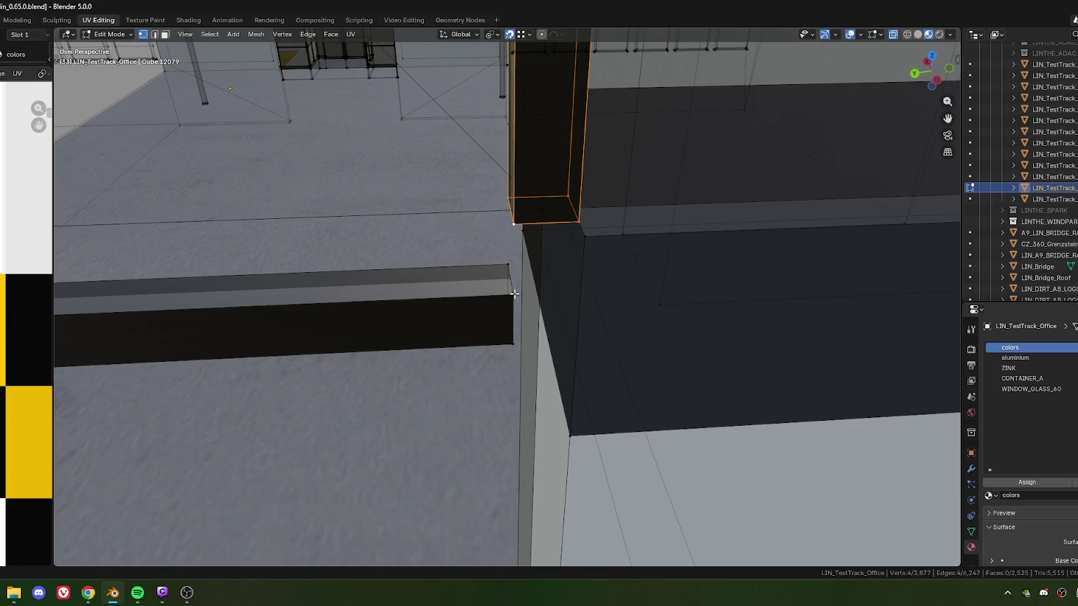
{"action": "key", "text": "g"}
{"action": "key", "text": "z"}
{"action": "left_click", "coordinate": [514, 294]}
Lower the next column's bottom edge loop along Z onto the facade beam.
{"action": "mouse_move", "coordinate": [514, 294]}
{"action": "middle_mouse_down"}
{"action": "mouse_move", "coordinate": [329, 326]}
{"action": "mouse_move", "coordinate": [517, 305]}
{"action": "mouse_move", "coordinate": [372, 320]}
{"action": "mouse_move", "coordinate": [430, 320]}
{"action": "mouse_move", "coordinate": [439, 249]}
{"action": "middle_mouse_up"}
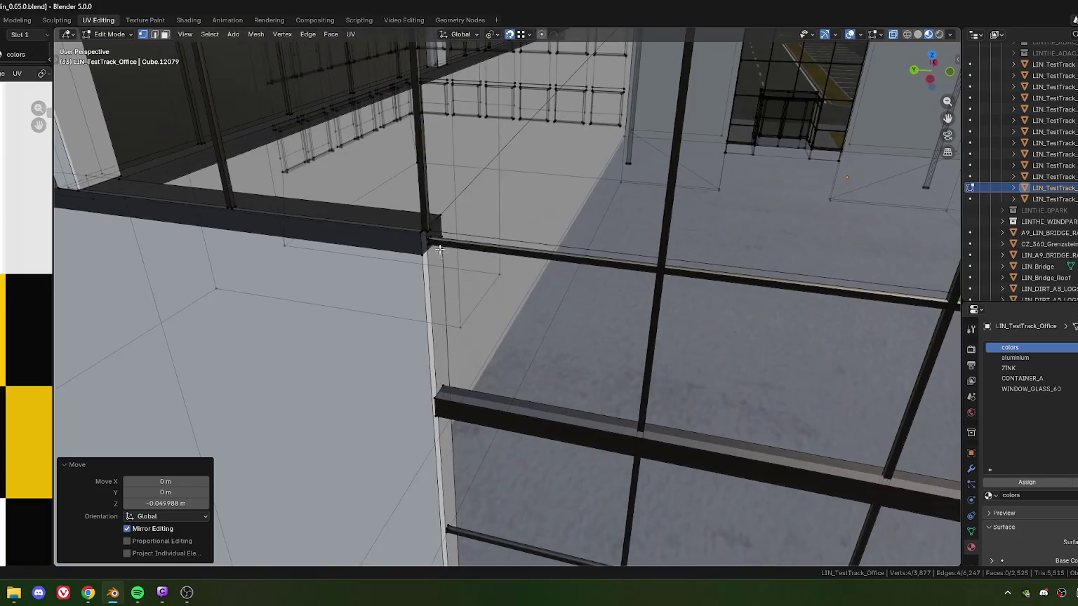
{"action": "scroll", "coordinate": [439, 249], "scroll_direction": "up", "scroll_amount": 2}
{"action": "scroll", "coordinate": [435, 271], "scroll_direction": "up", "scroll_amount": 2}
{"action": "left_click", "coordinate": [424, 243]}
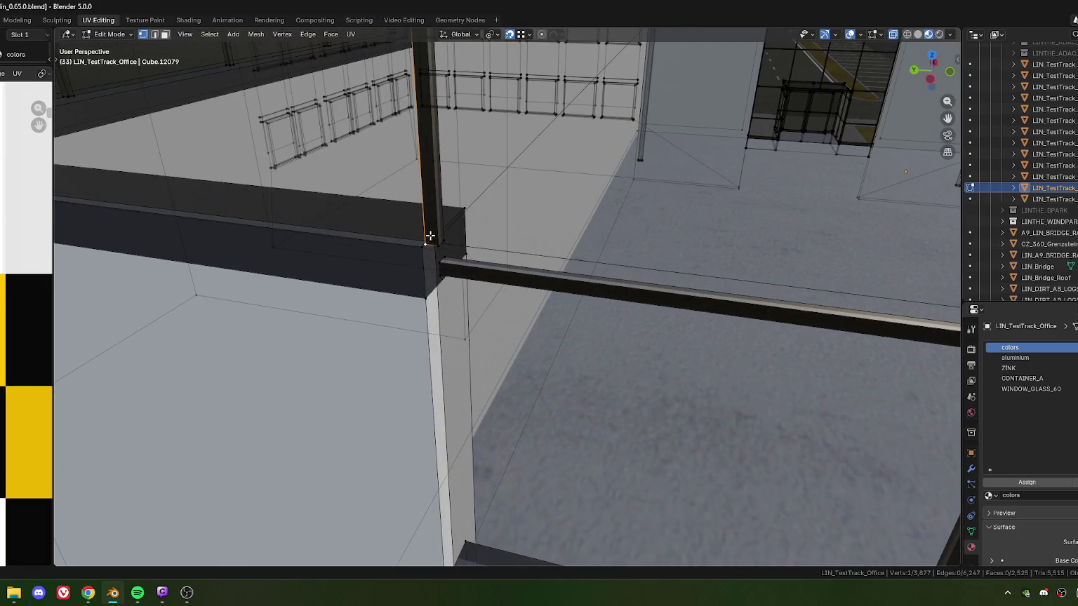
{"action": "left_click", "coordinate": [442, 243], "text": "alt"}
{"action": "scroll", "coordinate": [439, 253], "scroll_direction": "up", "scroll_amount": 1}
{"action": "scroll", "coordinate": [431, 264], "scroll_direction": "up", "scroll_amount": 1}
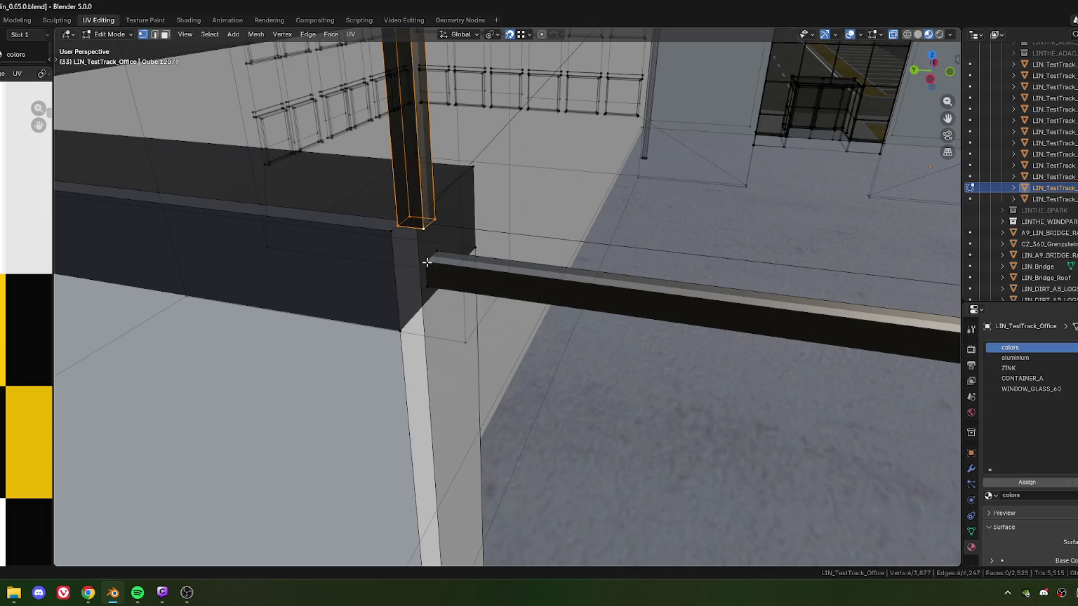
{"action": "key", "text": "g"}
{"action": "key", "text": "z"}
{"action": "left_click", "coordinate": [429, 268]}
{"action": "scroll", "coordinate": [435, 278], "scroll_direction": "down", "scroll_amount": 1}
{"action": "scroll", "coordinate": [437, 278], "scroll_direction": "down", "scroll_amount": 3}
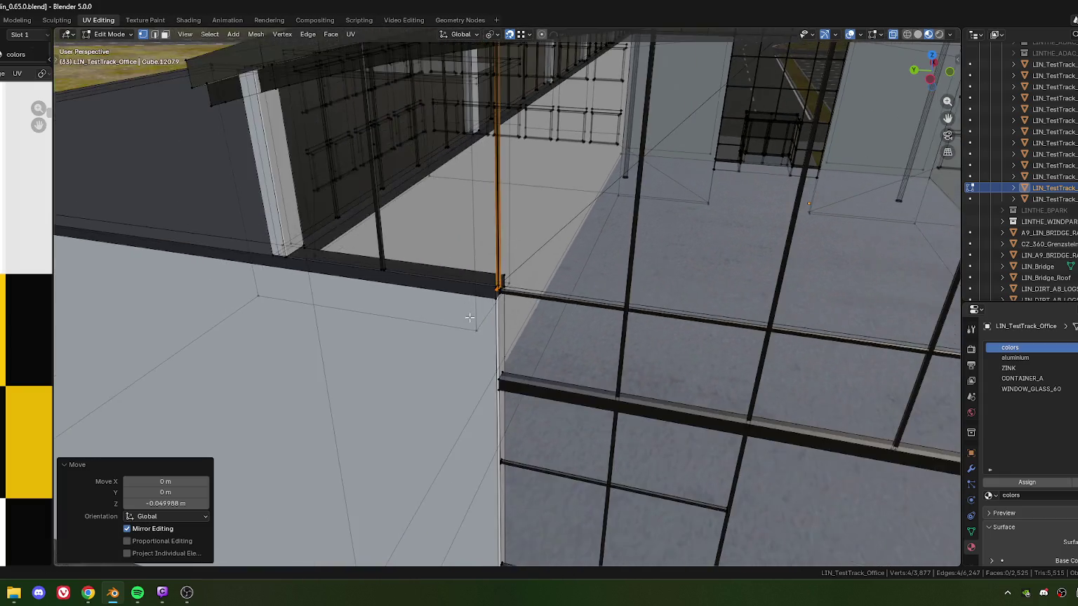
{"action": "scroll", "coordinate": [456, 283], "scroll_direction": "down", "scroll_amount": 2}
{"action": "scroll", "coordinate": [474, 287], "scroll_direction": "down", "scroll_amount": 1}
{"action": "scroll", "coordinate": [475, 287], "scroll_direction": "up", "scroll_amount": 2}
{"action": "scroll", "coordinate": [476, 290], "scroll_direction": "down", "scroll_amount": 2}
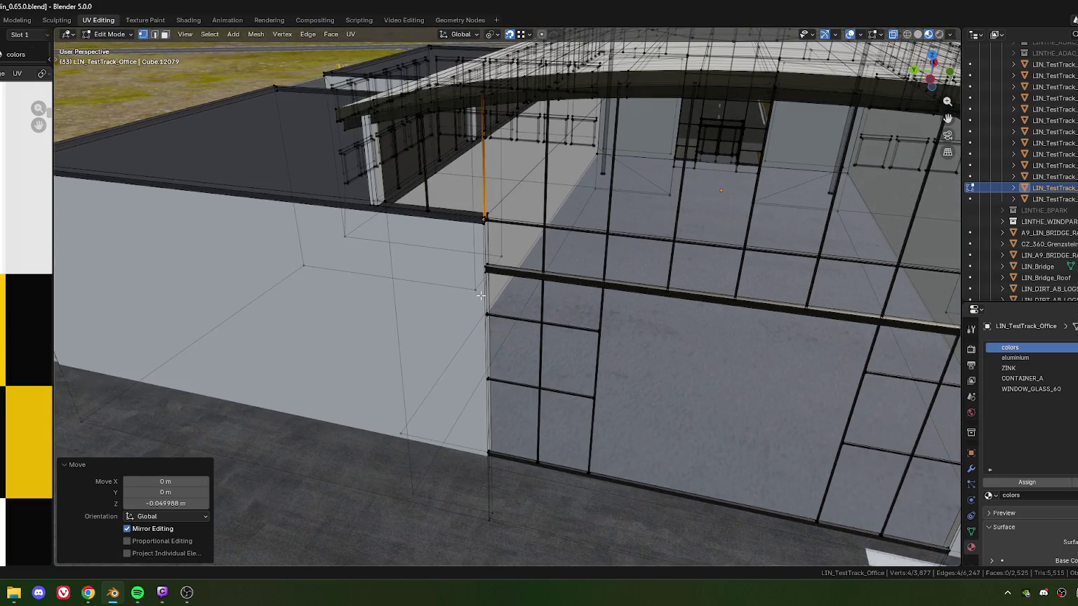
{"action": "scroll", "coordinate": [475, 289], "scroll_direction": "up", "scroll_amount": 2}
{"action": "scroll", "coordinate": [473, 285], "scroll_direction": "up", "scroll_amount": 2}
{"action": "scroll", "coordinate": [471, 288], "scroll_direction": "down", "scroll_amount": 2}
{"action": "scroll", "coordinate": [485, 337], "scroll_direction": "down", "scroll_amount": 2}
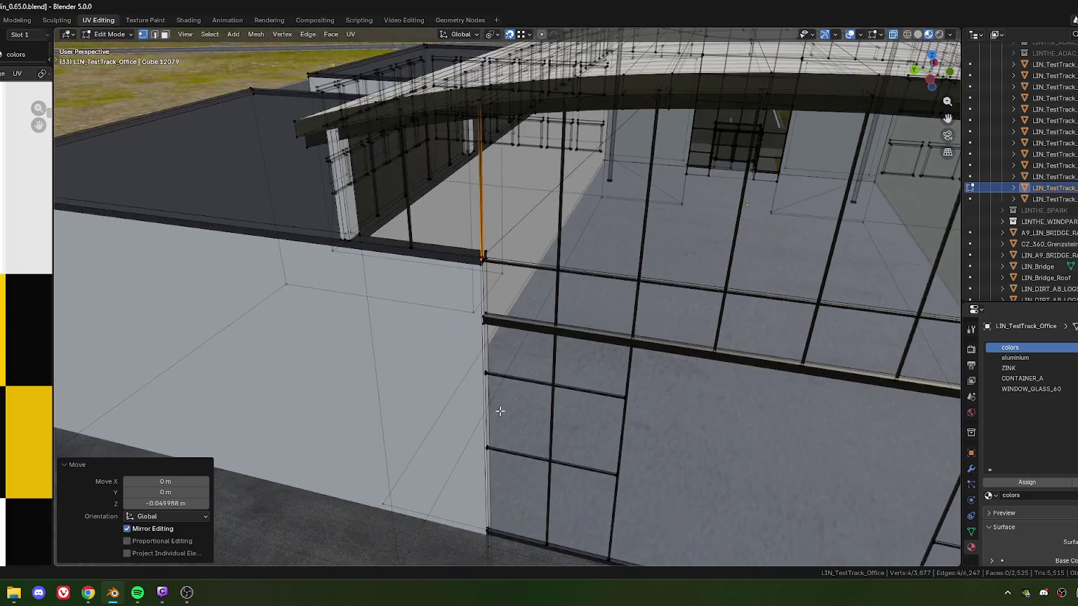
{"action": "scroll", "coordinate": [495, 351], "scroll_direction": "up", "scroll_amount": 2}
{"action": "scroll", "coordinate": [505, 376], "scroll_direction": "up", "scroll_amount": 2}
{"action": "scroll", "coordinate": [498, 376], "scroll_direction": "up", "scroll_amount": 2}
{"action": "scroll", "coordinate": [488, 379], "scroll_direction": "up", "scroll_amount": 2}
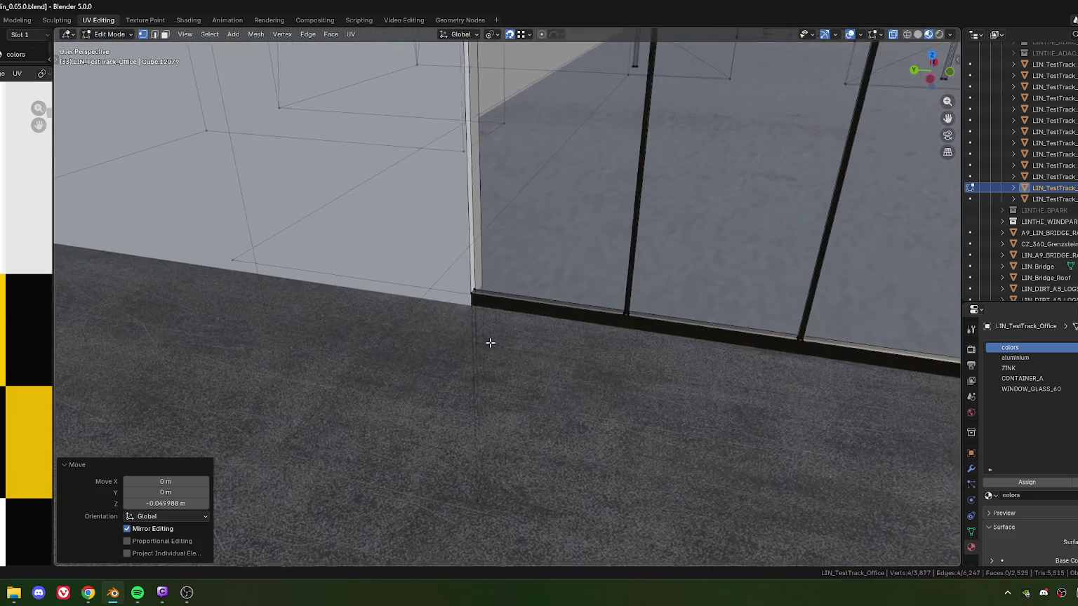
{"action": "scroll", "coordinate": [463, 350], "scroll_direction": "up", "scroll_amount": 2}
{"action": "scroll", "coordinate": [450, 335], "scroll_direction": "up", "scroll_amount": 1}
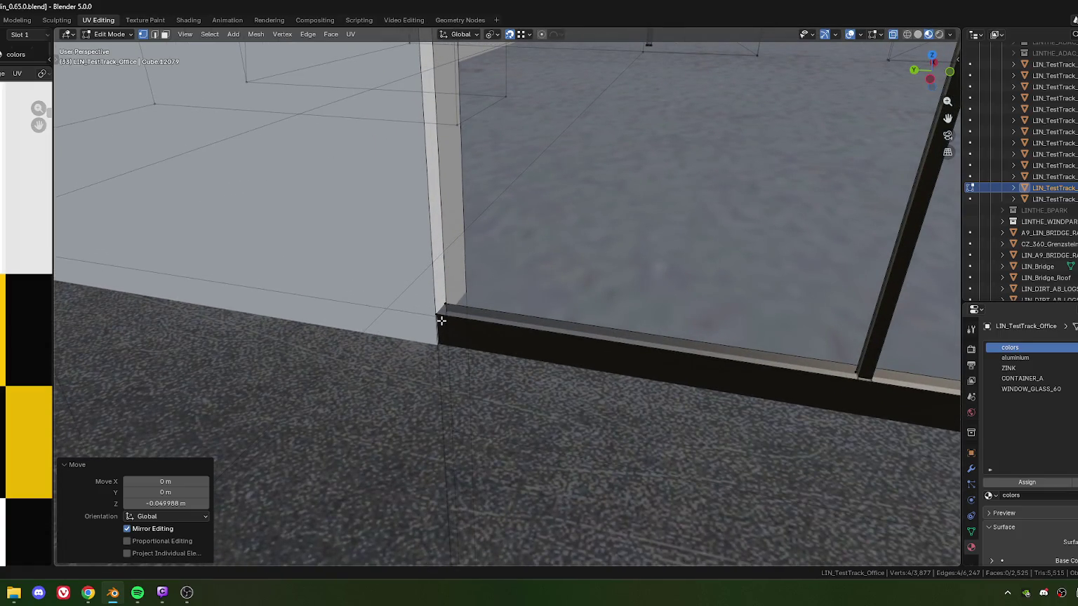
Extrude the post's corner edge down about 7.29 m along Z toward the floor beam.
{"action": "key", "text": "e"}
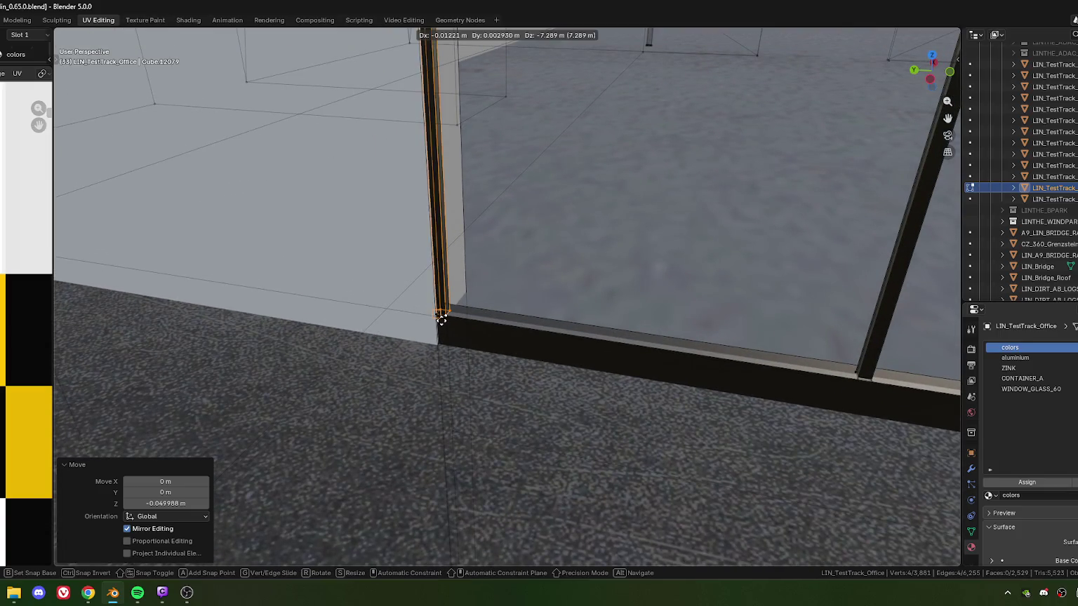
{"action": "key", "text": "z"}
{"action": "left_click", "coordinate": [441, 319]}
{"action": "scroll", "coordinate": [456, 330], "scroll_direction": "down", "scroll_amount": 2}
{"action": "scroll", "coordinate": [492, 331], "scroll_direction": "down", "scroll_amount": 2}
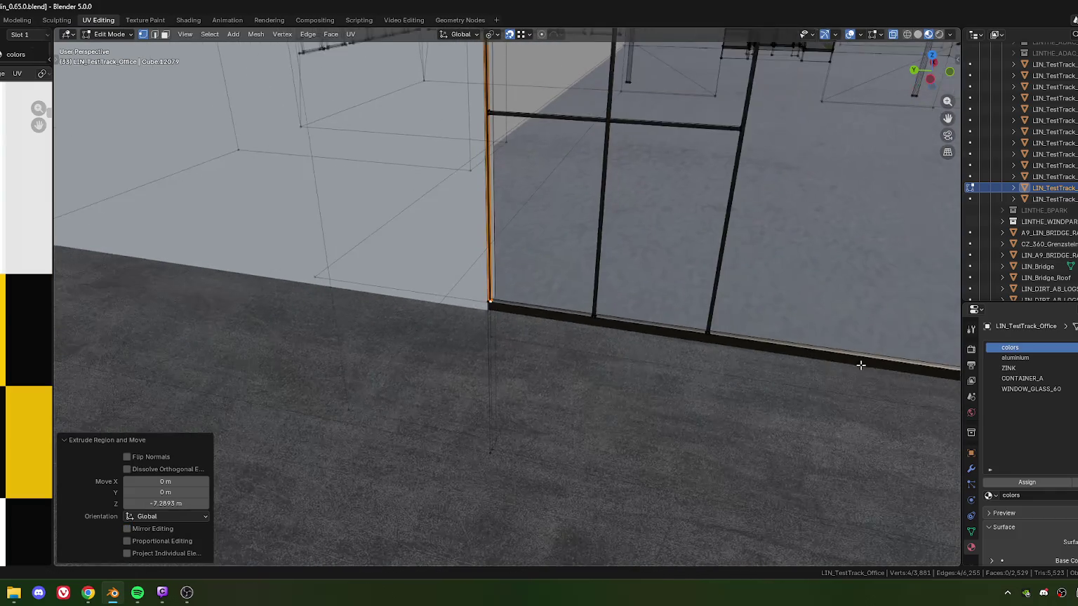
{"action": "scroll", "coordinate": [702, 351], "scroll_direction": "down", "scroll_amount": 2}
{"action": "scroll", "coordinate": [631, 336], "scroll_direction": "down", "scroll_amount": 2}
{"action": "scroll", "coordinate": [421, 309], "scroll_direction": "down", "scroll_amount": 2}
{"action": "middle_click_drag", "start_coordinate": [340, 292], "coordinate": [421, 323]}
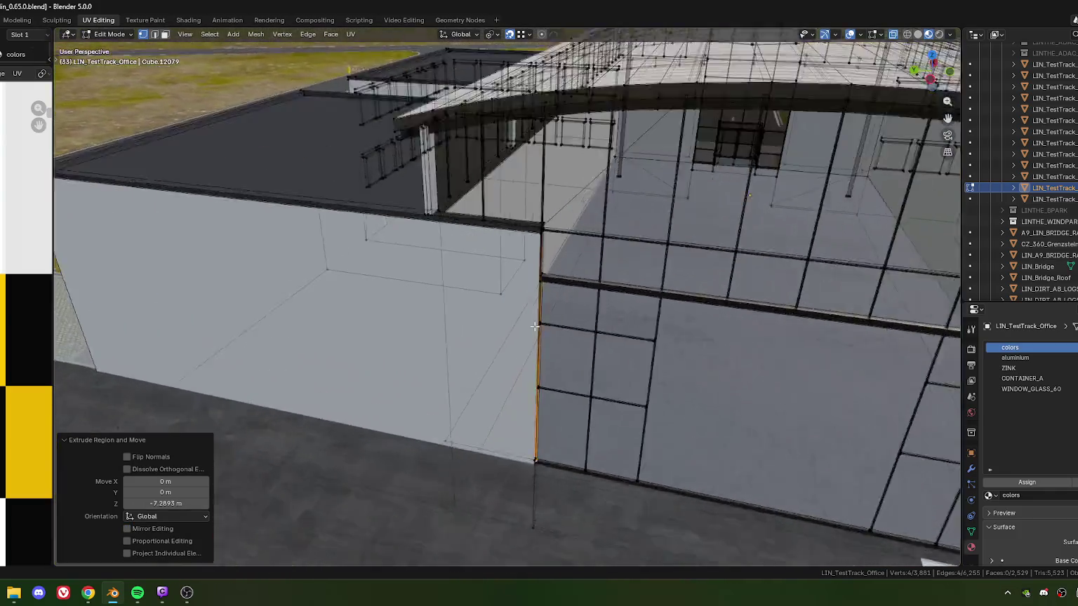
{"action": "scroll", "coordinate": [456, 336], "scroll_direction": "up", "scroll_amount": 4}
Split the strip of faces along the wall edge from the mesh.
{"action": "key", "text": "3"}
{"action": "mouse_move", "coordinate": [512, 457]}
{"action": "middle_mouse_down"}
{"action": "mouse_move", "coordinate": [466, 358]}
{"action": "mouse_move", "coordinate": [420, 336]}
{"action": "mouse_move", "coordinate": [463, 338]}
{"action": "middle_mouse_up"}
{"action": "left_click", "coordinate": [466, 358], "text": "alt"}
{"action": "right_click", "coordinate": [421, 336]}
{"action": "left_click", "coordinate": [421, 336]}
{"action": "scroll", "coordinate": [435, 337], "scroll_direction": "up", "scroll_amount": 3}
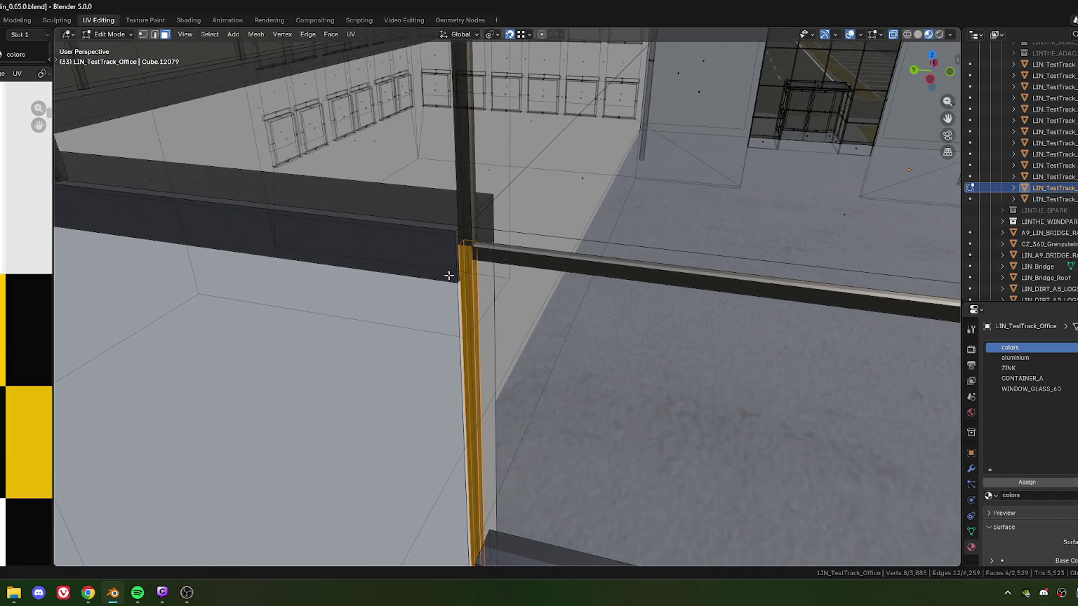
{"action": "scroll", "coordinate": [459, 290], "scroll_direction": "down", "scroll_amount": 3}
{"action": "scroll", "coordinate": [505, 260], "scroll_direction": "up", "scroll_amount": 3}
{"action": "mouse_move", "coordinate": [506, 259]}
{"action": "middle_mouse_down"}
{"action": "mouse_move", "coordinate": [481, 372]}
{"action": "mouse_move", "coordinate": [506, 301]}
{"action": "middle_mouse_up"}
{"action": "scroll", "coordinate": [505, 301], "scroll_direction": "up", "scroll_amount": 2}
{"action": "middle_click_drag", "start_coordinate": [409, 325], "coordinate": [517, 315]}
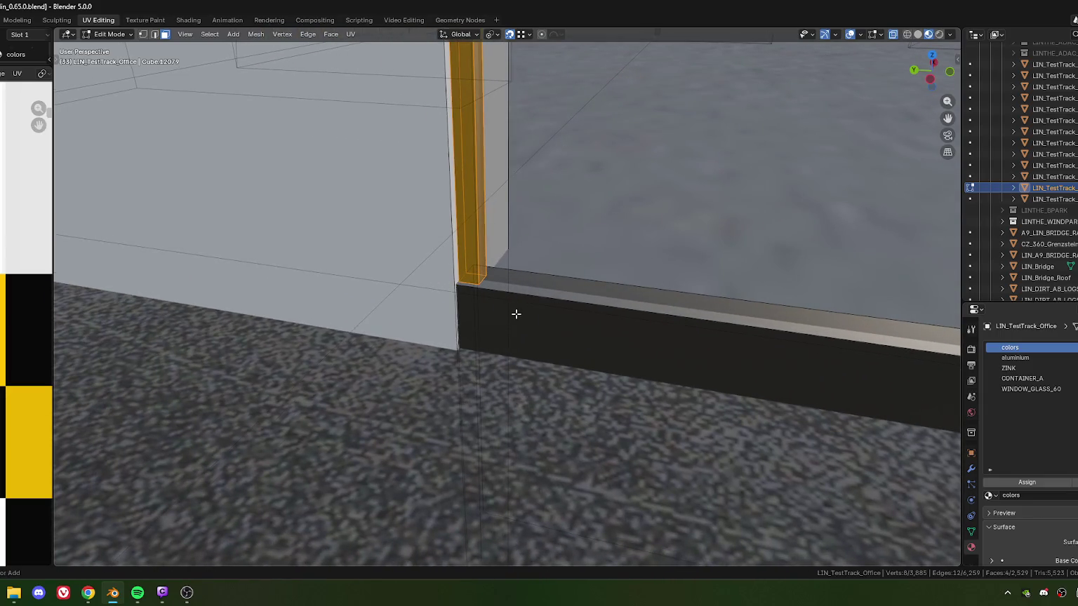
Undo the split and lower the mullion's base vertices -0.01 m along Z.
{"action": "key", "text": "alt+a"}
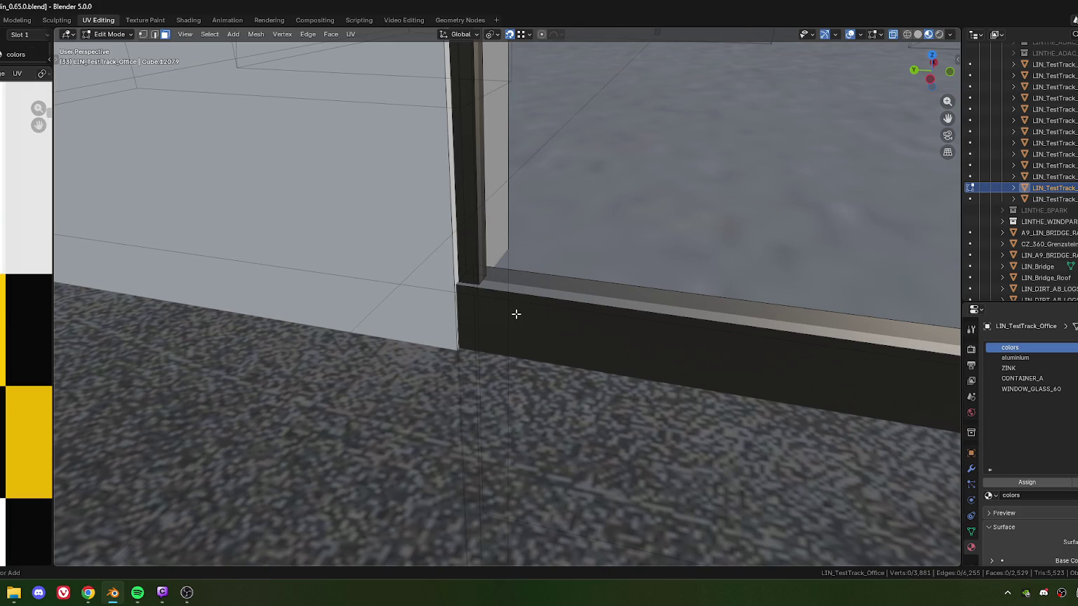
{"action": "key", "text": "ctrl+z"}
{"action": "scroll", "coordinate": [505, 301], "scroll_direction": "up", "scroll_amount": 1}
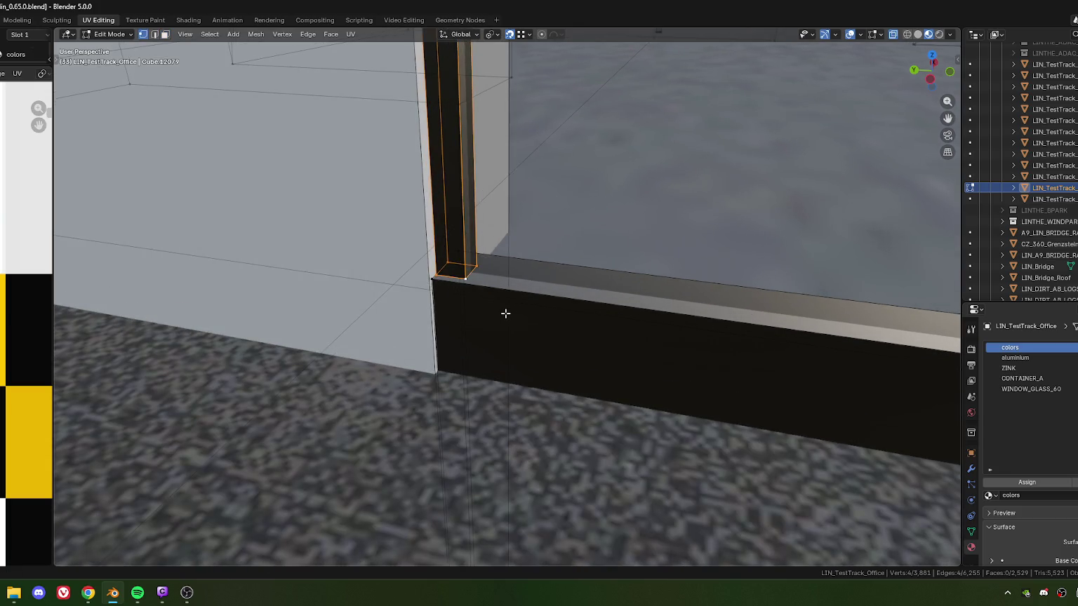
{"action": "key", "text": "g"}
{"action": "key", "text": "z"}
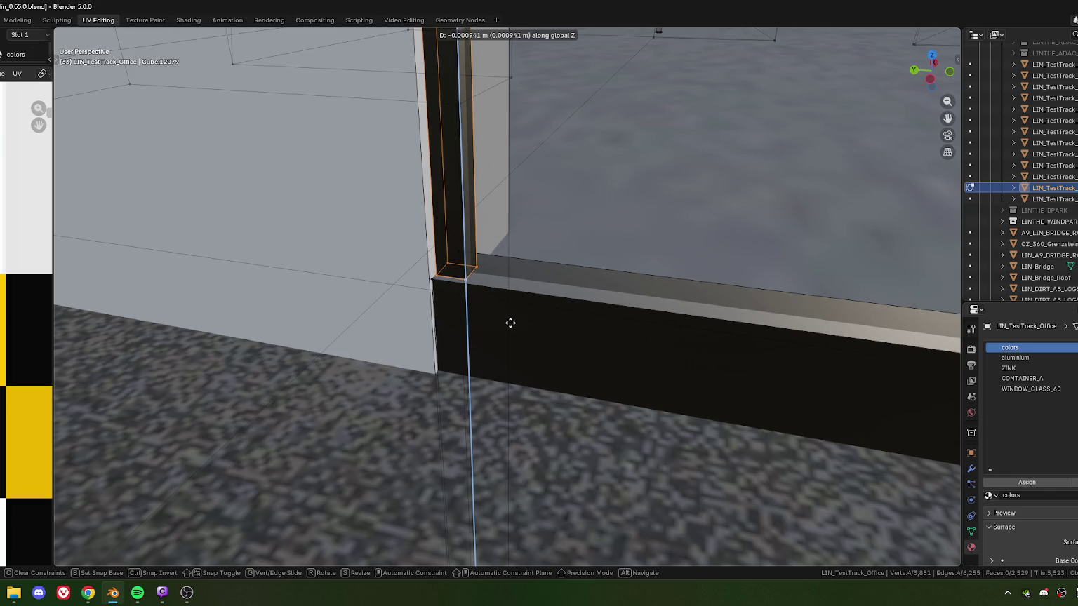
{"action": "left_click", "coordinate": [513, 330]}
{"action": "left_click", "coordinate": [150, 503]}
{"action": "type", "text": "-0.002"}
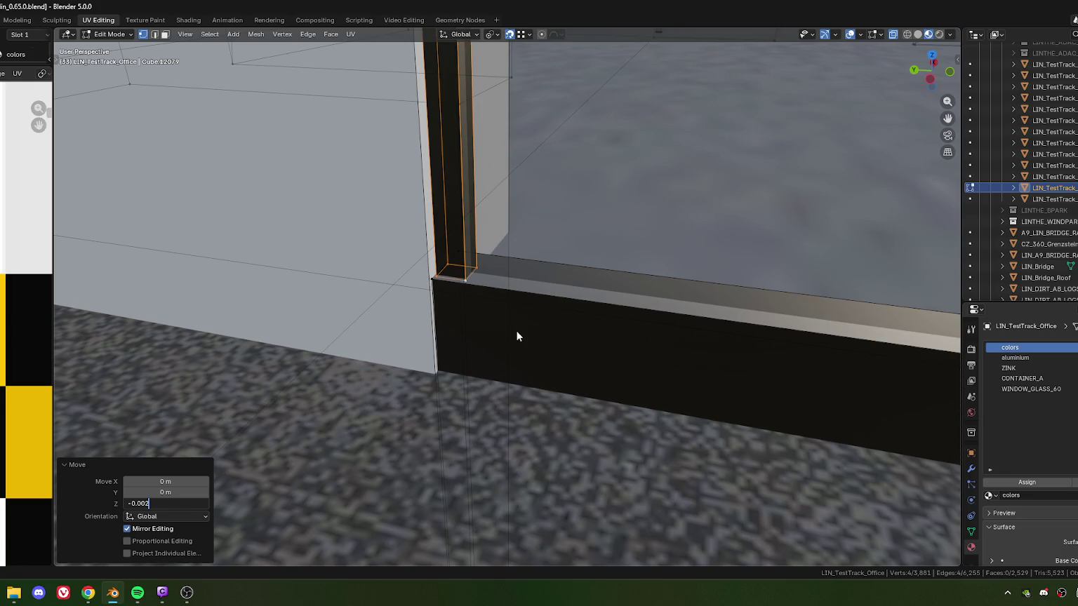
{"action": "key", "text": "Return"}
{"action": "mouse_move", "coordinate": [518, 332]}
{"action": "middle_mouse_down"}
{"action": "mouse_move", "coordinate": [508, 318]}
{"action": "mouse_move", "coordinate": [485, 328]}
{"action": "middle_mouse_up"}
{"action": "left_click", "coordinate": [143, 504]}
{"action": "key", "text": "Return"}
Split the mullion's face strip off from the wall.
{"action": "mouse_move", "coordinate": [269, 202]}
{"action": "middle_mouse_down"}
{"action": "mouse_move", "coordinate": [362, 328]}
{"action": "mouse_move", "coordinate": [512, 293]}
{"action": "mouse_move", "coordinate": [489, 293]}
{"action": "middle_mouse_up"}
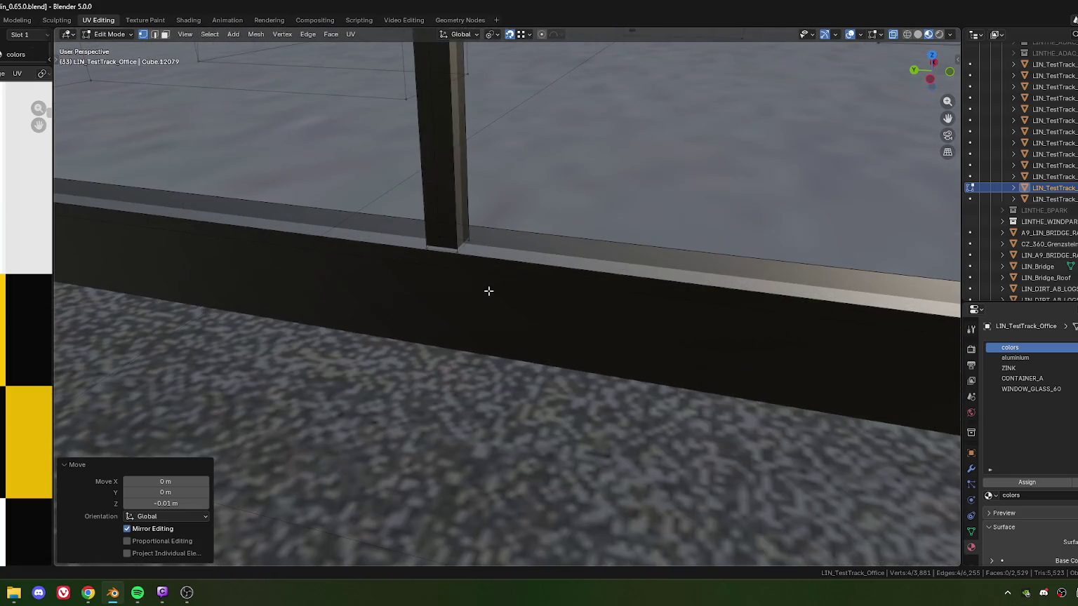
{"action": "scroll", "coordinate": [489, 293], "scroll_direction": "down", "scroll_amount": 2}
{"action": "scroll", "coordinate": [488, 293], "scroll_direction": "down", "scroll_amount": 2}
{"action": "mouse_move", "coordinate": [496, 216]}
{"action": "middle_mouse_down"}
{"action": "mouse_move", "coordinate": [493, 394]}
{"action": "mouse_move", "coordinate": [510, 221]}
{"action": "mouse_move", "coordinate": [505, 421]}
{"action": "mouse_move", "coordinate": [473, 320]}
{"action": "middle_mouse_up"}
{"action": "key", "text": "3"}
{"action": "left_click", "coordinate": [519, 415]}
{"action": "key", "text": "ctrl+f"}
{"action": "left_click", "coordinate": [429, 318]}
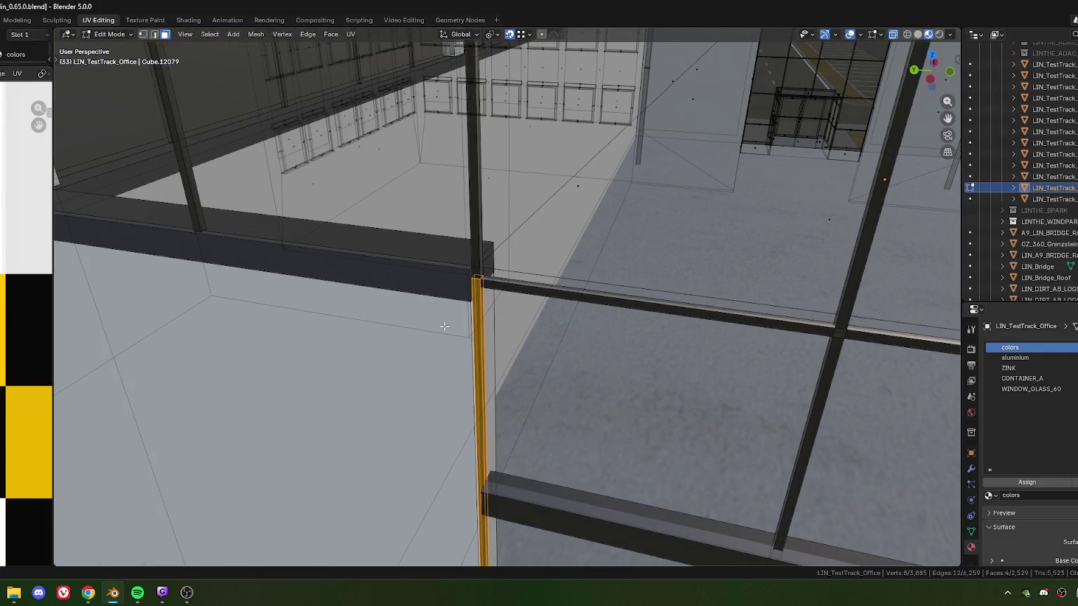
Select the beam-joint edge in edge mode and try vertical moves, undoing each one.
{"action": "scroll", "coordinate": [444, 326], "scroll_direction": "up", "scroll_amount": 3}
{"action": "middle_click_drag", "start_coordinate": [449, 385], "coordinate": [473, 301]}
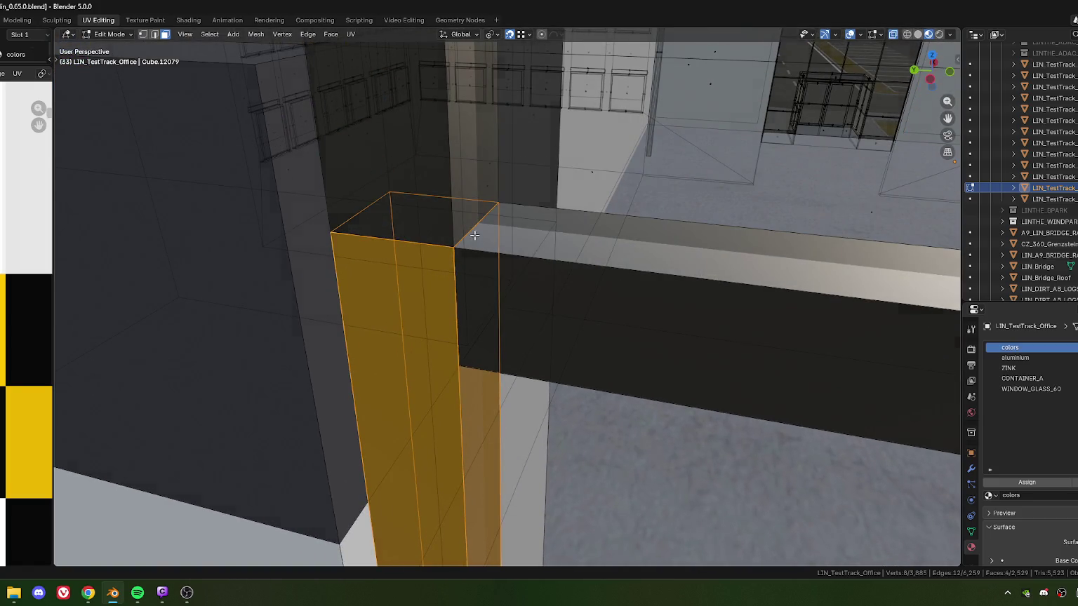
{"action": "key", "text": "2"}
{"action": "left_click", "coordinate": [475, 233]}
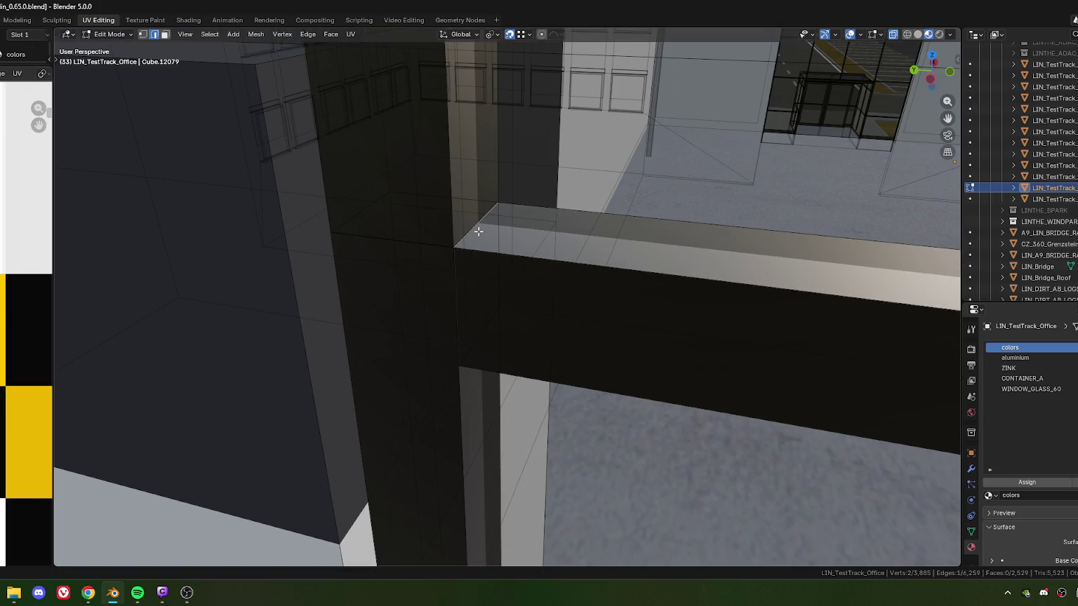
{"action": "key", "text": "g"}
{"action": "left_click", "coordinate": [490, 246]}
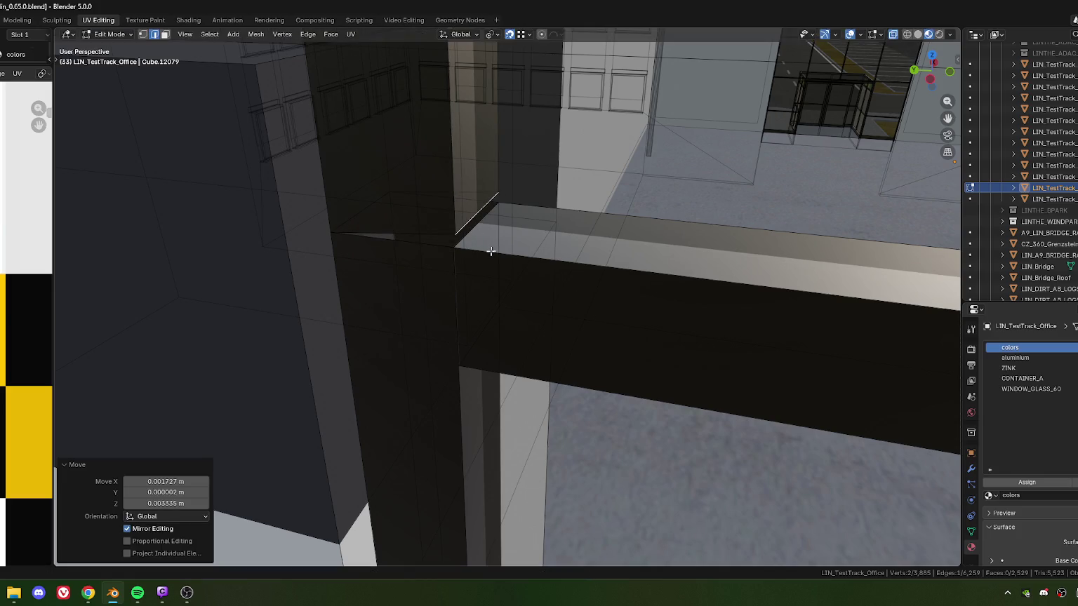
{"action": "key", "text": "ctrl+z"}
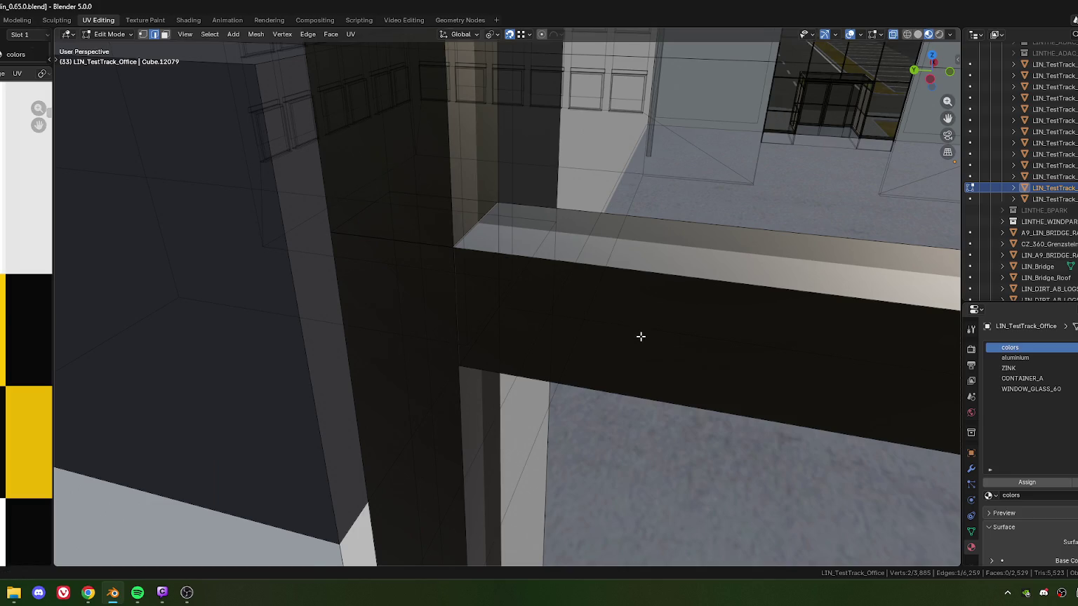
{"action": "key", "text": "g"}
{"action": "key", "text": "z"}
{"action": "left_click", "coordinate": [630, 326]}
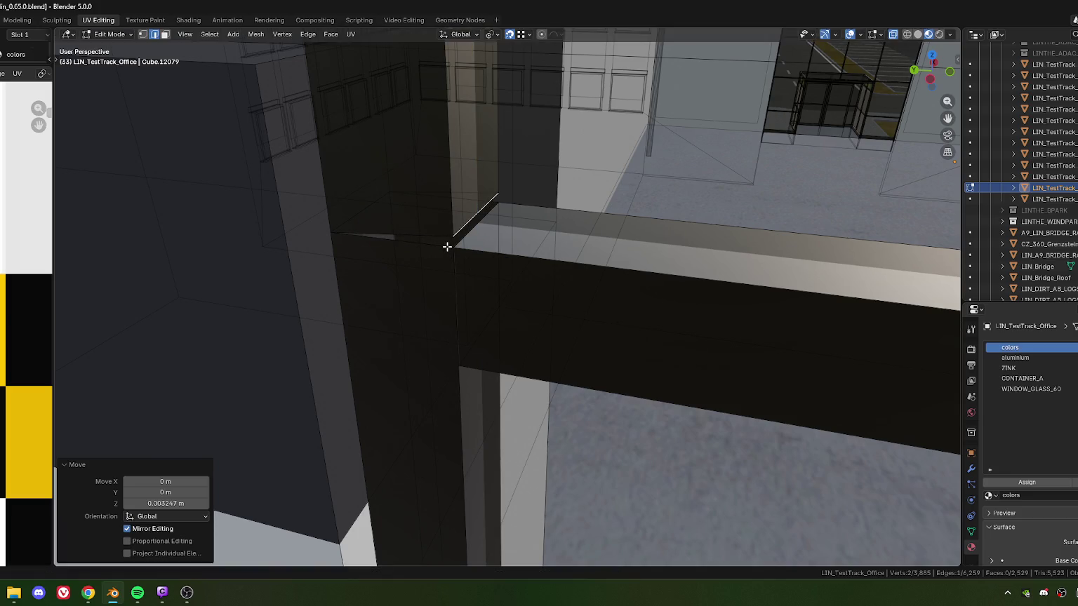
{"action": "key", "text": "ctrl+z"}
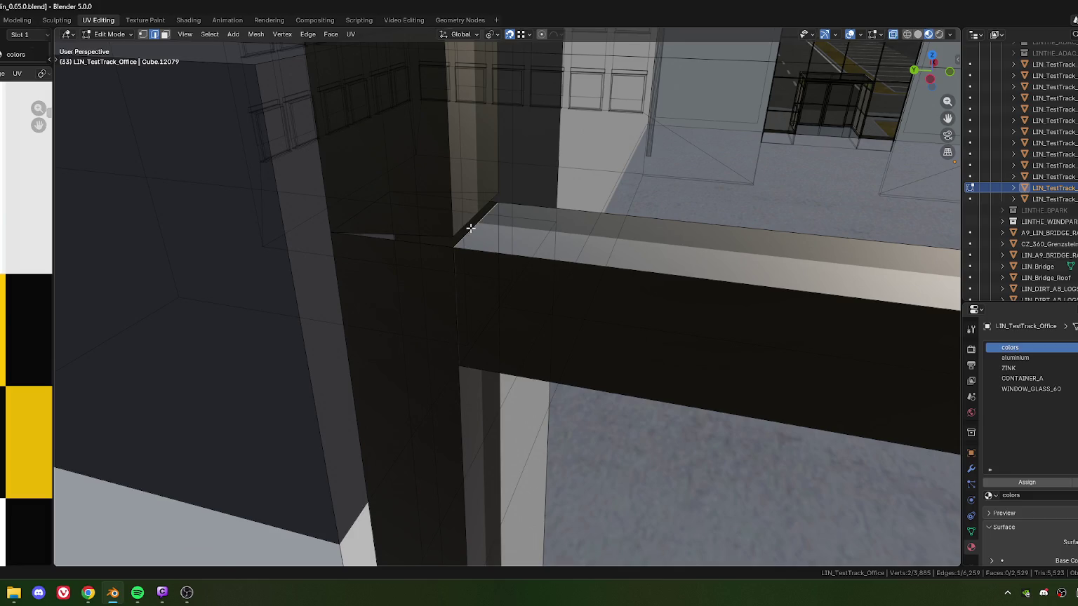
Move the joint edge along Z in two moves to its final height.
{"action": "key", "text": "g"}
{"action": "key", "text": "z"}
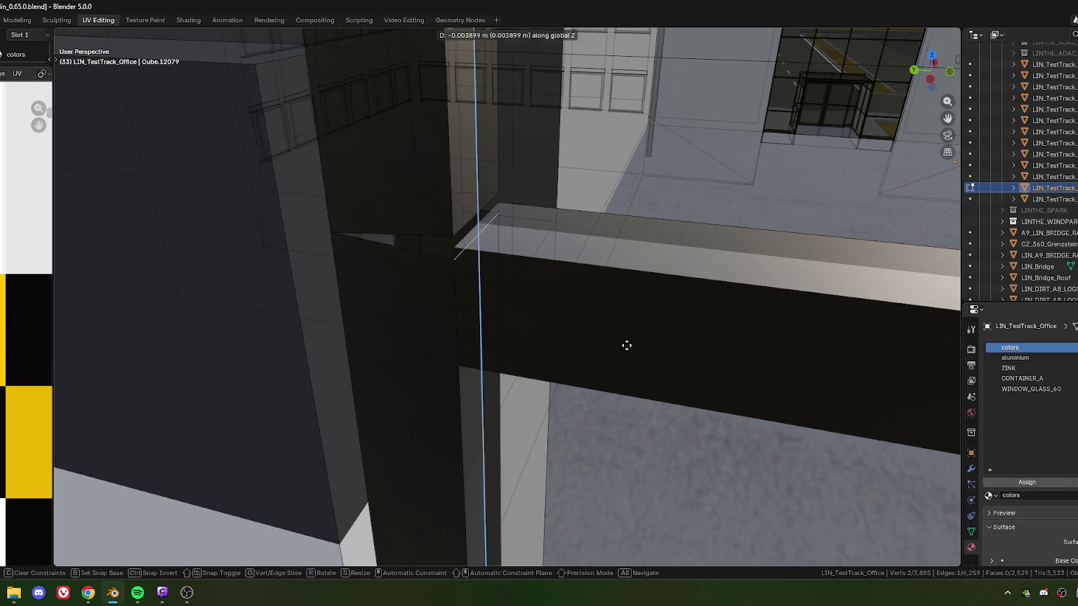
{"action": "left_click", "coordinate": [458, 364]}
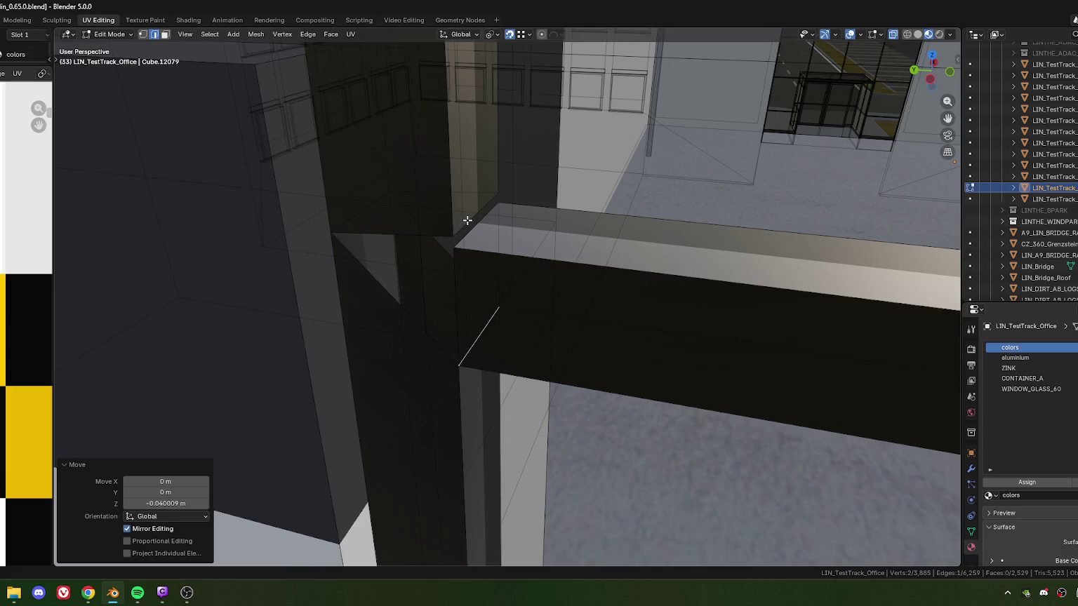
{"action": "key", "text": "g"}
{"action": "key", "text": "z"}
{"action": "left_click", "coordinate": [450, 248]}
{"action": "scroll", "coordinate": [460, 309], "scroll_direction": "down", "scroll_amount": 5}
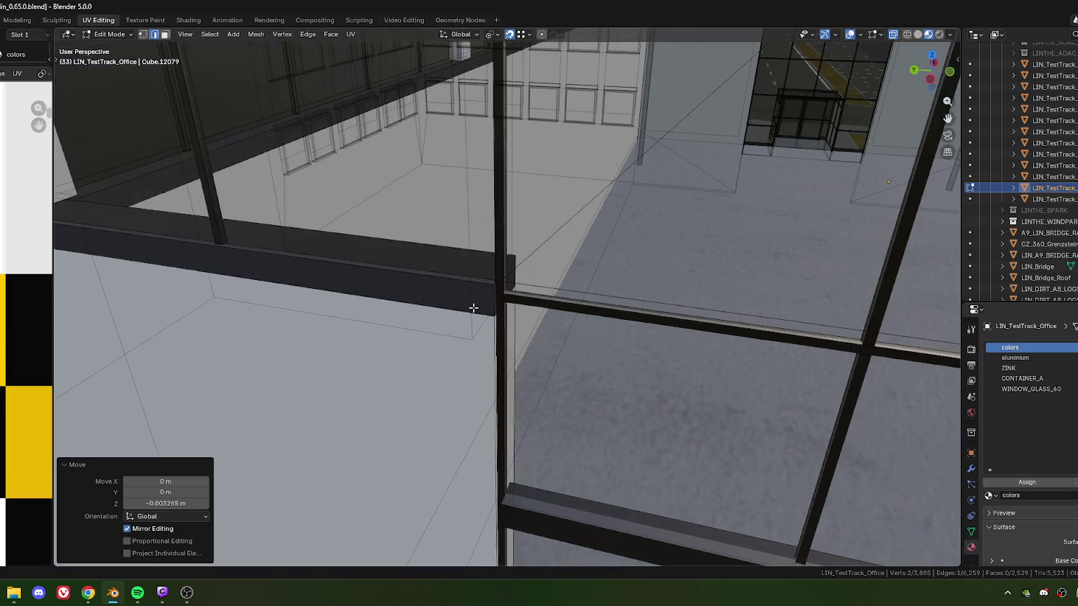
{"action": "scroll", "coordinate": [461, 308], "scroll_direction": "up", "scroll_amount": 2}
{"action": "scroll", "coordinate": [461, 309], "scroll_direction": "up", "scroll_amount": 2}
Box-select the beam joint and merge its vertices by distance at 0.01 m, removing 6 duplicates.
{"action": "left_click", "coordinate": [377, 279]}
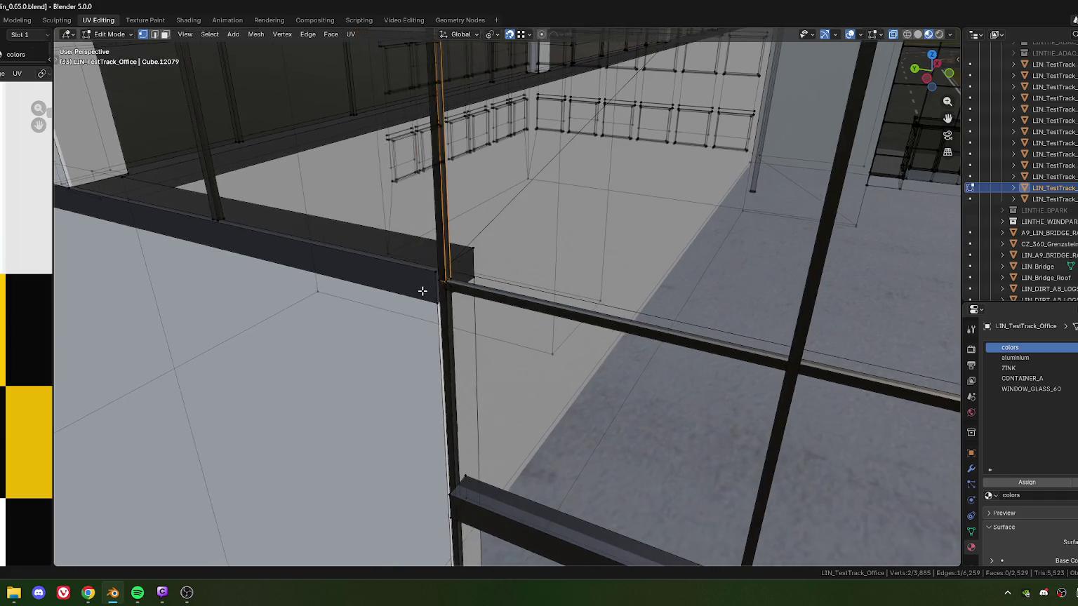
{"action": "middle_click_drag", "start_coordinate": [357, 279], "coordinate": [354, 224]}
{"action": "left_click_drag", "start_coordinate": [350, 223], "coordinate": [412, 284]}
{"action": "key", "text": "m"}
{"action": "left_click", "coordinate": [412, 284]}
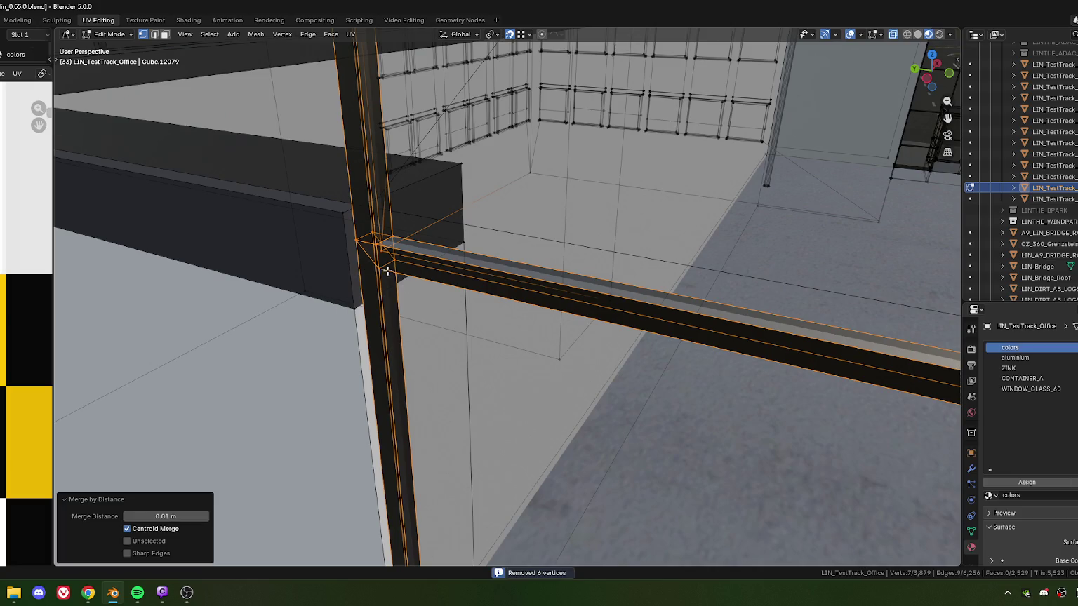
{"action": "key", "text": "alt+z"}
{"action": "middle_click_drag", "start_coordinate": [387, 271], "coordinate": [426, 273], "text": "shift"}
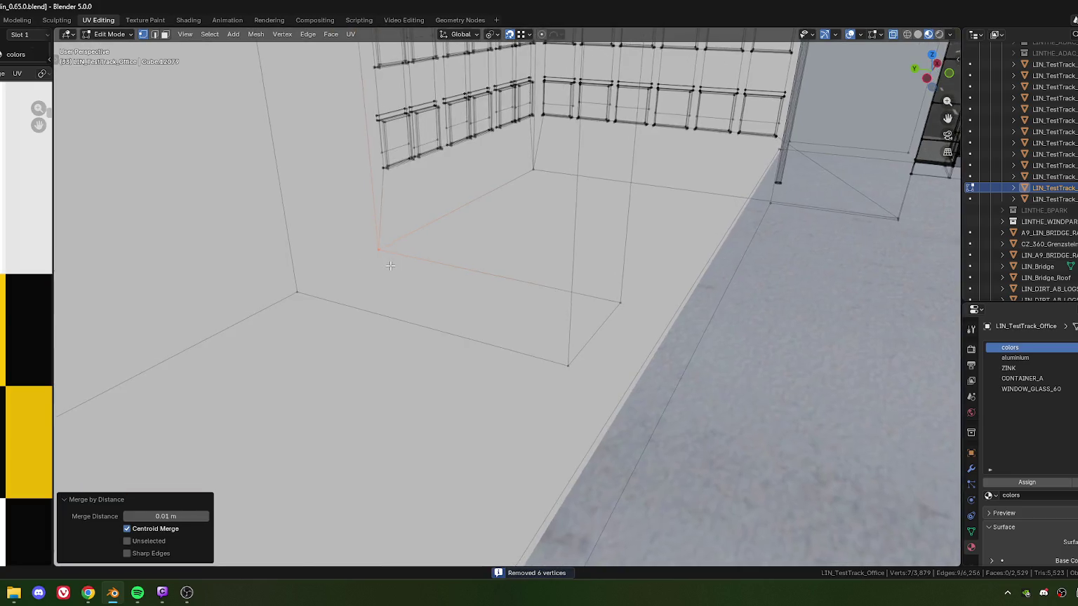
{"action": "key", "text": "alt+z"}
Fill a triangular face between three corner vertices to close the joint gap.
{"action": "left_click", "coordinate": [447, 268]}
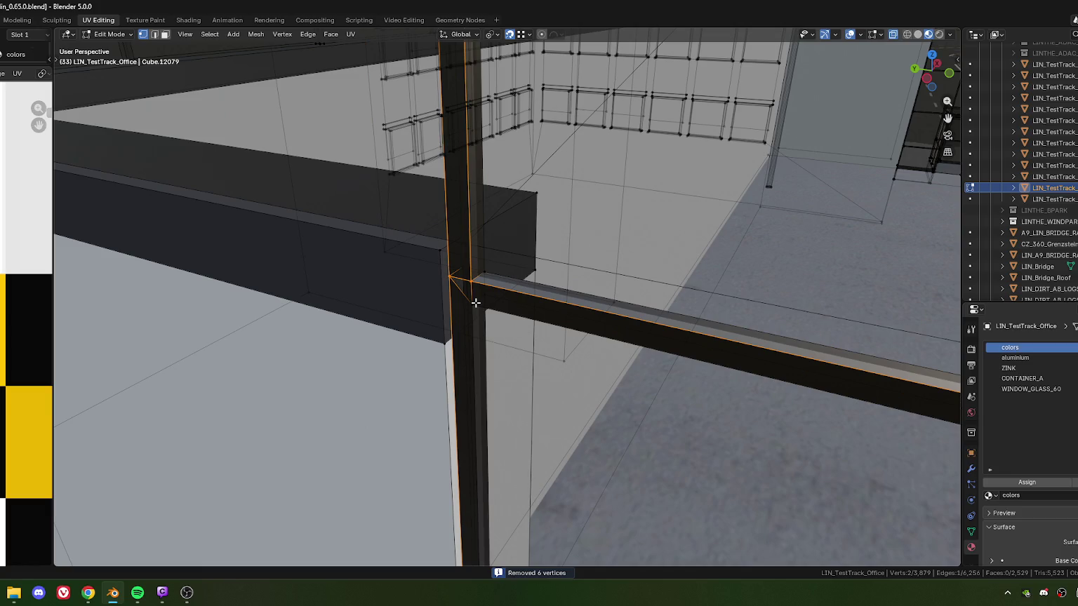
{"action": "key", "text": "KP_Decimal"}
{"action": "middle_click_drag", "start_coordinate": [477, 327], "coordinate": [487, 336]}
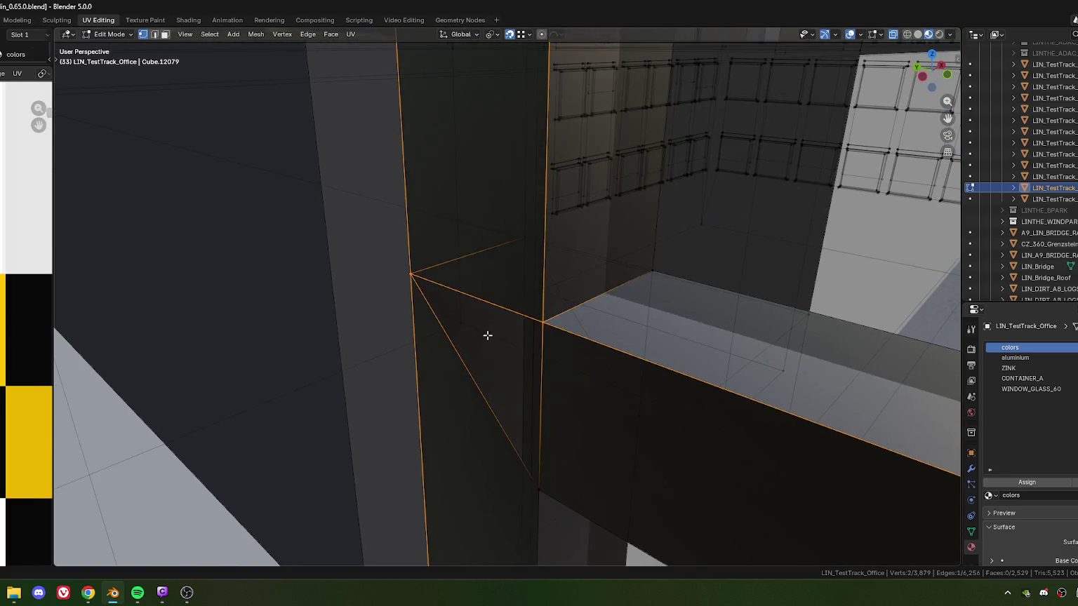
{"action": "left_click", "coordinate": [539, 324]}
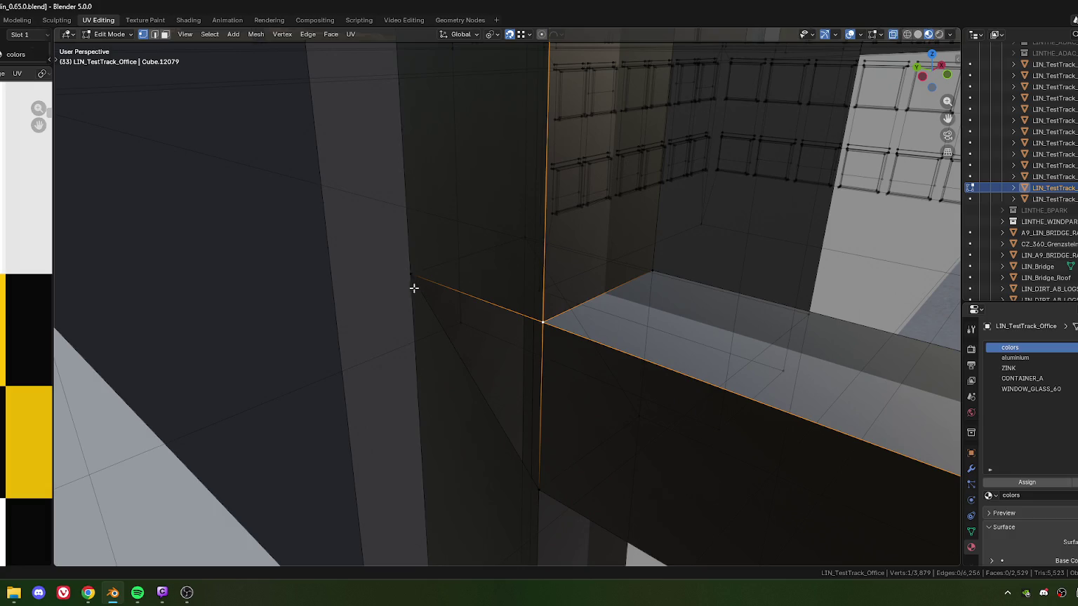
{"action": "left_click", "coordinate": [413, 279], "text": "shift"}
{"action": "left_click", "coordinate": [536, 491], "text": "shift"}
{"action": "key", "text": "f"}
{"action": "mouse_move", "coordinate": [602, 386]}
{"action": "middle_mouse_down"}
{"action": "mouse_move", "coordinate": [597, 396]}
{"action": "mouse_move", "coordinate": [464, 380]}
{"action": "mouse_move", "coordinate": [548, 380]}
{"action": "middle_mouse_up"}
{"action": "middle_click_drag", "start_coordinate": [461, 340], "coordinate": [500, 425]}
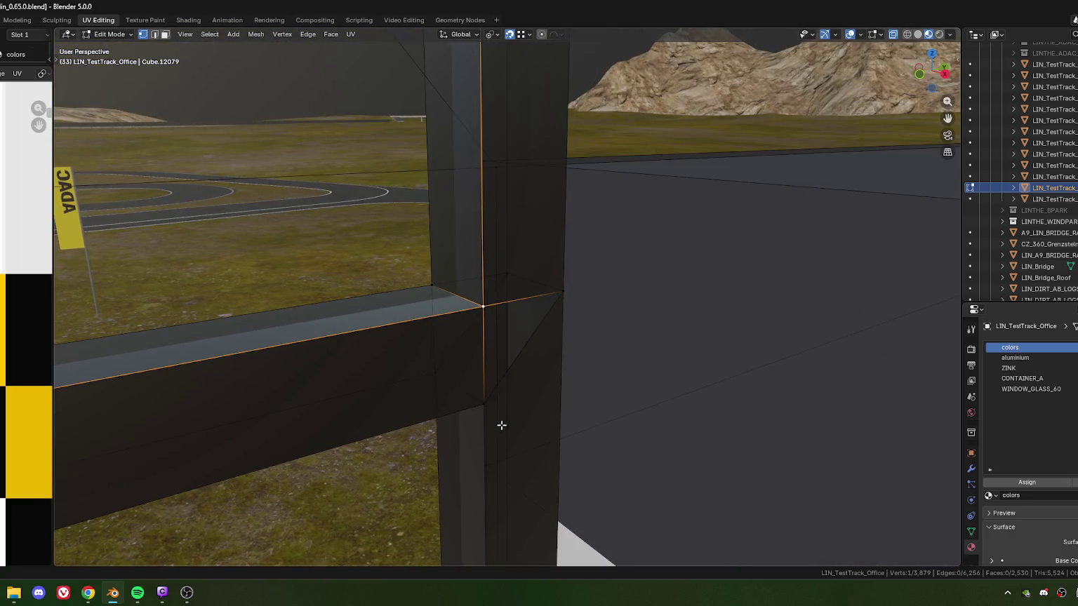
Fill another triangular face at the joint and navigate to the glass wall's base in edge mode.
{"action": "key", "text": "f"}
{"action": "mouse_move", "coordinate": [510, 386]}
{"action": "middle_mouse_down"}
{"action": "mouse_move", "coordinate": [410, 397]}
{"action": "mouse_move", "coordinate": [624, 414]}
{"action": "mouse_move", "coordinate": [743, 310]}
{"action": "mouse_move", "coordinate": [693, 338]}
{"action": "mouse_move", "coordinate": [577, 366]}
{"action": "mouse_move", "coordinate": [675, 331]}
{"action": "middle_mouse_up"}
{"action": "mouse_move", "coordinate": [751, 364]}
{"action": "middle_mouse_down"}
{"action": "mouse_move", "coordinate": [553, 306]}
{"action": "mouse_move", "coordinate": [392, 325]}
{"action": "mouse_move", "coordinate": [444, 307]}
{"action": "middle_mouse_up"}
{"action": "scroll", "coordinate": [444, 306], "scroll_direction": "up", "scroll_amount": 3}
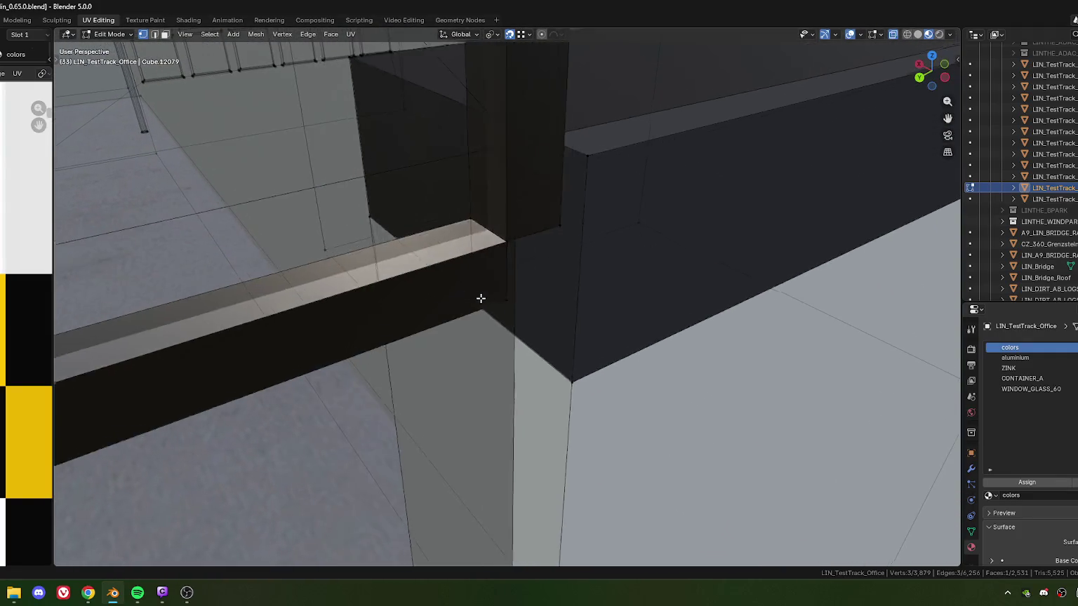
{"action": "scroll", "coordinate": [447, 302], "scroll_direction": "up", "scroll_amount": 2}
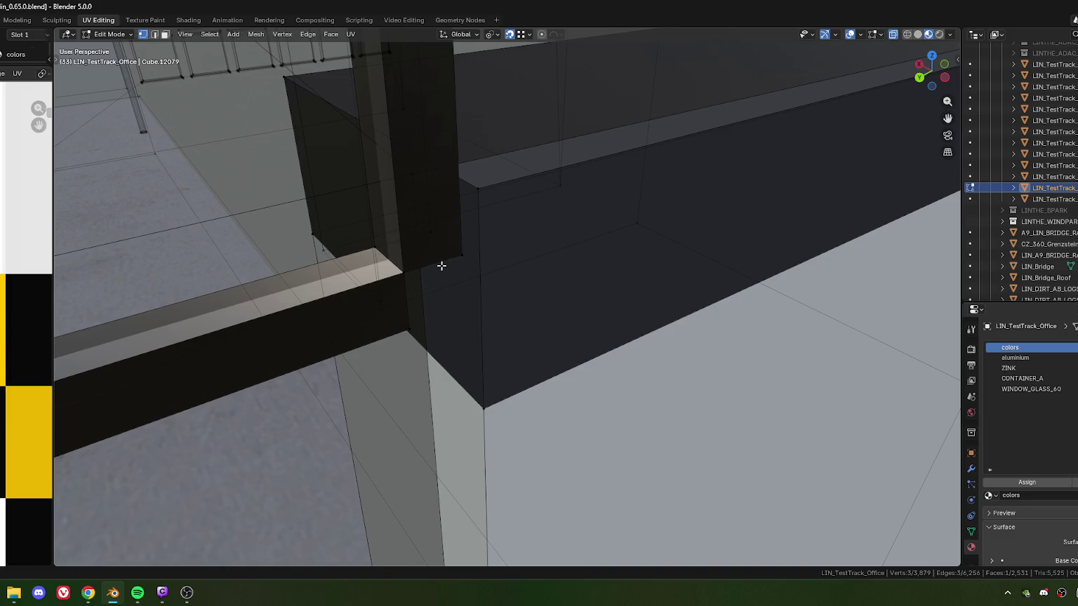
{"action": "key", "text": "2"}
{"action": "scroll", "coordinate": [428, 266], "scroll_direction": "up", "scroll_amount": 5}
{"action": "mouse_move", "coordinate": [450, 252]}
{"action": "middle_mouse_down", "text": "shift"}
{"action": "mouse_move", "coordinate": [478, 235]}
{"action": "mouse_move", "coordinate": [464, 248]}
{"action": "mouse_move", "coordinate": [453, 197]}
{"action": "mouse_move", "coordinate": [450, 301]}
{"action": "mouse_move", "coordinate": [492, 305]}
{"action": "middle_mouse_up", "text": "shift"}
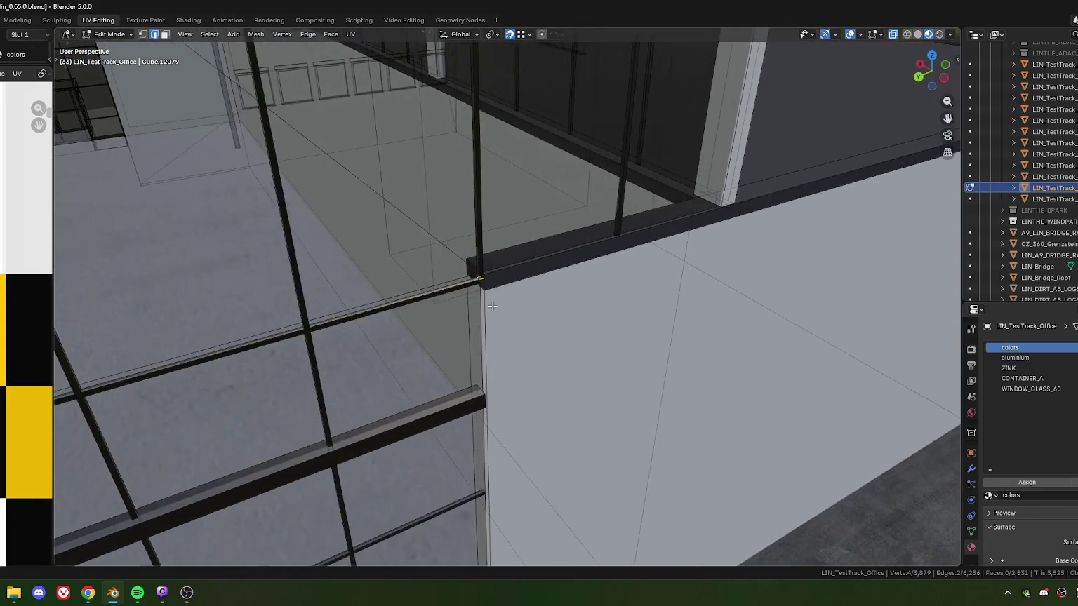
{"action": "scroll", "coordinate": [492, 306], "scroll_direction": "up", "scroll_amount": 3}
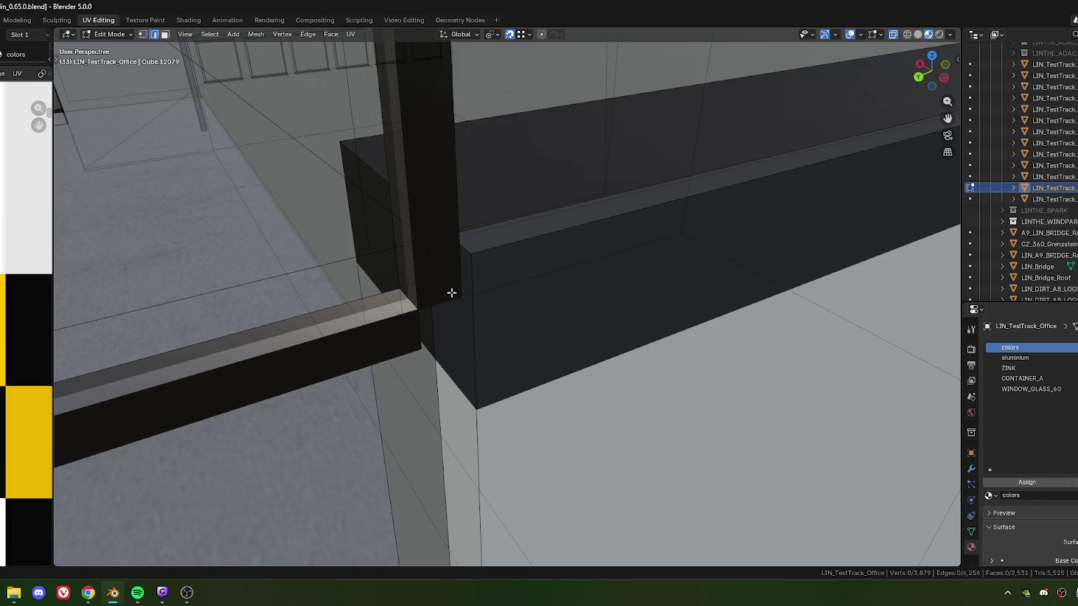
{"action": "mouse_move", "coordinate": [450, 307]}
{"action": "middle_mouse_down"}
{"action": "mouse_move", "coordinate": [458, 339]}
{"action": "mouse_move", "coordinate": [453, 250]}
{"action": "mouse_move", "coordinate": [470, 309]}
{"action": "mouse_move", "coordinate": [491, 303]}
{"action": "mouse_move", "coordinate": [521, 328]}
{"action": "mouse_move", "coordinate": [484, 322]}
{"action": "mouse_move", "coordinate": [504, 329]}
{"action": "middle_mouse_up"}
Extrude the frame edge down along Z and lower it by -0.01 m to meet the wall.
{"action": "key", "text": "e"}
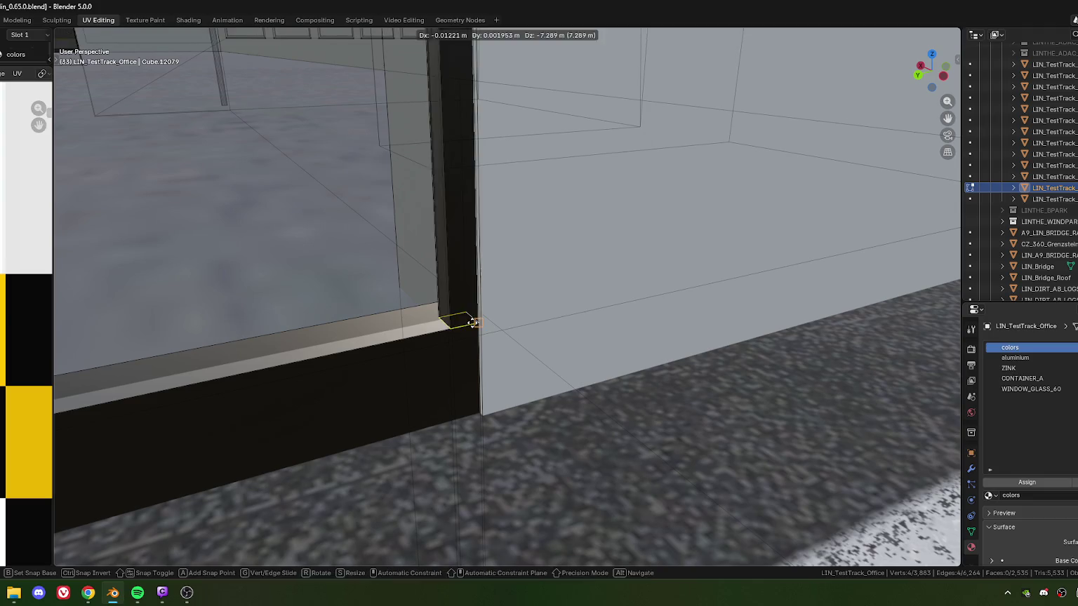
{"action": "key", "text": "z"}
{"action": "left_click", "coordinate": [450, 343]}
{"action": "mouse_move", "coordinate": [454, 342]}
{"action": "middle_mouse_down"}
{"action": "mouse_move", "coordinate": [446, 346]}
{"action": "mouse_move", "coordinate": [613, 320]}
{"action": "middle_mouse_up"}
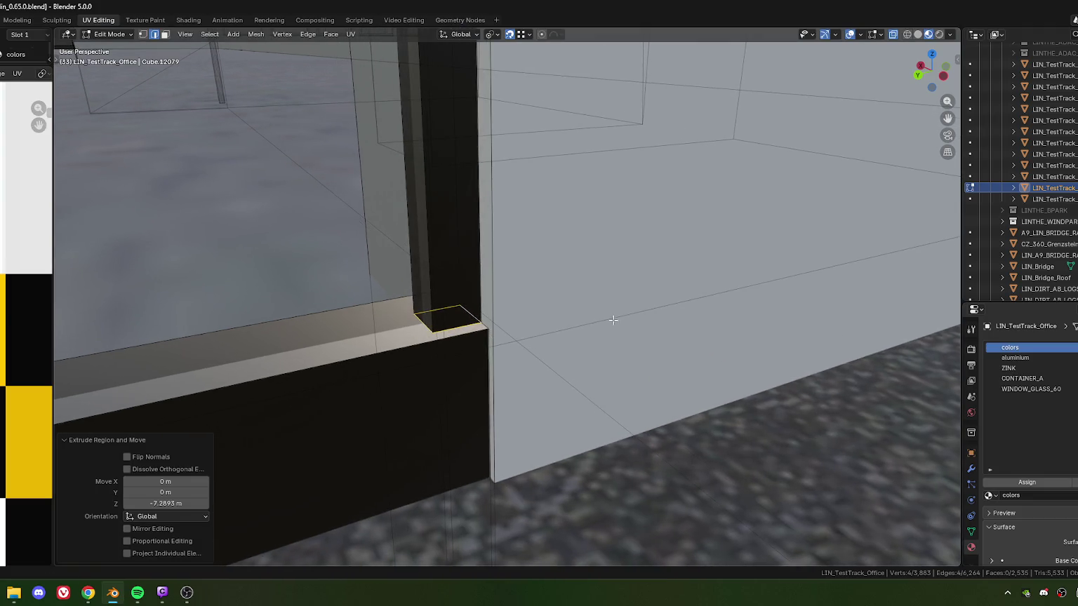
{"action": "key", "text": "g"}
{"action": "key", "text": "z"}
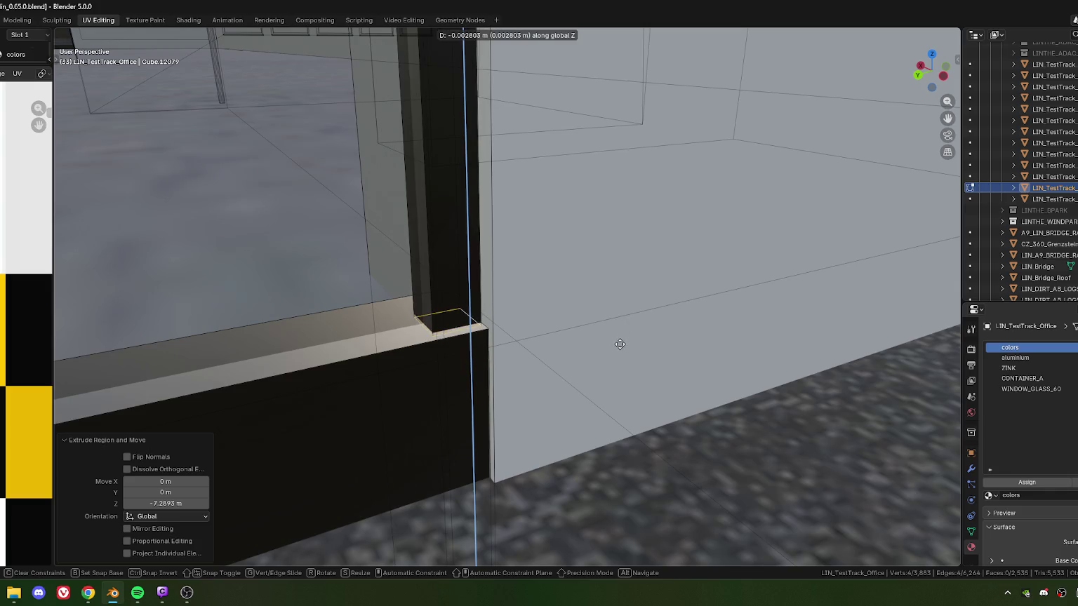
{"action": "left_click", "coordinate": [621, 355]}
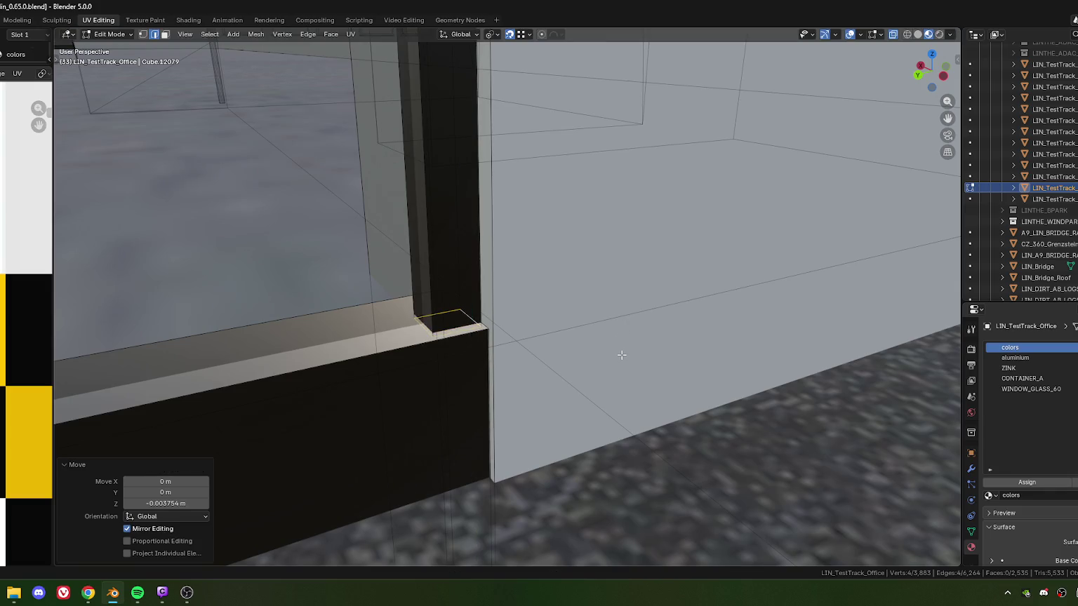
{"action": "left_click", "coordinate": [165, 504]}
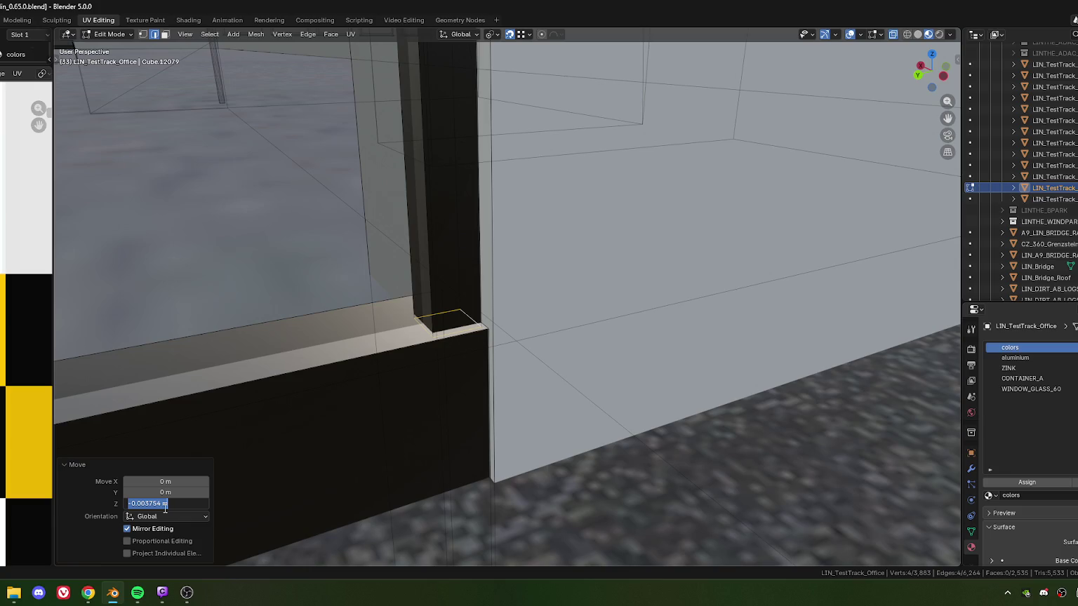
{"action": "type", "text": "-0.01"}
{"action": "key", "text": "Return"}
{"action": "scroll", "coordinate": [369, 313], "scroll_direction": "down", "scroll_amount": 2}
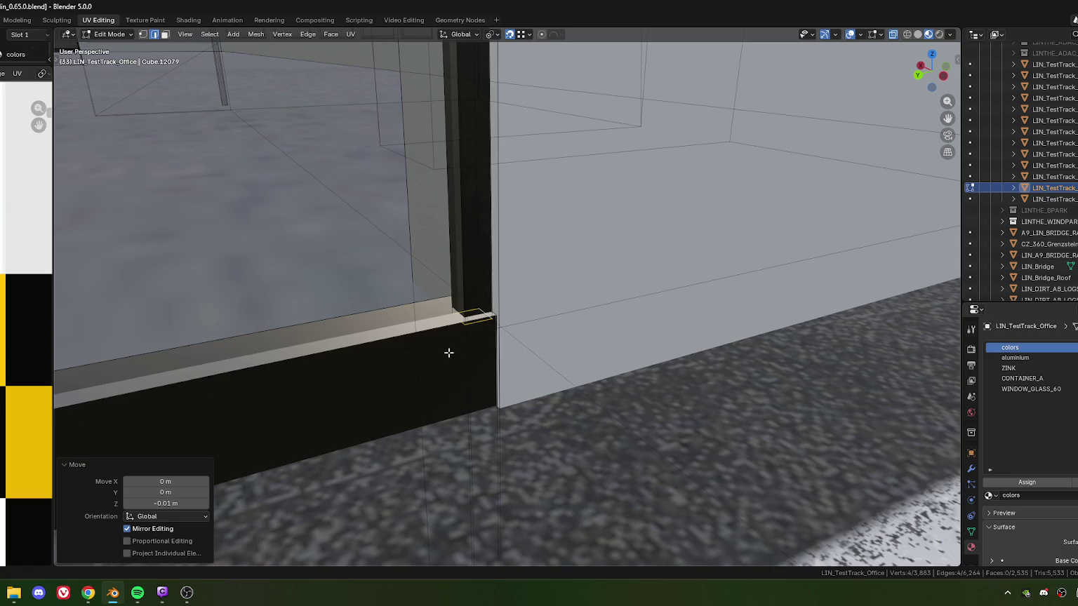
{"action": "scroll", "coordinate": [471, 354], "scroll_direction": "down", "scroll_amount": 2}
Switch to face selection and orbit the view down toward the floor.
{"action": "key", "text": "3"}
{"action": "mouse_move", "coordinate": [480, 438]}
{"action": "middle_mouse_down"}
{"action": "mouse_move", "coordinate": [556, 448]}
{"action": "mouse_move", "coordinate": [536, 454]}
{"action": "mouse_move", "coordinate": [505, 433]}
{"action": "mouse_move", "coordinate": [488, 392]}
{"action": "mouse_move", "coordinate": [518, 386]}
{"action": "middle_mouse_up"}
{"action": "scroll", "coordinate": [491, 404], "scroll_direction": "down", "scroll_amount": 2}
{"action": "scroll", "coordinate": [514, 418], "scroll_direction": "down", "scroll_amount": 3}
{"action": "scroll", "coordinate": [514, 419], "scroll_direction": "up", "scroll_amount": 4}
{"action": "scroll", "coordinate": [513, 419], "scroll_direction": "down", "scroll_amount": 2}
{"action": "scroll", "coordinate": [519, 387], "scroll_direction": "up", "scroll_amount": 2}
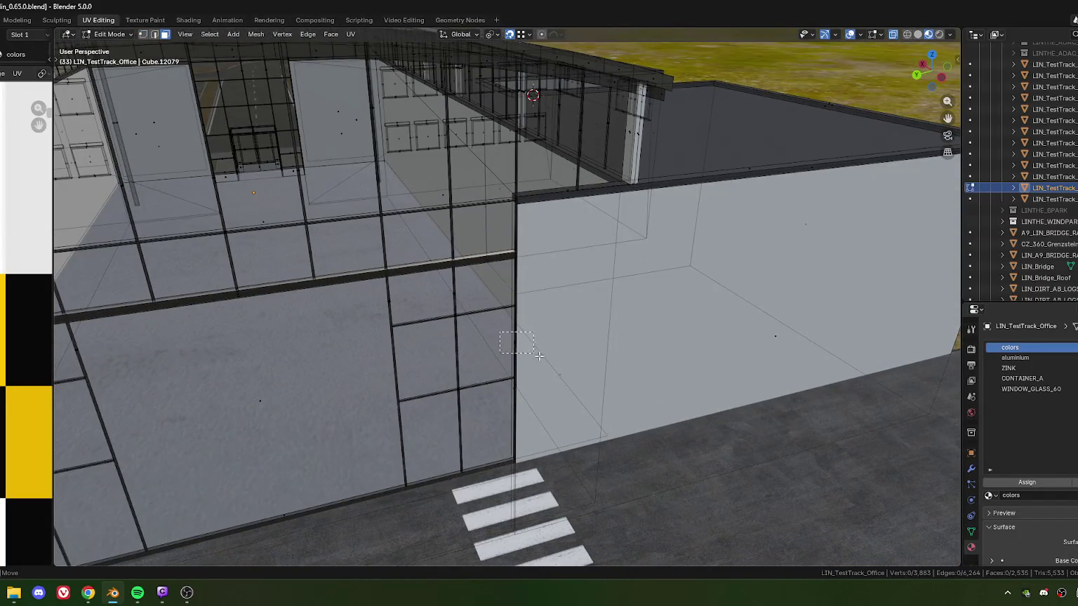
Split the thin mullion strip from the mesh and lower it 0.04 m along Z.
{"action": "left_click", "coordinate": [510, 335], "text": "alt"}
{"action": "scroll", "coordinate": [510, 336], "scroll_direction": "up", "scroll_amount": 3}
{"action": "key", "text": "ctrl+f"}
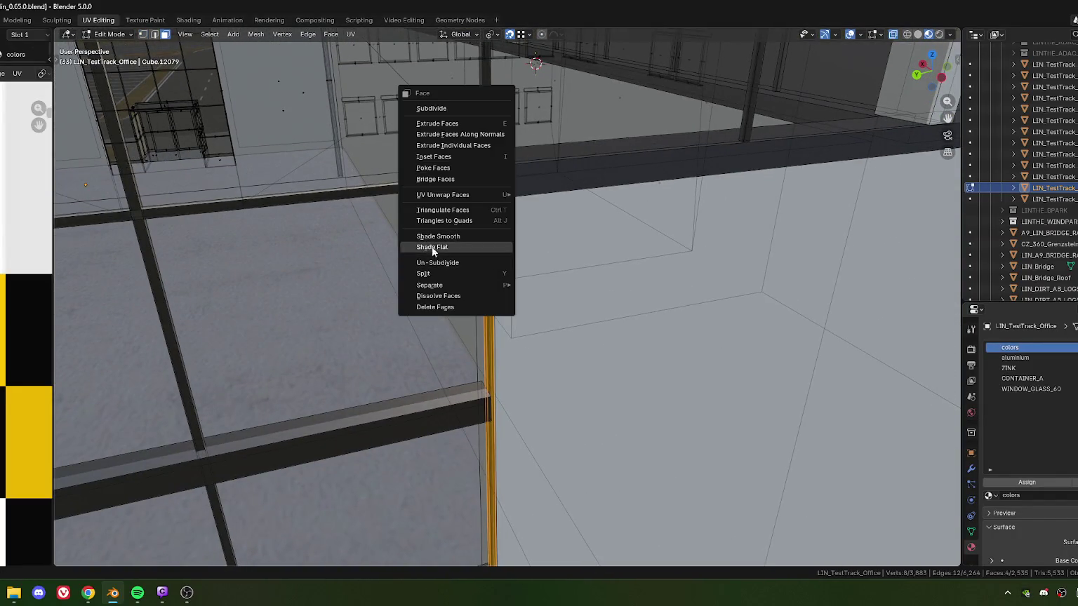
{"action": "left_click", "coordinate": [437, 272]}
{"action": "middle_click_drag", "start_coordinate": [441, 258], "coordinate": [471, 303]}
{"action": "key", "text": "g"}
{"action": "key", "text": "z"}
{"action": "left_click", "coordinate": [446, 268]}
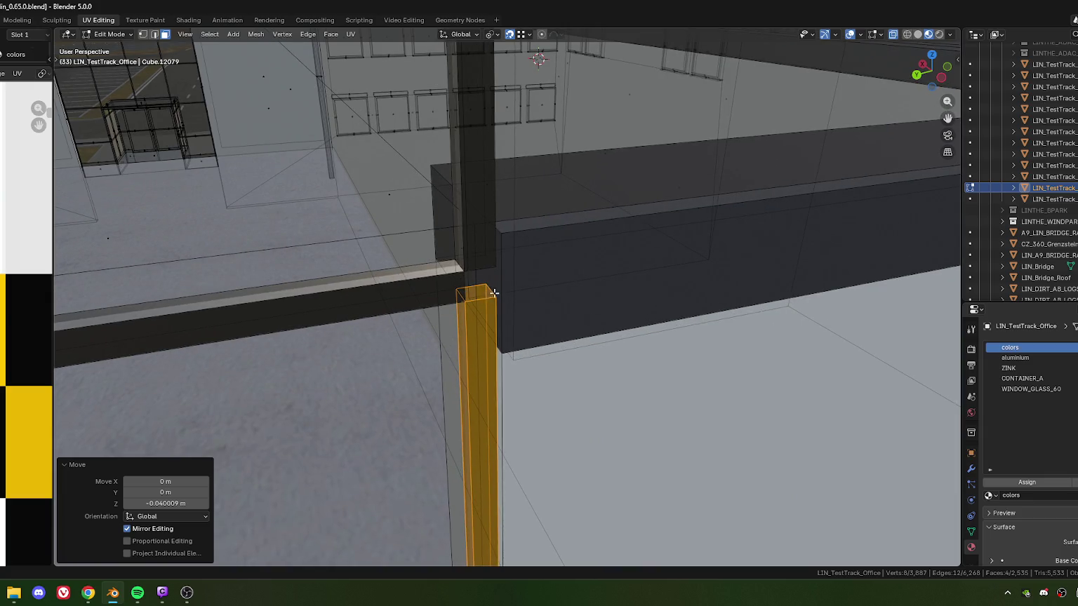
Select the column's end vertices and raise that corner 0.04 m along Z.
{"action": "key", "text": "1"}
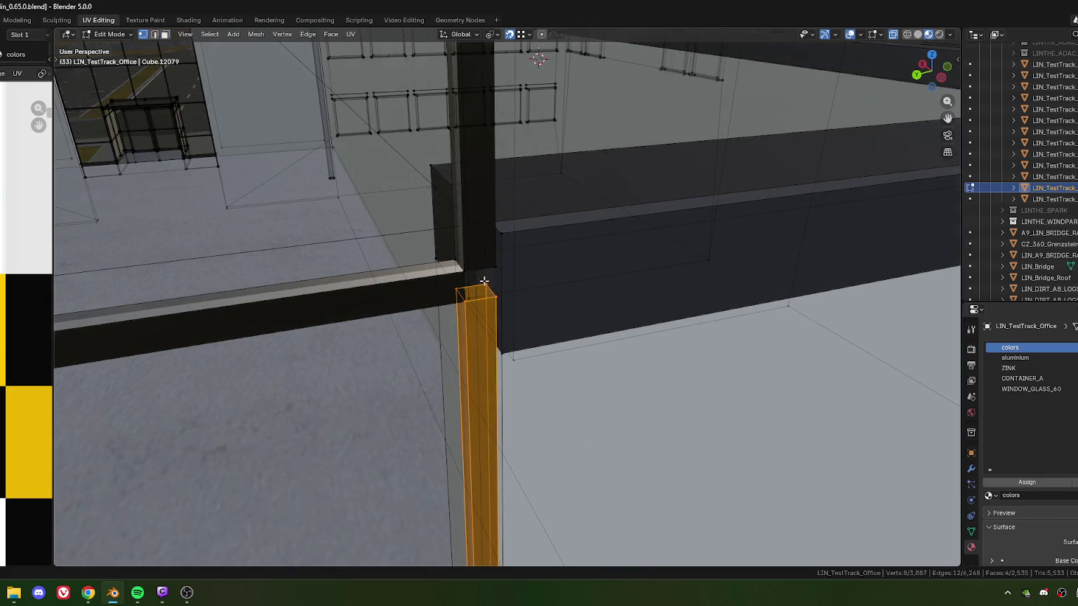
{"action": "left_click", "coordinate": [486, 288], "text": "alt"}
{"action": "mouse_move", "coordinate": [500, 298]}
{"action": "middle_mouse_down"}
{"action": "mouse_move", "coordinate": [497, 378]}
{"action": "mouse_move", "coordinate": [411, 284]}
{"action": "middle_mouse_up"}
{"action": "scroll", "coordinate": [463, 336], "scroll_direction": "up", "scroll_amount": 5}
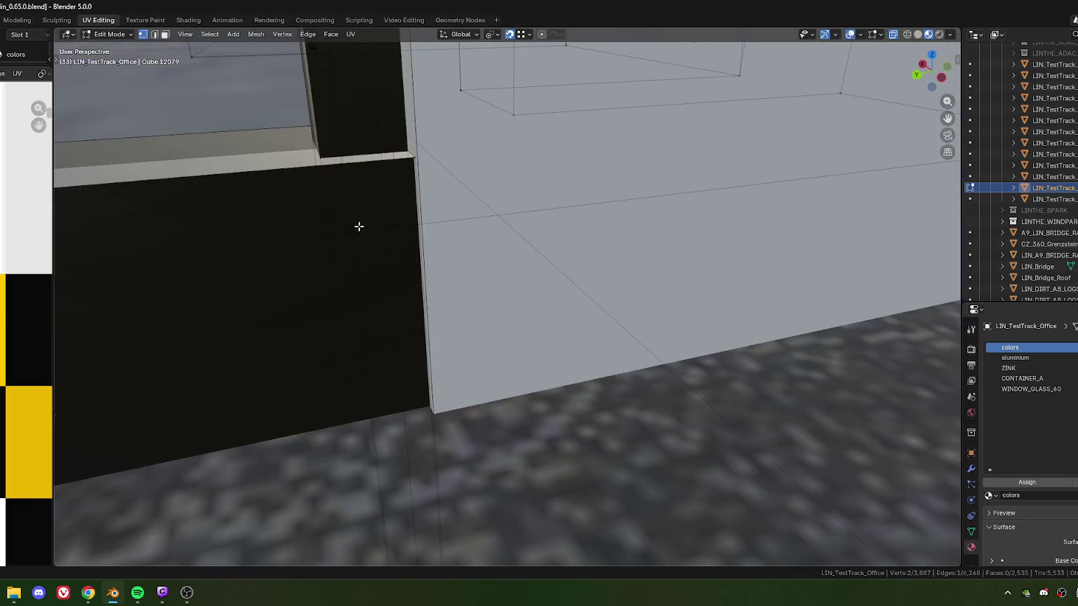
{"action": "left_click", "coordinate": [306, 219], "text": "ctrl"}
{"action": "key", "text": "KP_Decimal"}
{"action": "scroll", "coordinate": [459, 287], "scroll_direction": "down", "scroll_amount": 3}
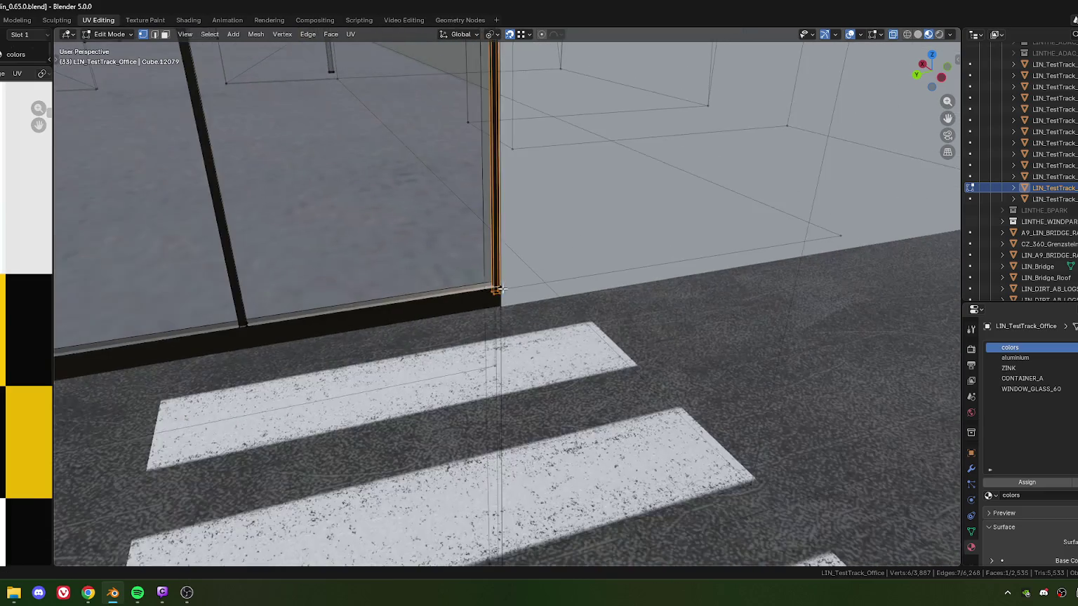
{"action": "scroll", "coordinate": [459, 287], "scroll_direction": "down", "scroll_amount": 2}
{"action": "mouse_move", "coordinate": [459, 287]}
{"action": "middle_mouse_down"}
{"action": "mouse_move", "coordinate": [491, 347]}
{"action": "mouse_move", "coordinate": [469, 229]}
{"action": "mouse_move", "coordinate": [489, 294]}
{"action": "middle_mouse_up"}
{"action": "scroll", "coordinate": [457, 244], "scroll_direction": "up", "scroll_amount": 1}
{"action": "scroll", "coordinate": [463, 252], "scroll_direction": "up", "scroll_amount": 1}
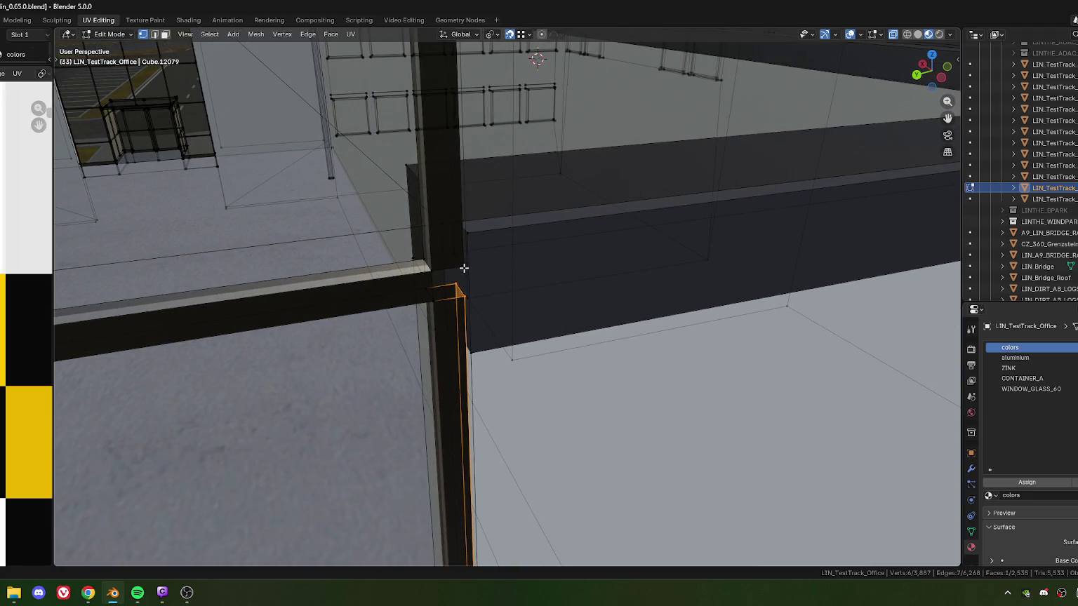
{"action": "key", "text": "g"}
{"action": "key", "text": "z"}
{"action": "left_click", "coordinate": [464, 268]}
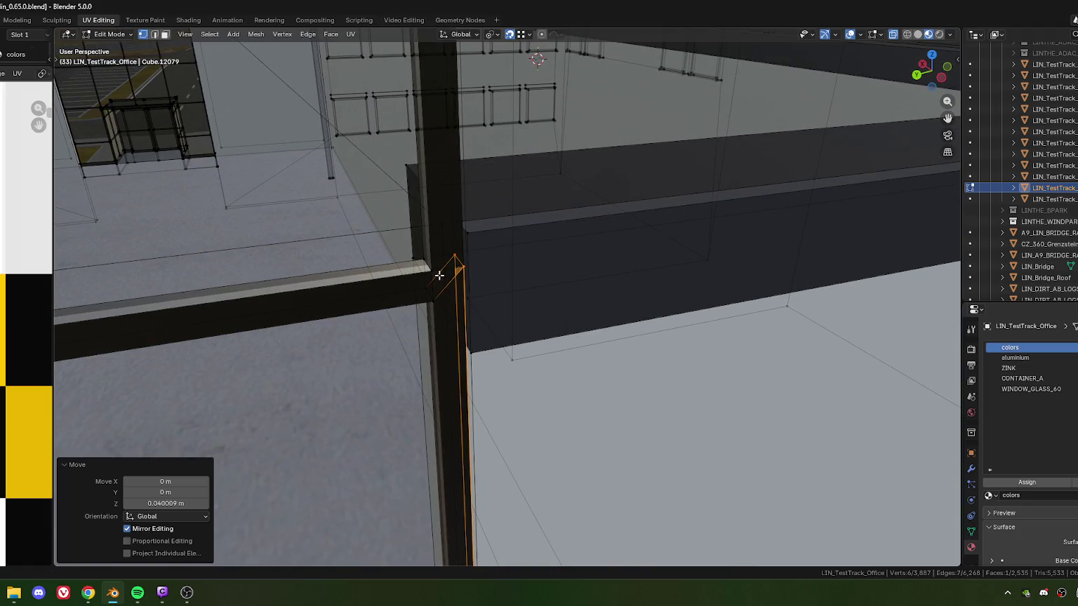
Box-select the column/beam junction, fill a face, and move one vertex onto the beam corner.
{"action": "mouse_move", "coordinate": [439, 275]}
{"action": "middle_mouse_down"}
{"action": "mouse_move", "coordinate": [390, 281]}
{"action": "mouse_move", "coordinate": [560, 291]}
{"action": "middle_mouse_up"}
{"action": "scroll", "coordinate": [457, 273], "scroll_direction": "up", "scroll_amount": 3}
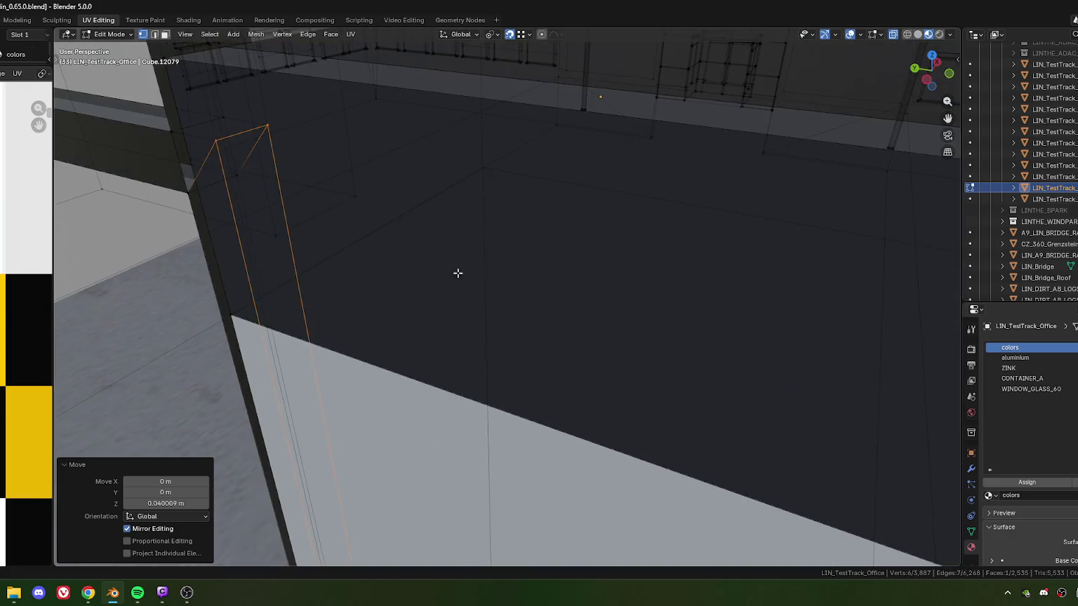
{"action": "middle_click_drag", "start_coordinate": [457, 273], "coordinate": [488, 284]}
{"action": "scroll", "coordinate": [487, 287], "scroll_direction": "up", "scroll_amount": 1}
{"action": "left_click_drag", "start_coordinate": [399, 223], "coordinate": [514, 324]}
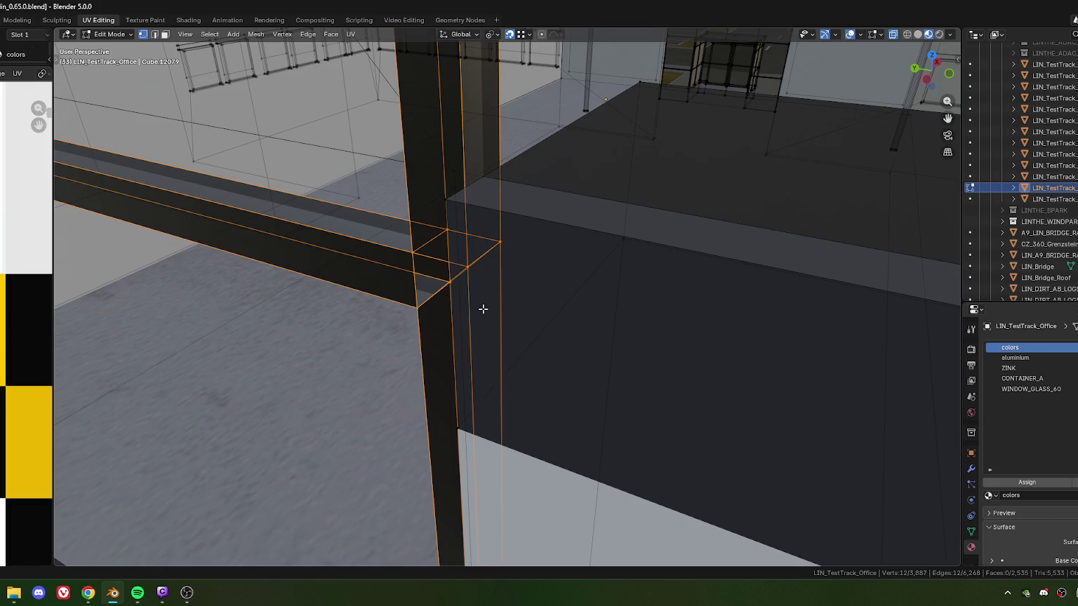
{"action": "key", "text": "f"}
{"action": "left_click", "coordinate": [468, 266]}
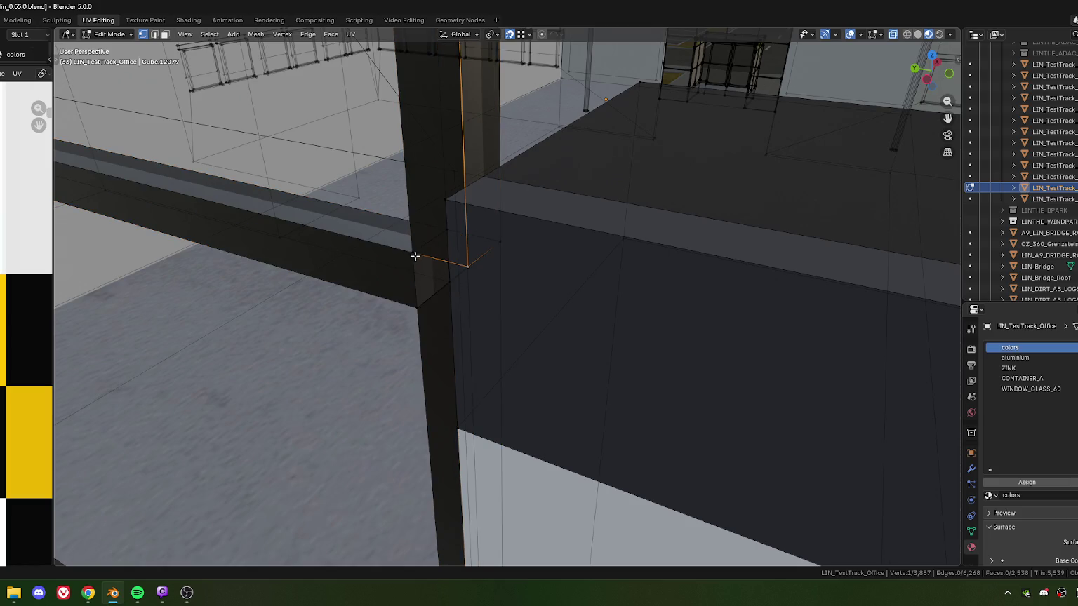
{"action": "key", "text": "g"}
{"action": "left_click", "coordinate": [405, 251]}
Select the connected beam vertices and merge them by distance, removing 6 duplicates.
{"action": "left_click", "coordinate": [416, 298]}
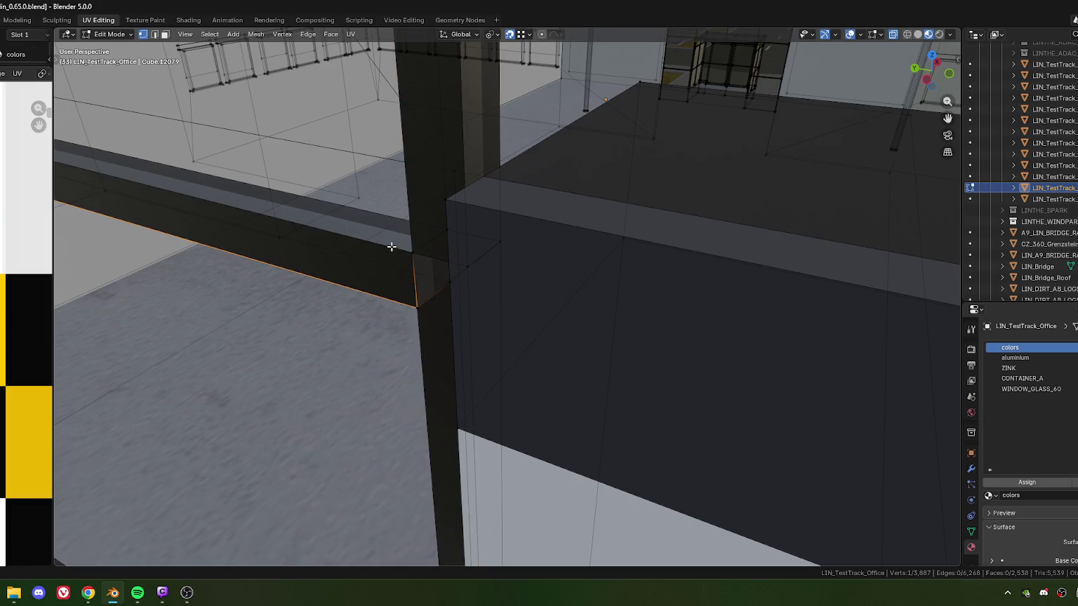
{"action": "key", "text": "ctrl+l"}
{"action": "key", "text": "m"}
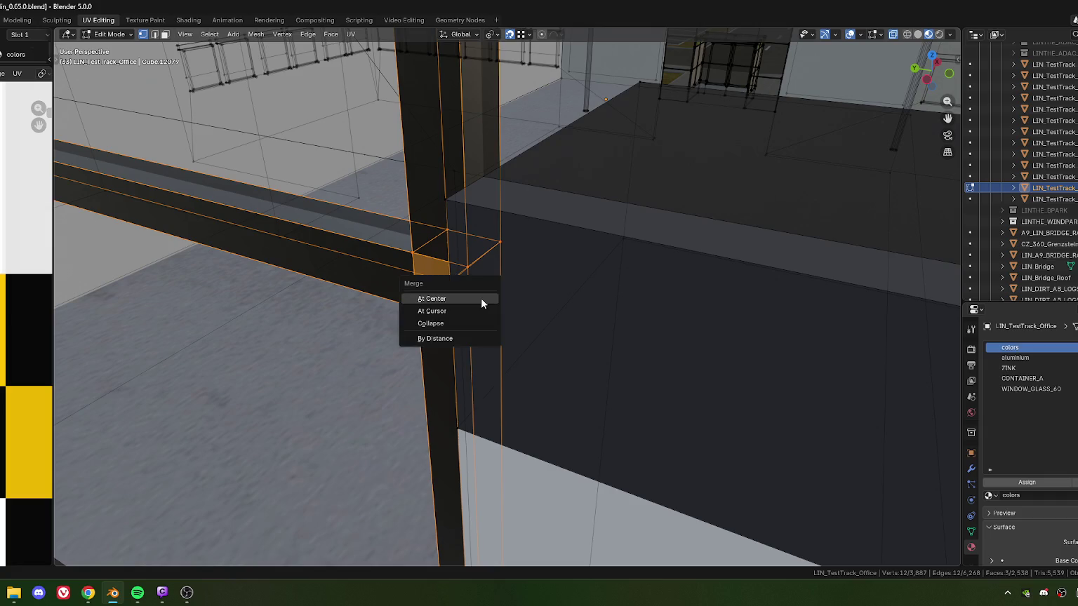
{"action": "left_click", "coordinate": [481, 297]}
Fill the corner gap with a triangle face and select two back beam corner vertices.
{"action": "left_click", "coordinate": [408, 250]}
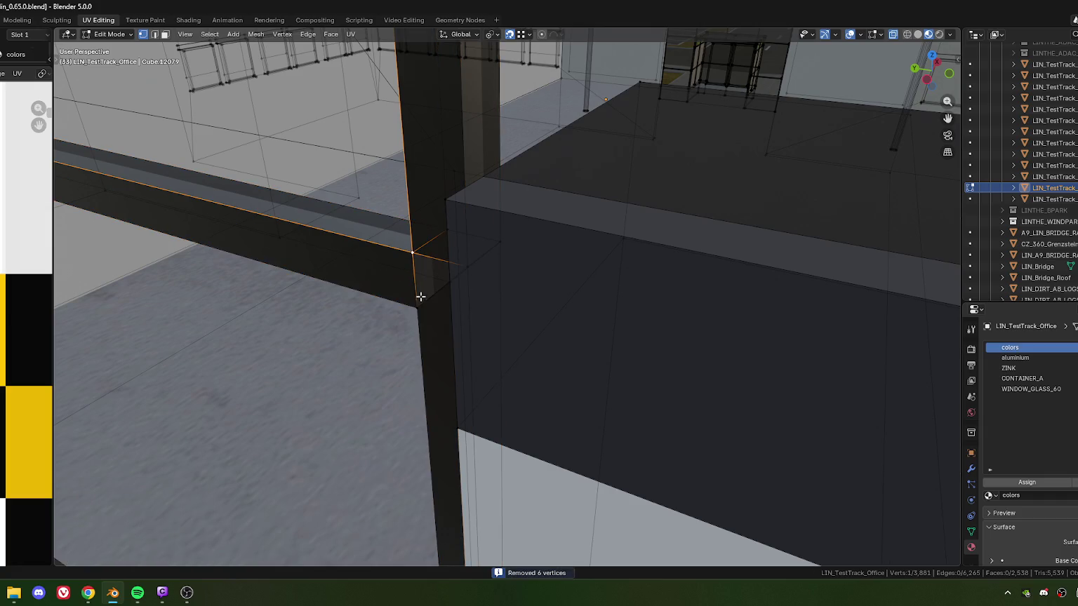
{"action": "left_click", "coordinate": [420, 301]}
{"action": "left_click", "coordinate": [467, 266], "text": "shift"}
{"action": "left_click", "coordinate": [411, 250], "text": "shift"}
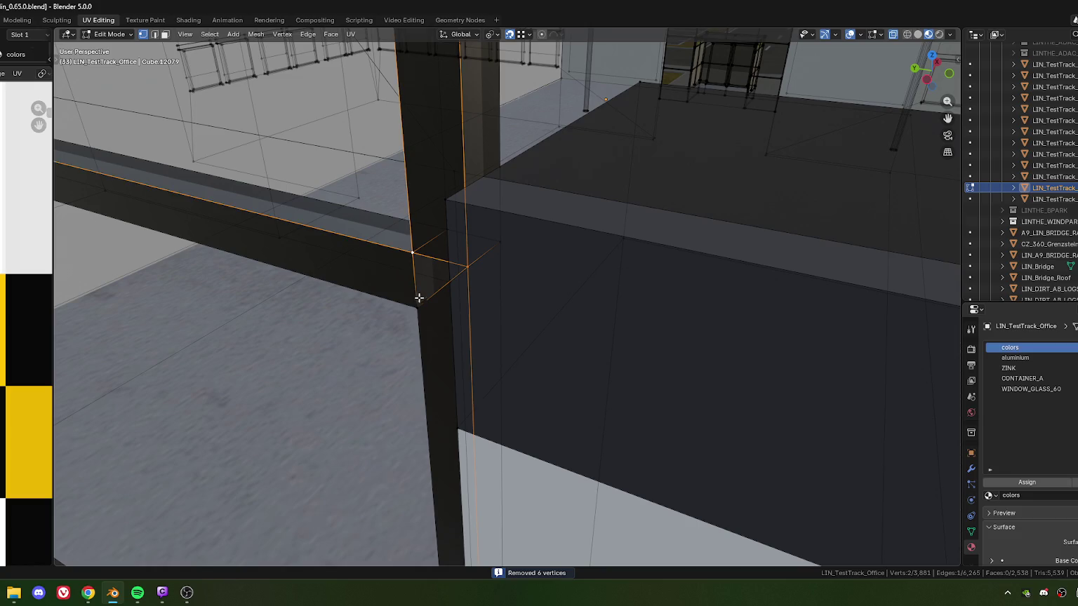
{"action": "left_click", "coordinate": [418, 308], "text": "shift"}
{"action": "key", "text": "f"}
{"action": "left_click", "coordinate": [445, 231]}
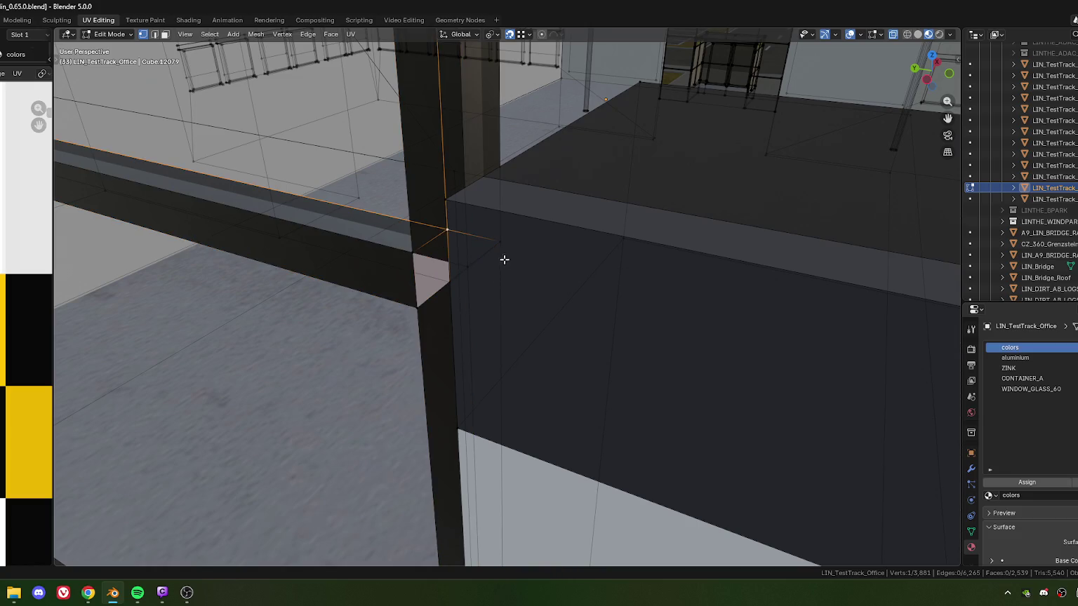
{"action": "left_click", "coordinate": [500, 243], "text": "shift"}
{"action": "mouse_move", "coordinate": [470, 278]}
{"action": "middle_mouse_down"}
{"action": "mouse_move", "coordinate": [506, 294]}
{"action": "mouse_move", "coordinate": [558, 372]}
{"action": "mouse_move", "coordinate": [555, 315]}
{"action": "middle_mouse_up"}
Fill the remaining corner with a triangle and delete the overlapping quad using Only Faces.
{"action": "left_click", "coordinate": [584, 276], "text": "shift"}
{"action": "mouse_move", "coordinate": [584, 276]}
{"action": "middle_mouse_down"}
{"action": "mouse_move", "coordinate": [654, 288]}
{"action": "mouse_move", "coordinate": [416, 387]}
{"action": "mouse_move", "coordinate": [462, 342]}
{"action": "mouse_move", "coordinate": [481, 387]}
{"action": "mouse_move", "coordinate": [584, 310]}
{"action": "mouse_move", "coordinate": [571, 280]}
{"action": "mouse_move", "coordinate": [563, 330]}
{"action": "mouse_move", "coordinate": [502, 323]}
{"action": "mouse_move", "coordinate": [504, 345]}
{"action": "mouse_move", "coordinate": [474, 361]}
{"action": "mouse_move", "coordinate": [443, 313]}
{"action": "mouse_move", "coordinate": [497, 309]}
{"action": "mouse_move", "coordinate": [482, 303]}
{"action": "middle_mouse_up"}
{"action": "key", "text": "f"}
{"action": "key", "text": "3"}
{"action": "left_click", "coordinate": [494, 310]}
{"action": "left_click", "coordinate": [491, 307]}
{"action": "left_click", "coordinate": [506, 348]}
{"action": "key", "text": "x"}
{"action": "left_click", "coordinate": [470, 377]}
Assign the aluminium material to the two new corner triangles and the window-frame bar.
{"action": "left_click", "coordinate": [482, 303]}
{"action": "middle_click_drag", "start_coordinate": [616, 332], "coordinate": [610, 330]}
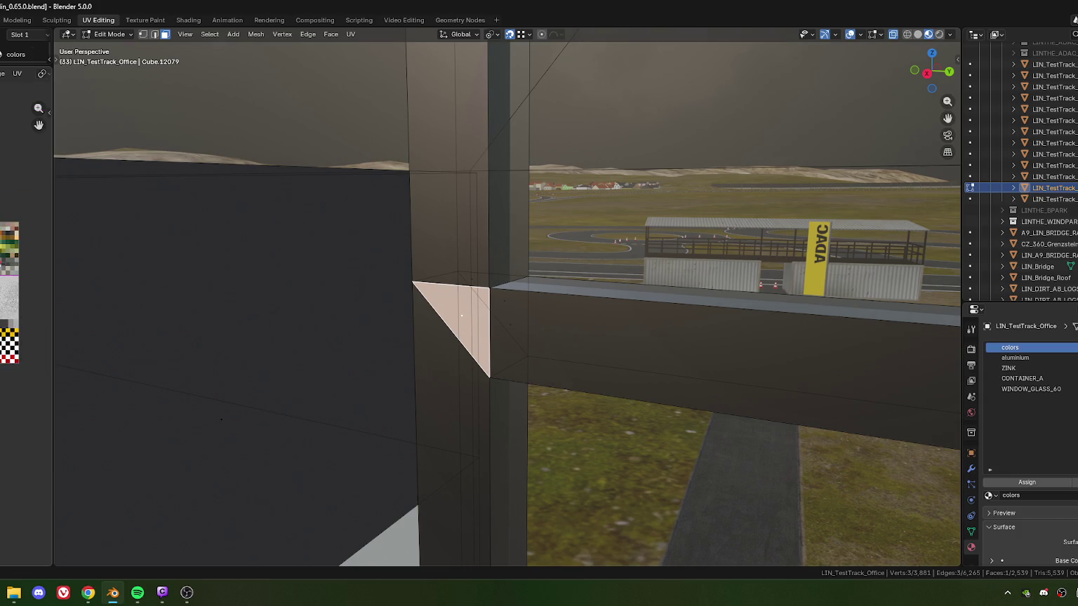
{"action": "left_click", "coordinate": [505, 300], "text": "shift"}
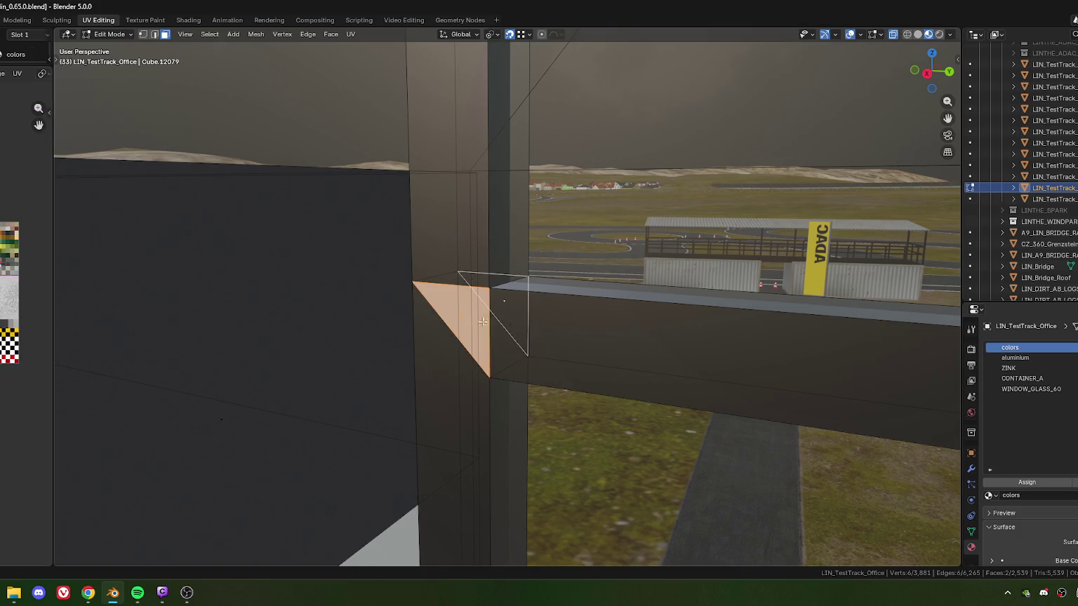
{"action": "scroll", "coordinate": [613, 322], "scroll_direction": "down", "scroll_amount": 5}
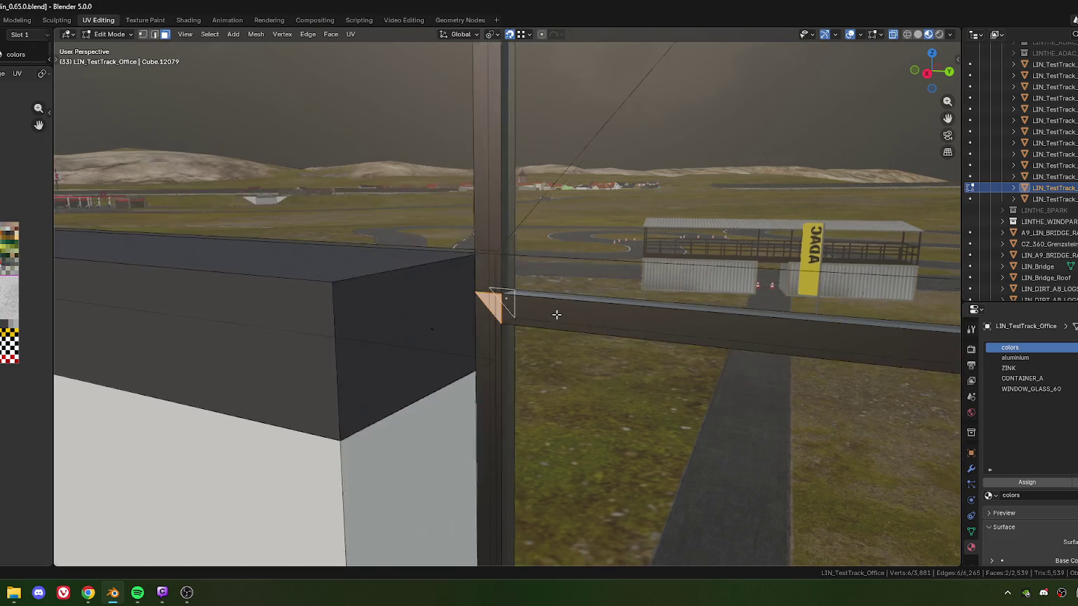
{"action": "mouse_move", "coordinate": [554, 315]}
{"action": "middle_mouse_down"}
{"action": "mouse_move", "coordinate": [530, 329]}
{"action": "mouse_move", "coordinate": [732, 285]}
{"action": "mouse_move", "coordinate": [713, 251]}
{"action": "middle_mouse_up"}
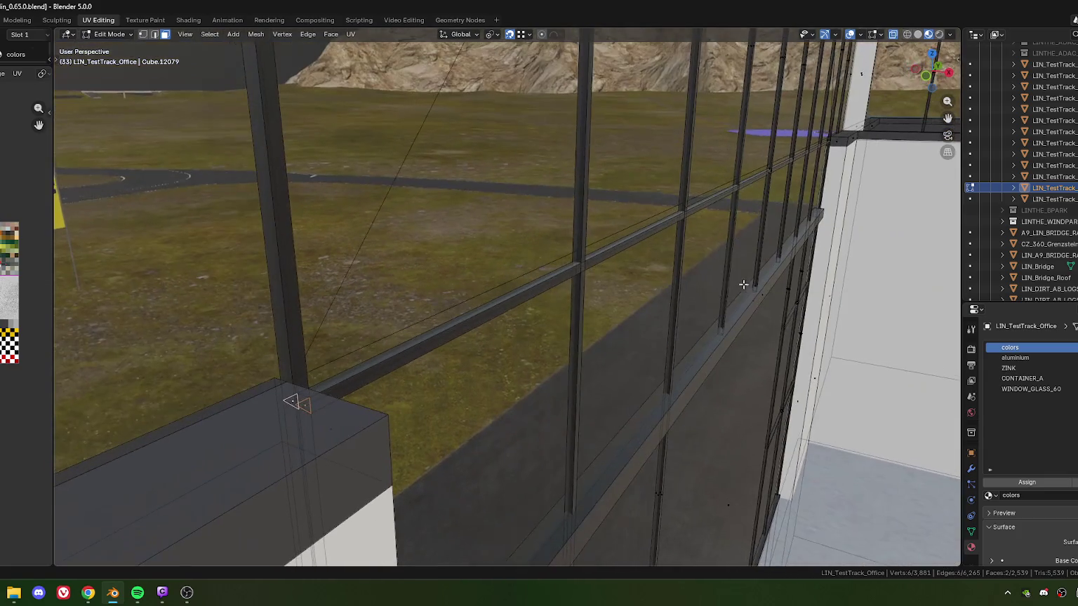
{"action": "left_click", "coordinate": [771, 172], "text": "shift"}
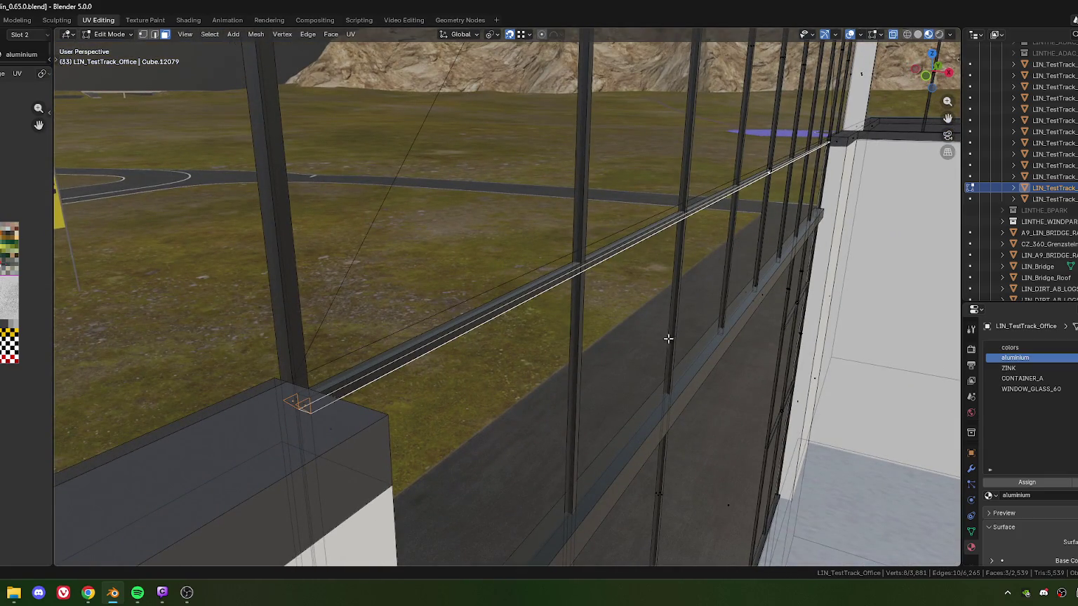
{"action": "middle_click_drag", "start_coordinate": [668, 338], "coordinate": [704, 318]}
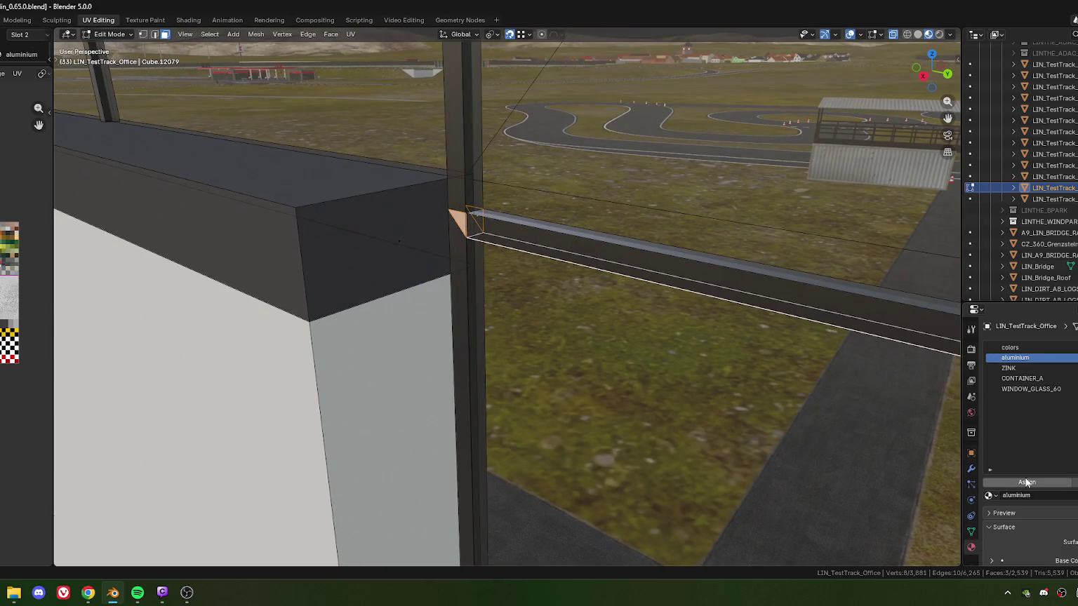
{"action": "left_click", "coordinate": [1025, 482]}
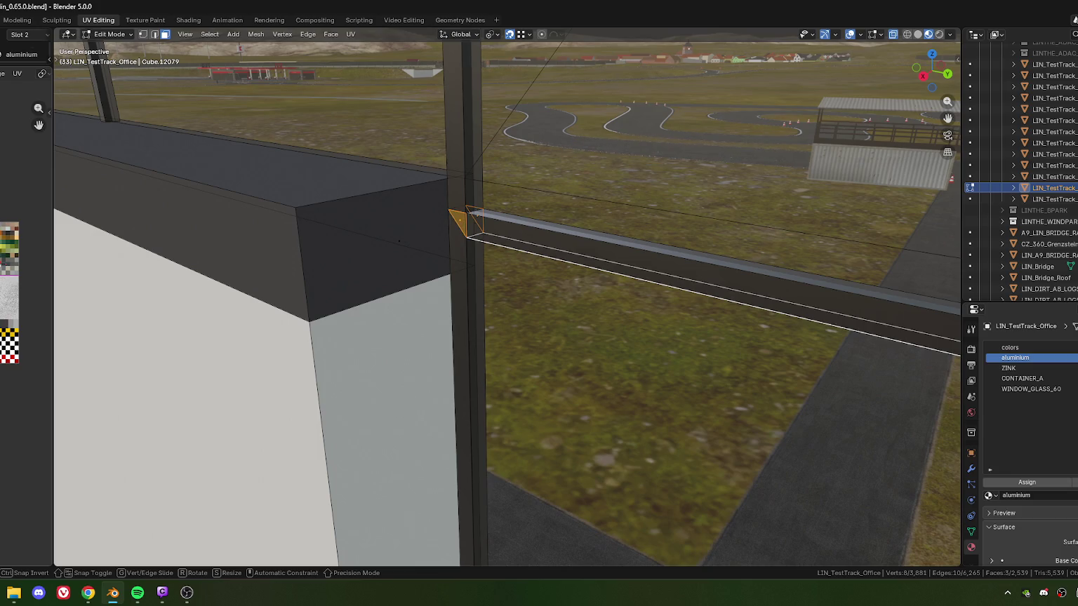
{"action": "mouse_move", "coordinate": [491, 263]}
{"action": "middle_mouse_down"}
{"action": "mouse_move", "coordinate": [674, 277]}
{"action": "mouse_move", "coordinate": [500, 283]}
{"action": "mouse_move", "coordinate": [469, 259]}
{"action": "mouse_move", "coordinate": [337, 243]}
{"action": "mouse_move", "coordinate": [376, 391]}
{"action": "mouse_move", "coordinate": [486, 285]}
{"action": "middle_mouse_up"}
{"action": "left_click", "coordinate": [470, 259]}
{"action": "key", "text": "KP_Decimal"}
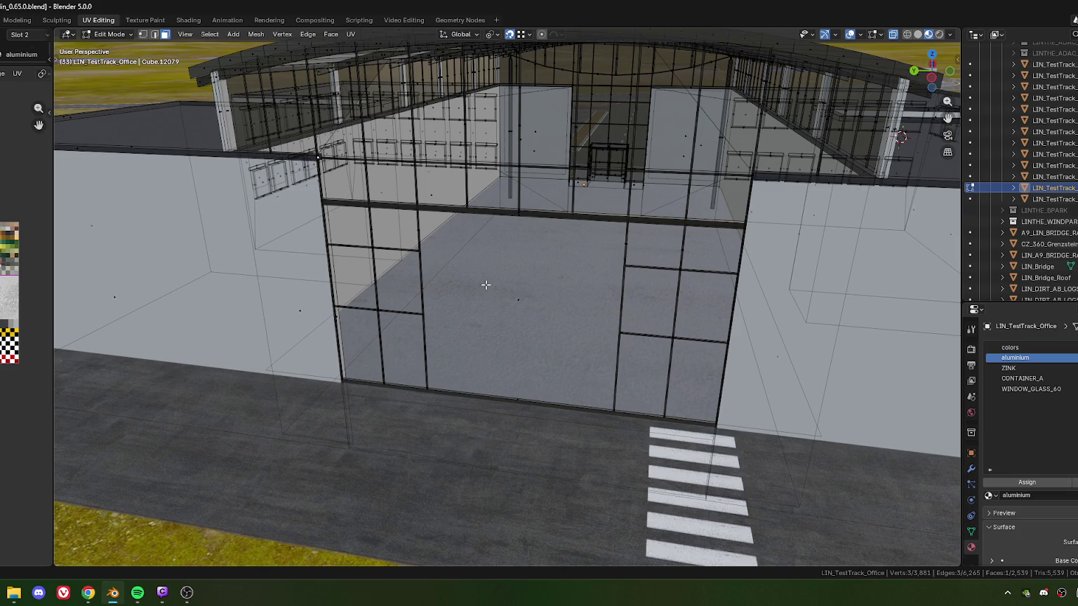
{"action": "scroll", "coordinate": [486, 285], "scroll_direction": "down", "scroll_amount": 2}
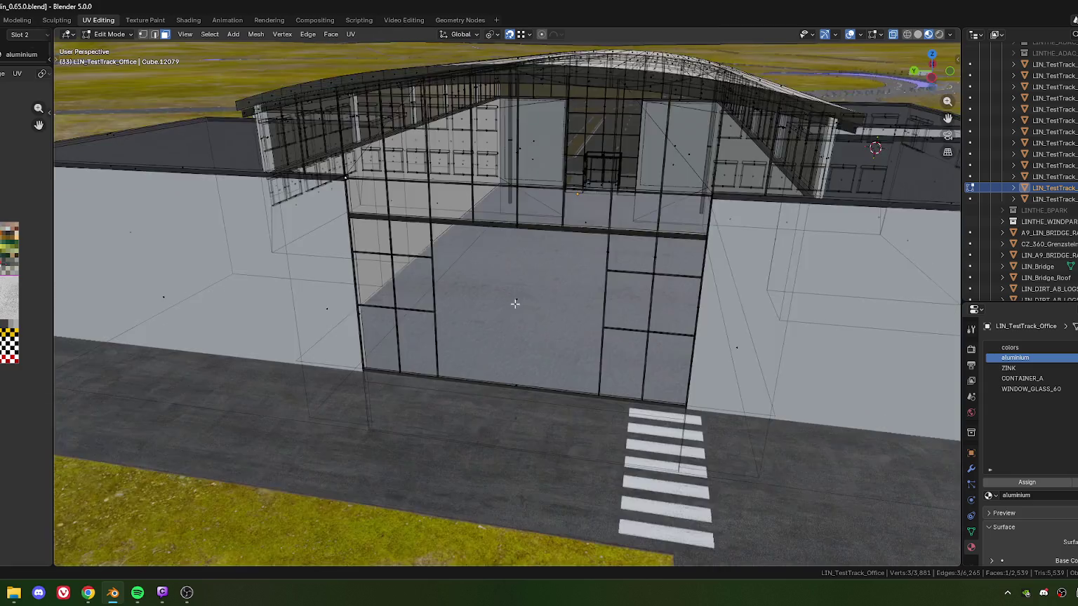
{"action": "scroll", "coordinate": [489, 285], "scroll_direction": "down", "scroll_amount": 3}
{"action": "scroll", "coordinate": [495, 285], "scroll_direction": "down", "scroll_amount": 2}
{"action": "scroll", "coordinate": [500, 284], "scroll_direction": "down", "scroll_amount": 2}
{"action": "scroll", "coordinate": [499, 284], "scroll_direction": "up", "scroll_amount": 3}
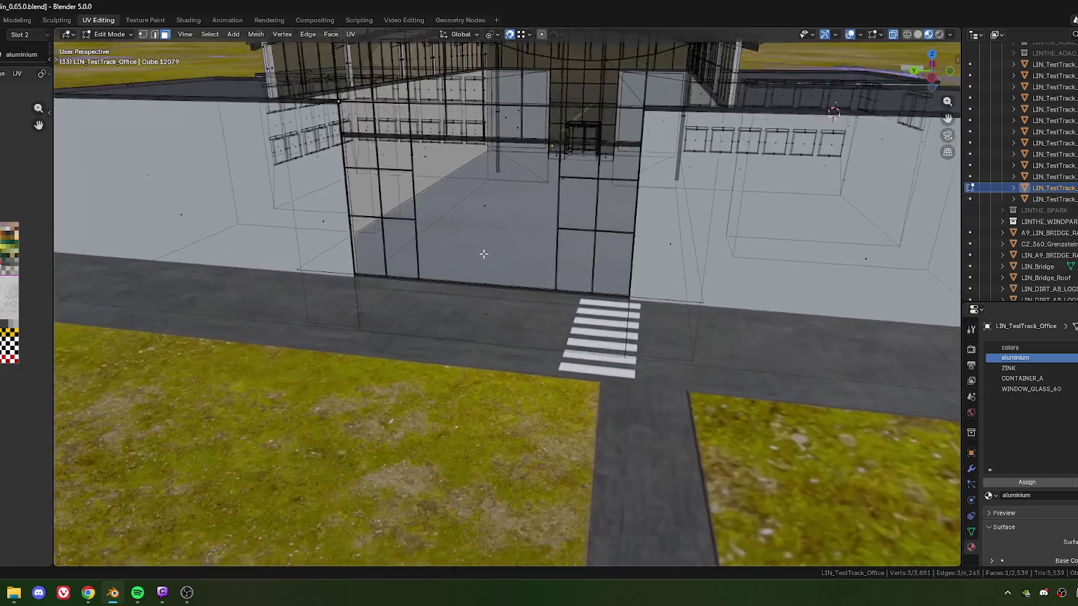
{"action": "middle_click_drag", "start_coordinate": [500, 284], "coordinate": [476, 310]}
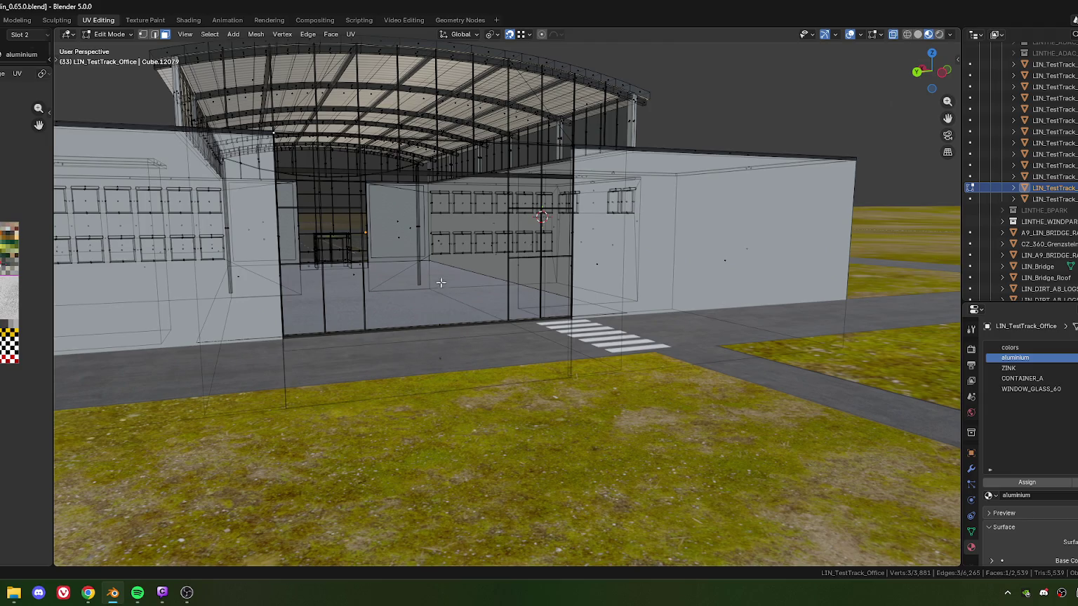
{"action": "middle_click_drag", "start_coordinate": [451, 293], "coordinate": [401, 277]}
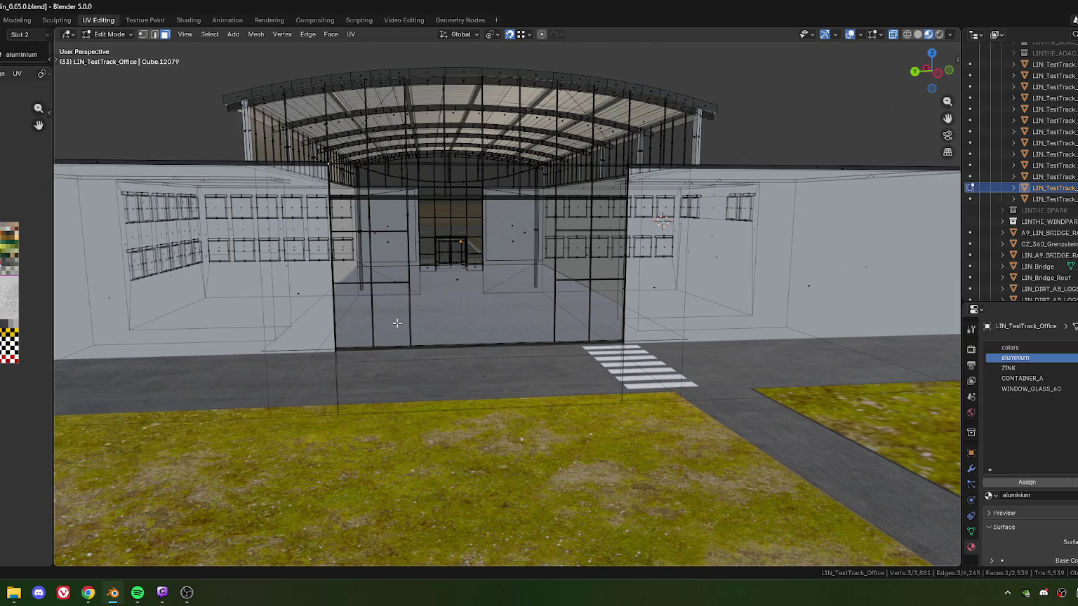
{"action": "scroll", "coordinate": [397, 323], "scroll_direction": "down", "scroll_amount": 5}
{"action": "mouse_move", "coordinate": [397, 323]}
{"action": "middle_mouse_down"}
{"action": "mouse_move", "coordinate": [512, 336]}
{"action": "mouse_move", "coordinate": [355, 340]}
{"action": "mouse_move", "coordinate": [541, 342]}
{"action": "mouse_move", "coordinate": [484, 337]}
{"action": "mouse_move", "coordinate": [541, 309]}
{"action": "mouse_move", "coordinate": [491, 337]}
{"action": "mouse_move", "coordinate": [474, 379]}
{"action": "mouse_move", "coordinate": [543, 397]}
{"action": "mouse_move", "coordinate": [456, 327]}
{"action": "mouse_move", "coordinate": [468, 284]}
{"action": "mouse_move", "coordinate": [499, 307]}
{"action": "mouse_move", "coordinate": [554, 302]}
{"action": "mouse_move", "coordinate": [514, 342]}
{"action": "middle_mouse_up"}
{"action": "scroll", "coordinate": [512, 337], "scroll_direction": "up", "scroll_amount": 5}
{"action": "scroll", "coordinate": [355, 340], "scroll_direction": "down", "scroll_amount": 5}
{"action": "scroll", "coordinate": [448, 339], "scroll_direction": "down", "scroll_amount": 2}
{"action": "scroll", "coordinate": [540, 342], "scroll_direction": "up", "scroll_amount": 3}
{"action": "scroll", "coordinate": [541, 307], "scroll_direction": "up", "scroll_amount": 3}
{"action": "scroll", "coordinate": [541, 307], "scroll_direction": "up", "scroll_amount": 3}
{"action": "scroll", "coordinate": [541, 307], "scroll_direction": "down", "scroll_amount": 3}
{"action": "scroll", "coordinate": [474, 379], "scroll_direction": "up", "scroll_amount": 3}
{"action": "scroll", "coordinate": [543, 398], "scroll_direction": "down", "scroll_amount": 5}
{"action": "scroll", "coordinate": [457, 326], "scroll_direction": "up", "scroll_amount": 5}
{"action": "left_click", "coordinate": [468, 284]}
Orbit and zoom around the finished hangar, viewing it from above, the left and the far side.
{"action": "scroll", "coordinate": [499, 308], "scroll_direction": "up", "scroll_amount": 3}
{"action": "scroll", "coordinate": [554, 302], "scroll_direction": "down", "scroll_amount": 2}
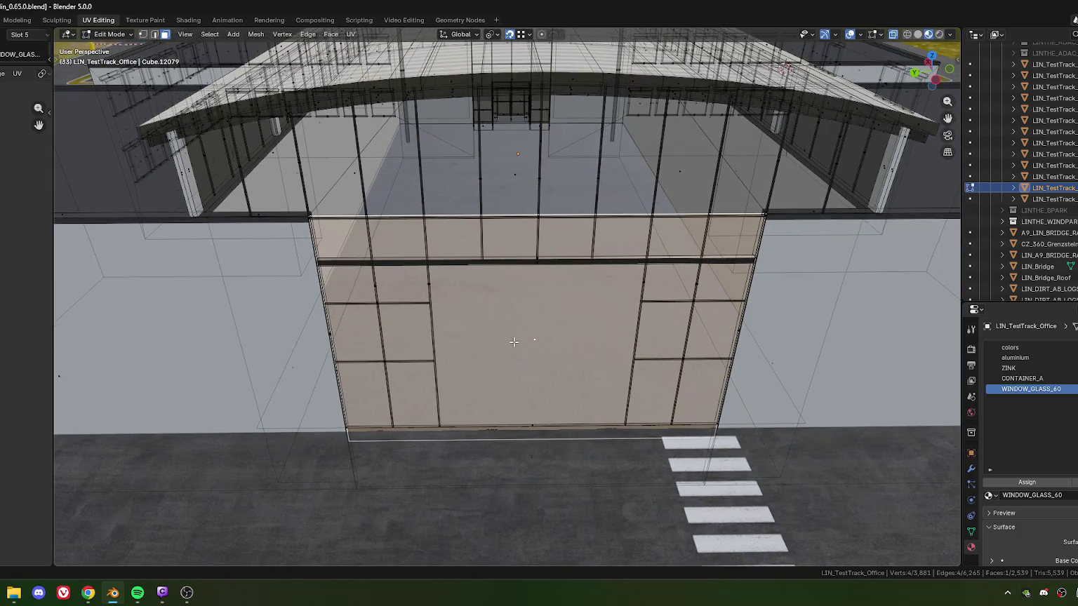
{"action": "scroll", "coordinate": [561, 295], "scroll_direction": "down", "scroll_amount": 3}
{"action": "middle_click_drag", "start_coordinate": [561, 294], "coordinate": [505, 330]}
{"action": "scroll", "coordinate": [495, 338], "scroll_direction": "up", "scroll_amount": 1}
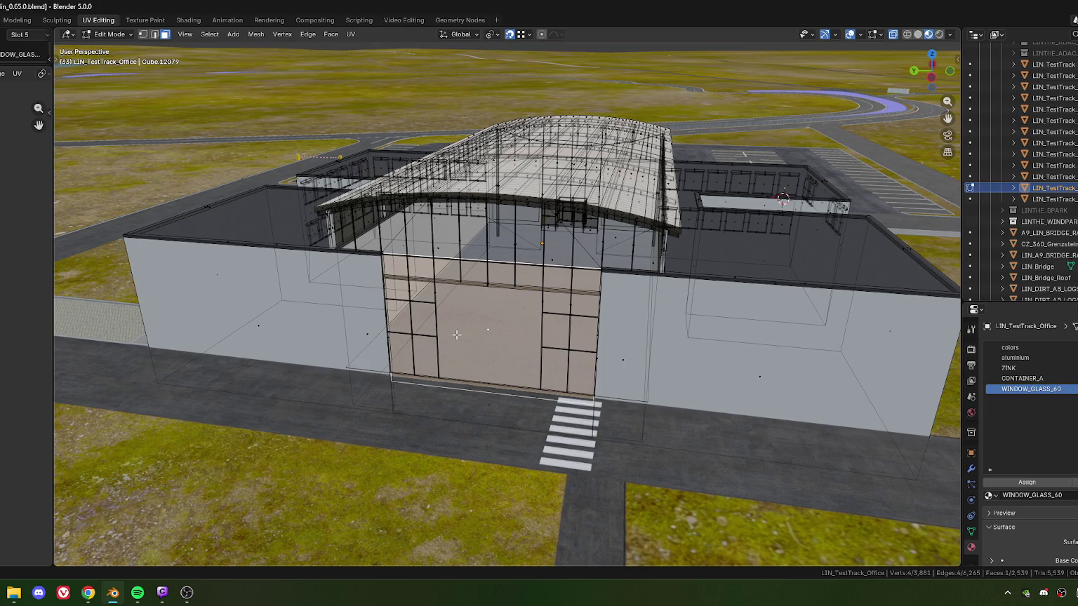
{"action": "middle_click_drag", "start_coordinate": [477, 335], "coordinate": [412, 245]}
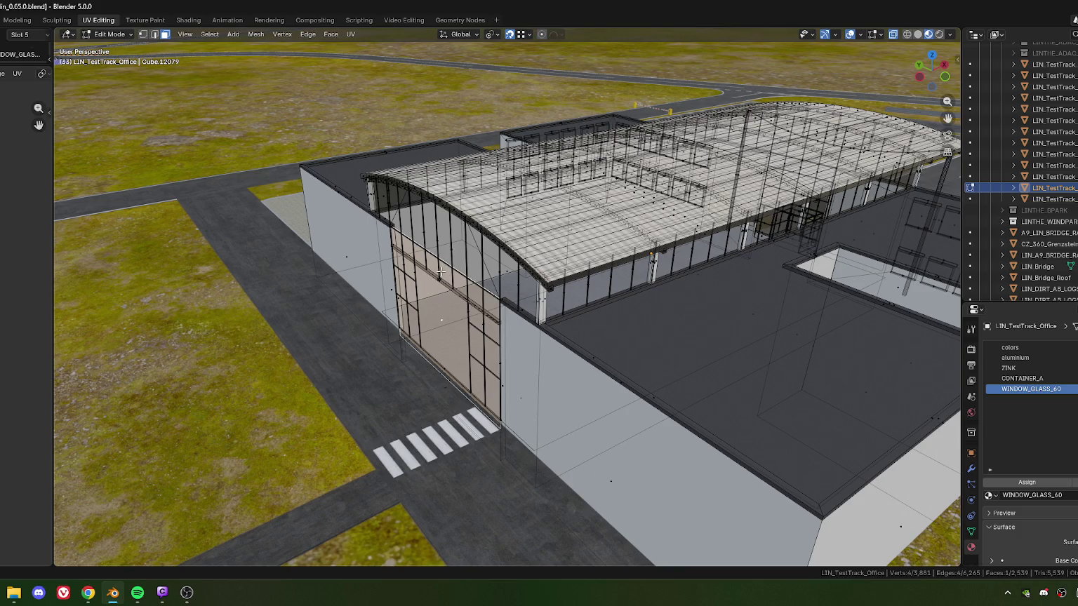
{"action": "middle_click_drag", "start_coordinate": [442, 272], "coordinate": [626, 301]}
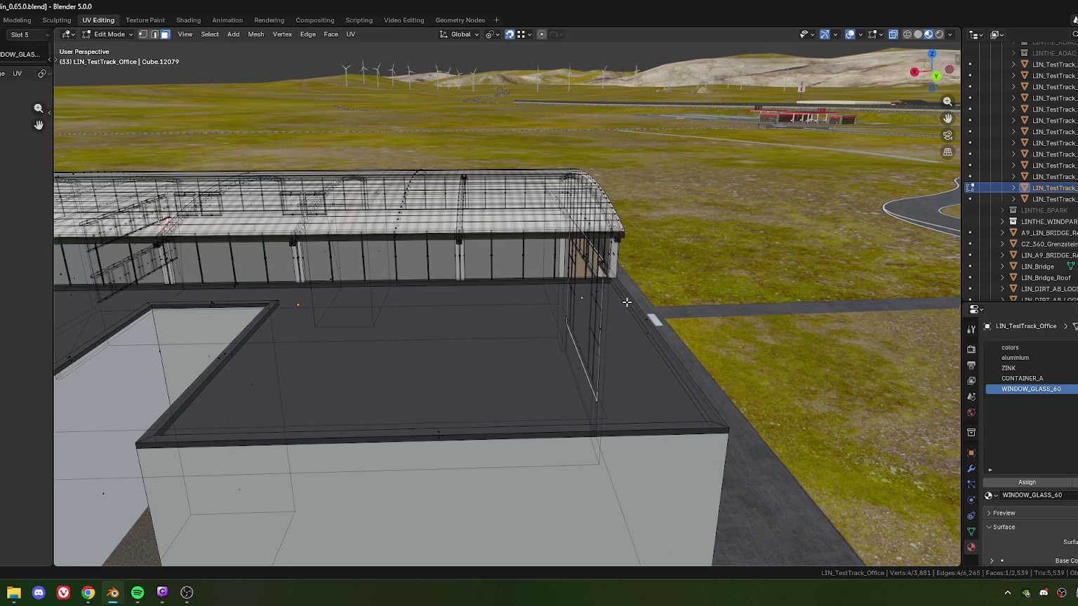
{"action": "middle_click_drag", "start_coordinate": [626, 301], "coordinate": [595, 317]}
{"action": "mouse_move", "coordinate": [563, 307]}
{"action": "middle_mouse_down"}
{"action": "mouse_move", "coordinate": [549, 317]}
{"action": "mouse_move", "coordinate": [498, 303]}
{"action": "mouse_move", "coordinate": [662, 325]}
{"action": "middle_mouse_up"}
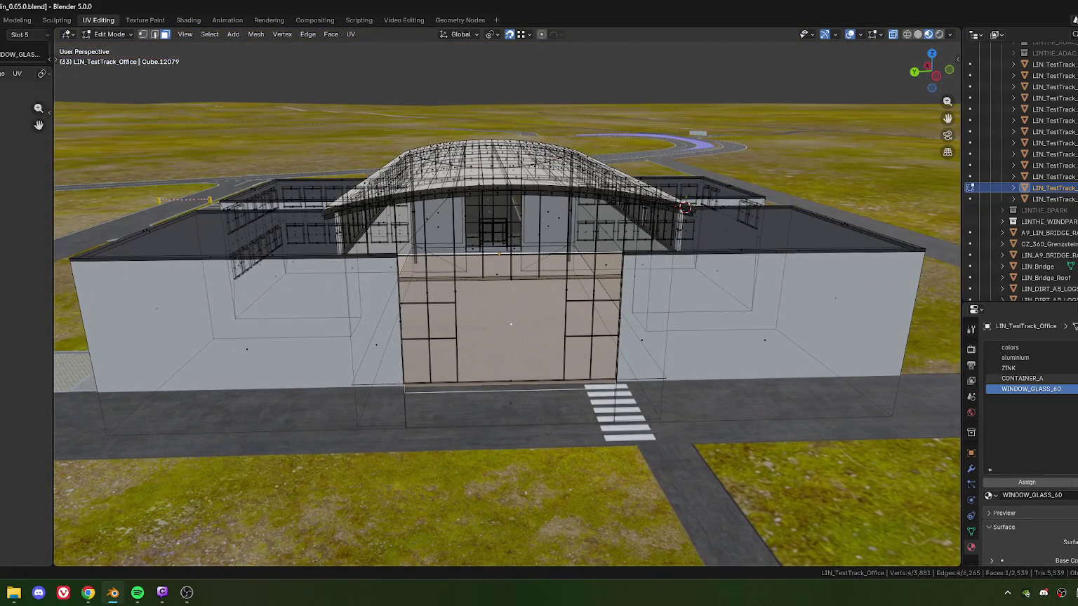
{"action": "left_click", "coordinate": [88, 592]}
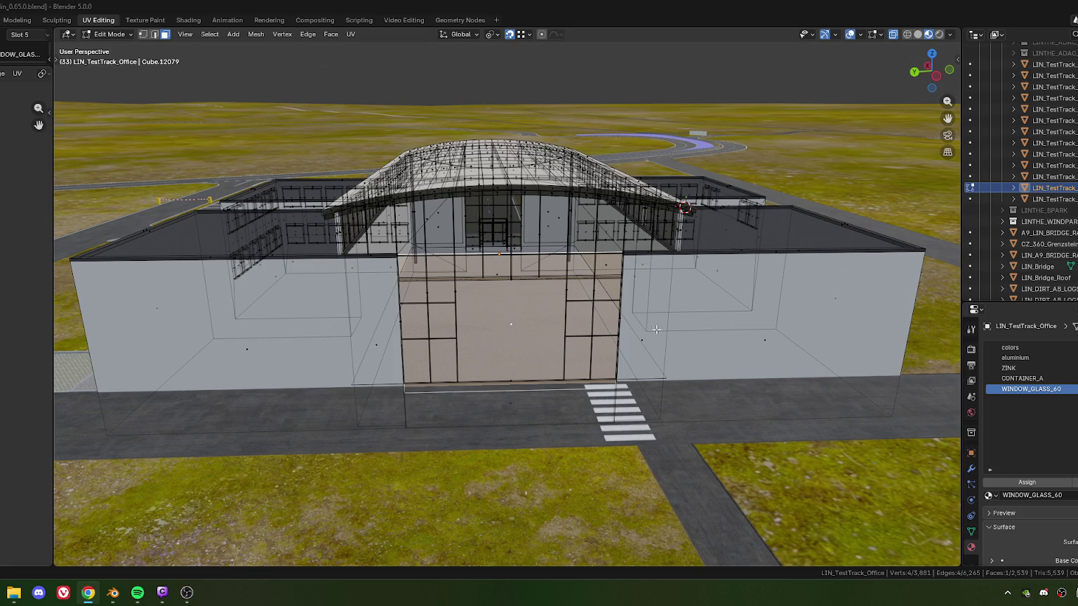
{"action": "middle_click_drag", "start_coordinate": [536, 345], "coordinate": [482, 294]}
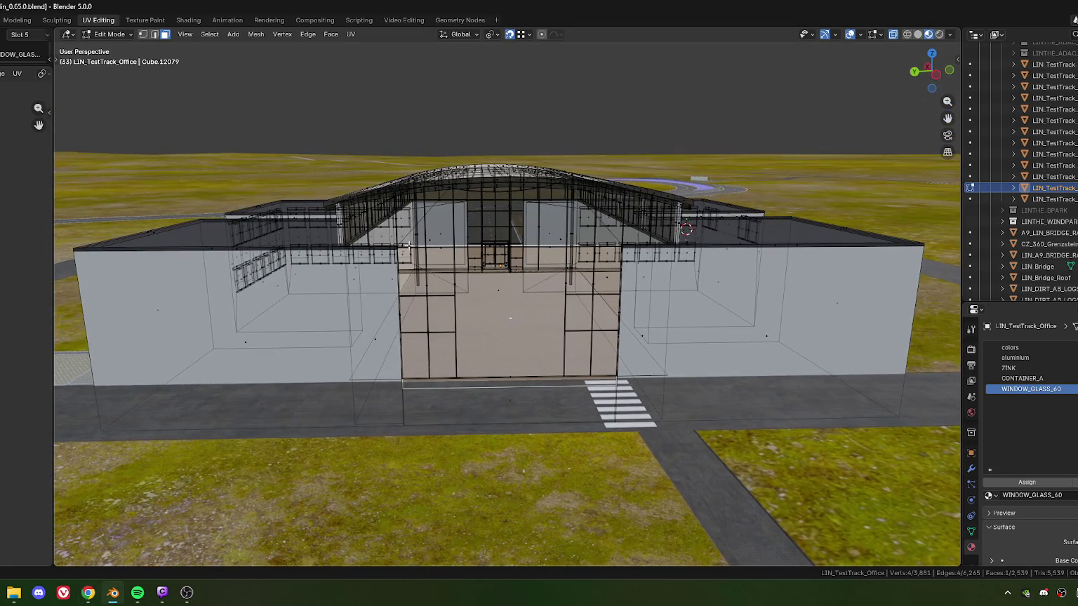
{"action": "middle_click_drag", "start_coordinate": [452, 245], "coordinate": [447, 245]}
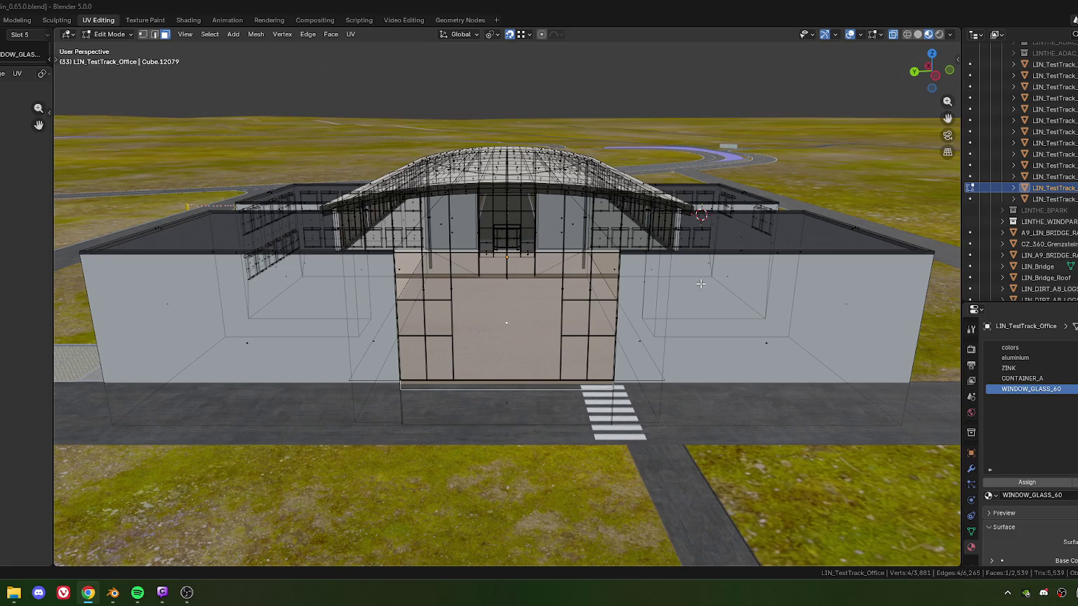
{"action": "middle_click_drag", "start_coordinate": [356, 325], "coordinate": [411, 296]}
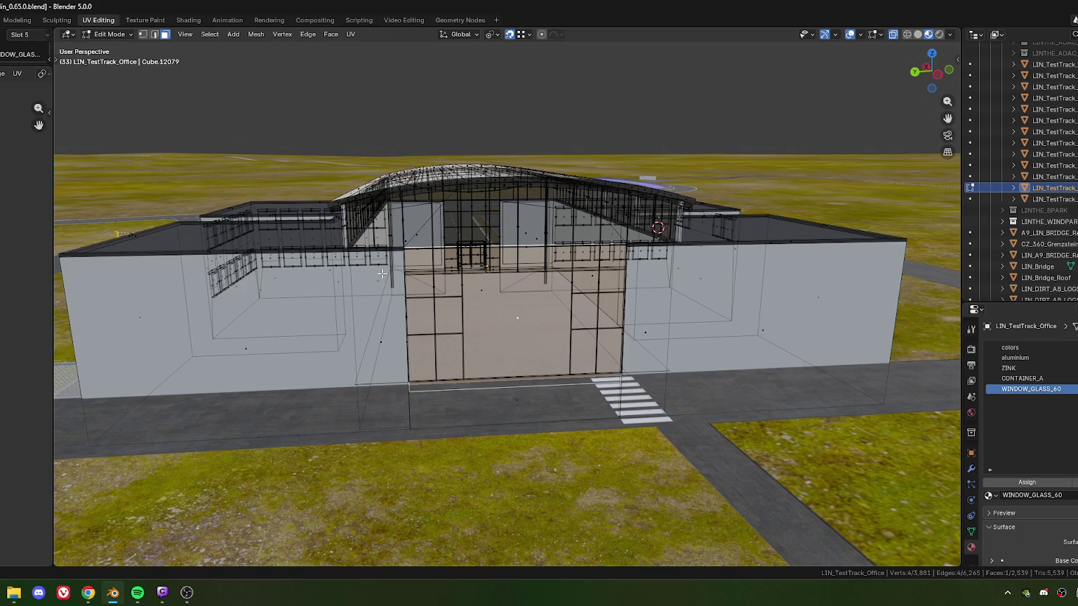
{"action": "middle_click_drag", "start_coordinate": [385, 286], "coordinate": [381, 269]}
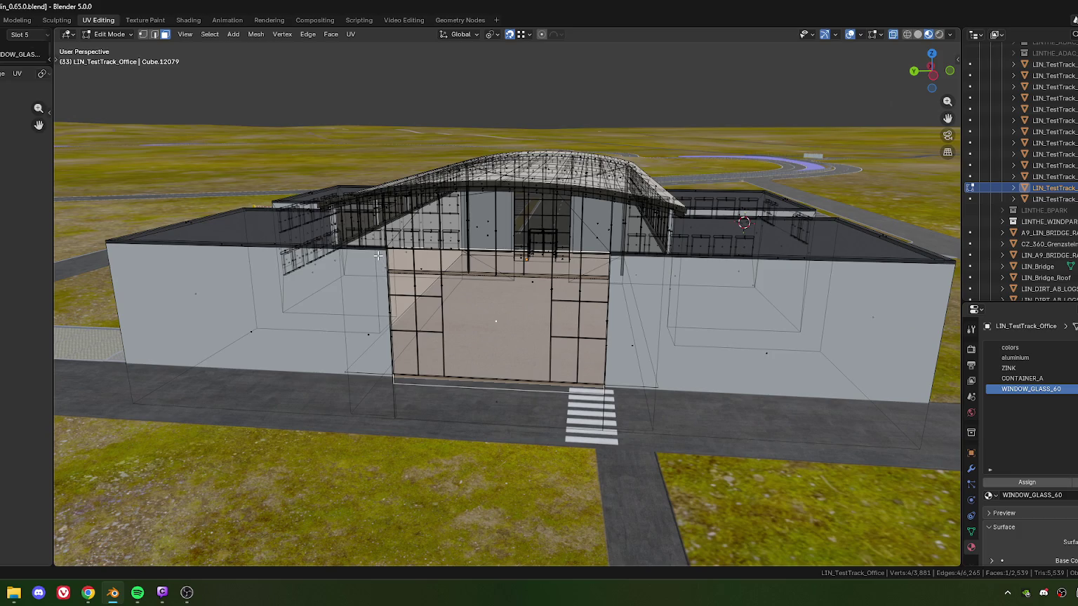
{"action": "mouse_move", "coordinate": [376, 260]}
{"action": "middle_mouse_down"}
{"action": "mouse_move", "coordinate": [391, 271]}
{"action": "mouse_move", "coordinate": [389, 336]}
{"action": "mouse_move", "coordinate": [491, 344]}
{"action": "mouse_move", "coordinate": [577, 405]}
{"action": "middle_mouse_up"}
{"action": "key", "text": "2"}
{"action": "left_click", "coordinate": [388, 317]}
{"action": "scroll", "coordinate": [529, 358], "scroll_direction": "up", "scroll_amount": 5}
{"action": "key", "text": "g"}
{"action": "key", "text": "y"}
{"action": "key", "text": "y"}
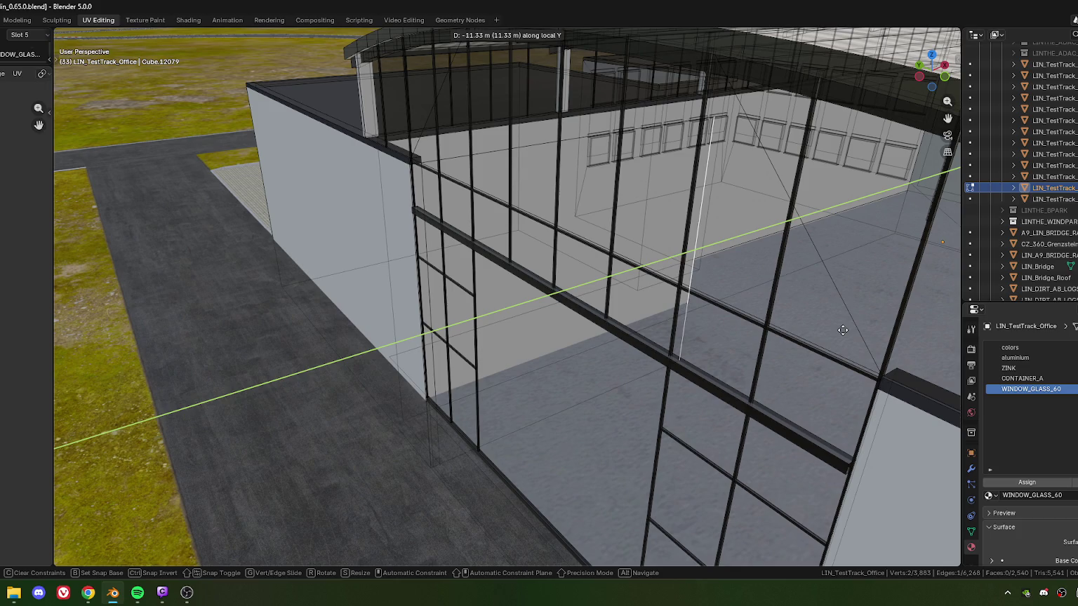
{"action": "key", "text": "Escape"}
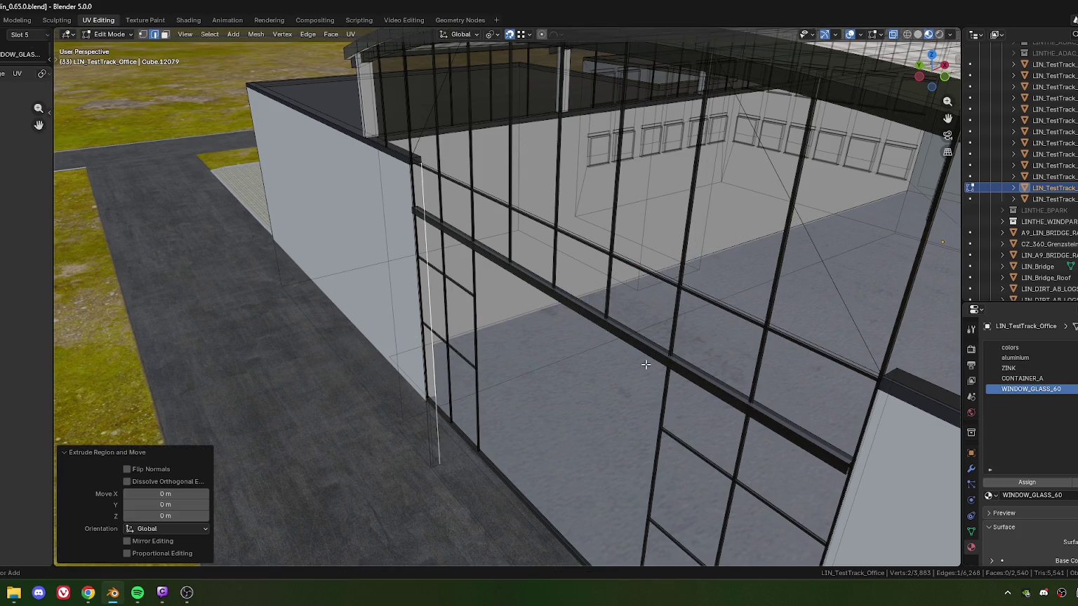
{"action": "key", "text": "ctrl+z"}
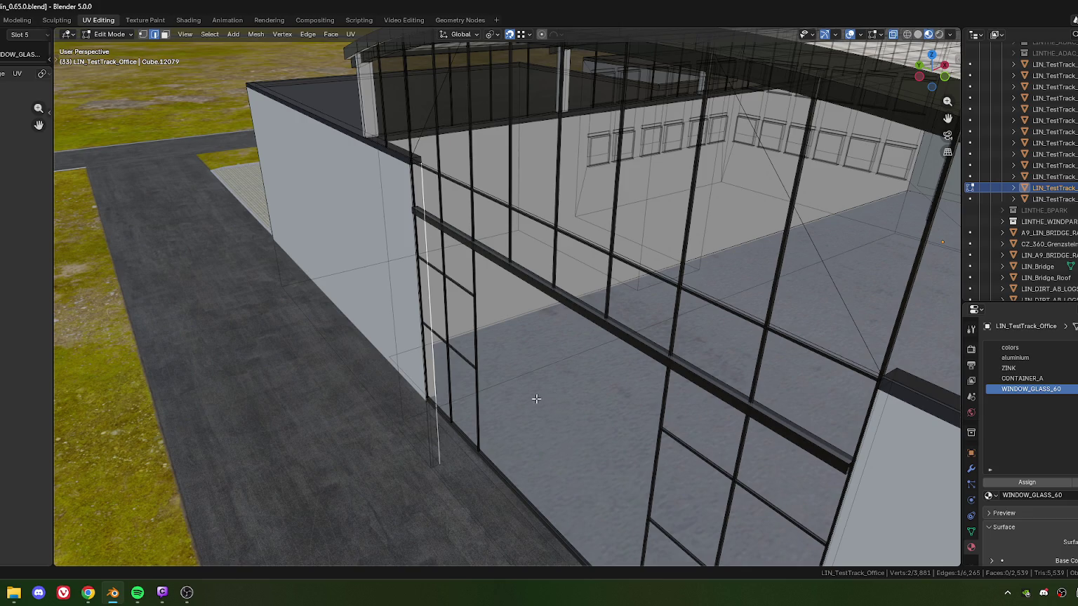
{"action": "scroll", "coordinate": [645, 404], "scroll_direction": "down", "scroll_amount": 5}
{"action": "mouse_move", "coordinate": [561, 393]}
{"action": "middle_mouse_down"}
{"action": "mouse_move", "coordinate": [522, 383]}
{"action": "mouse_move", "coordinate": [451, 394]}
{"action": "middle_mouse_up"}
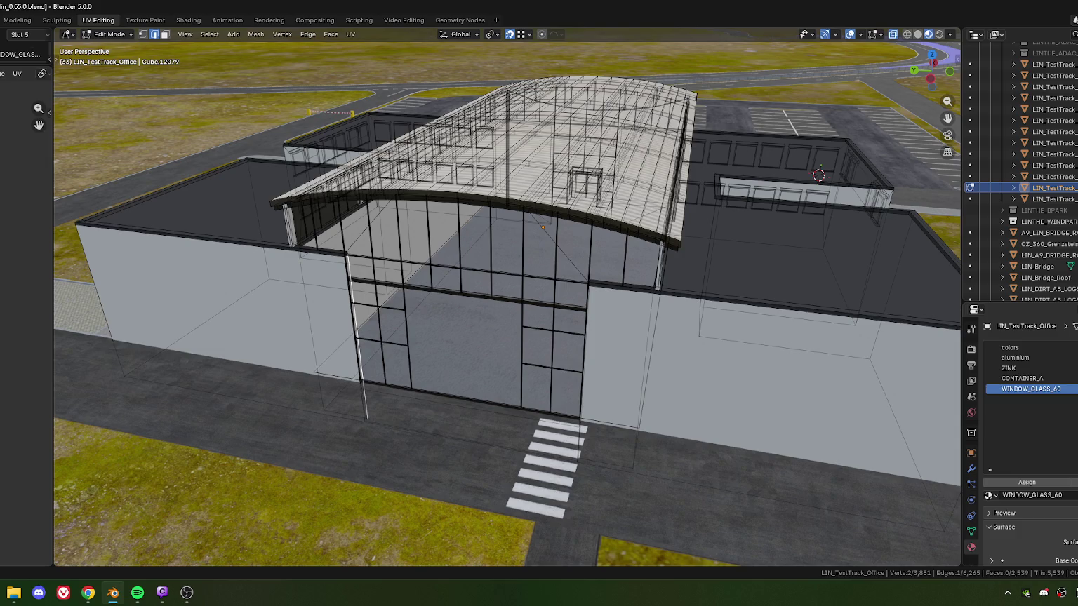
In face select mode, select the glass faces across the facade, including the upper and bottom strips.
{"action": "key", "text": "alt+Tab"}
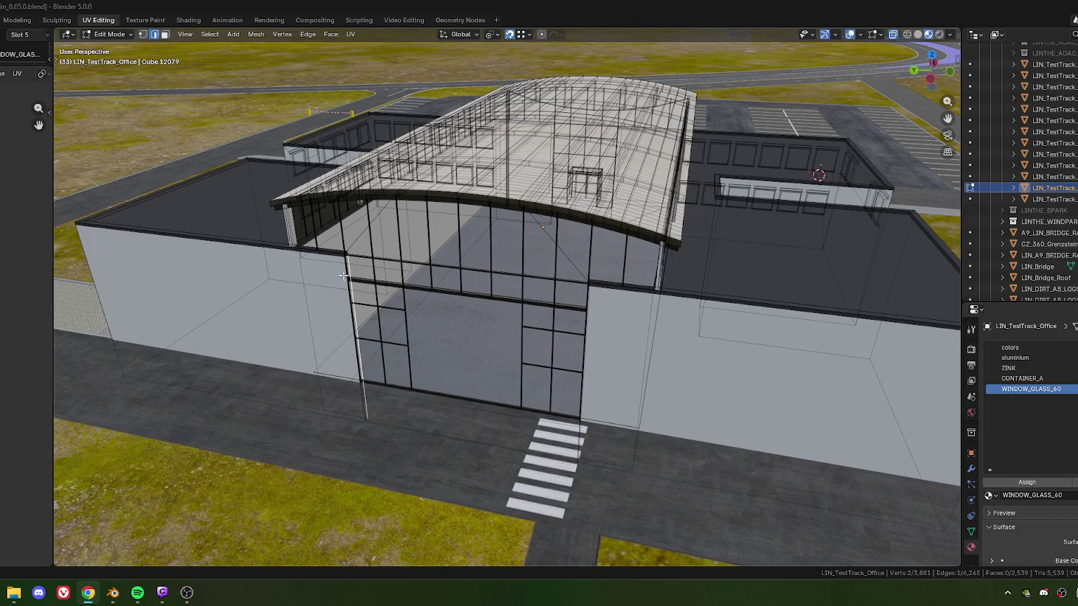
{"action": "mouse_move", "coordinate": [410, 291]}
{"action": "middle_mouse_down"}
{"action": "mouse_move", "coordinate": [383, 293]}
{"action": "mouse_move", "coordinate": [448, 324]}
{"action": "mouse_move", "coordinate": [439, 319]}
{"action": "middle_mouse_up"}
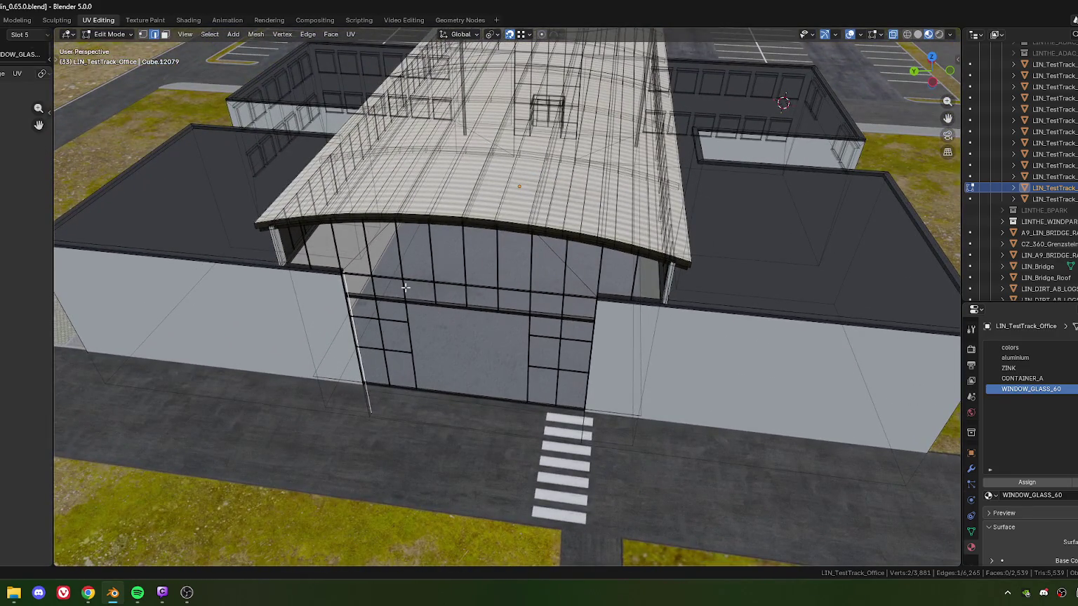
{"action": "key", "text": "3"}
{"action": "left_click_drag", "start_coordinate": [380, 292], "coordinate": [421, 322]}
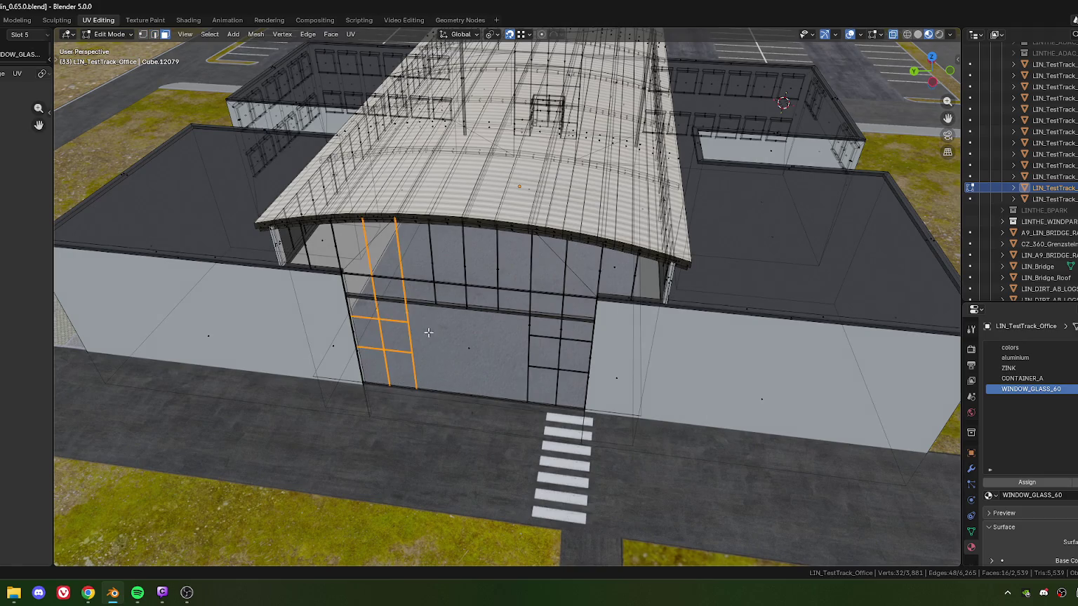
{"action": "middle_click_drag", "start_coordinate": [421, 323], "coordinate": [479, 304]}
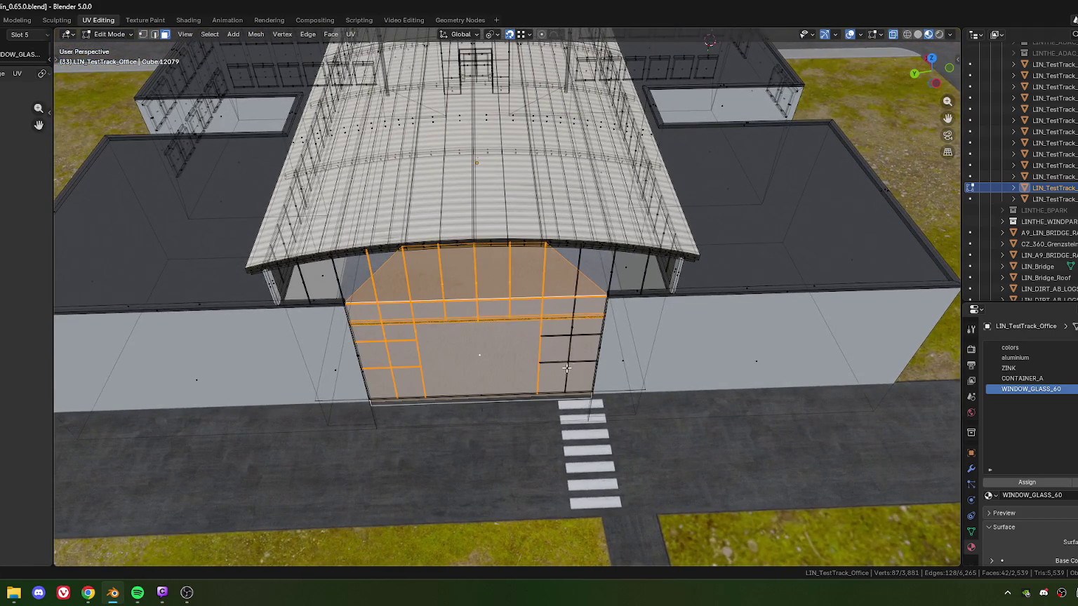
{"action": "key", "text": "l"}
{"action": "middle_click_drag", "start_coordinate": [568, 351], "coordinate": [524, 343]}
{"action": "left_click_drag", "start_coordinate": [525, 342], "coordinate": [525, 343], "text": "shift"}
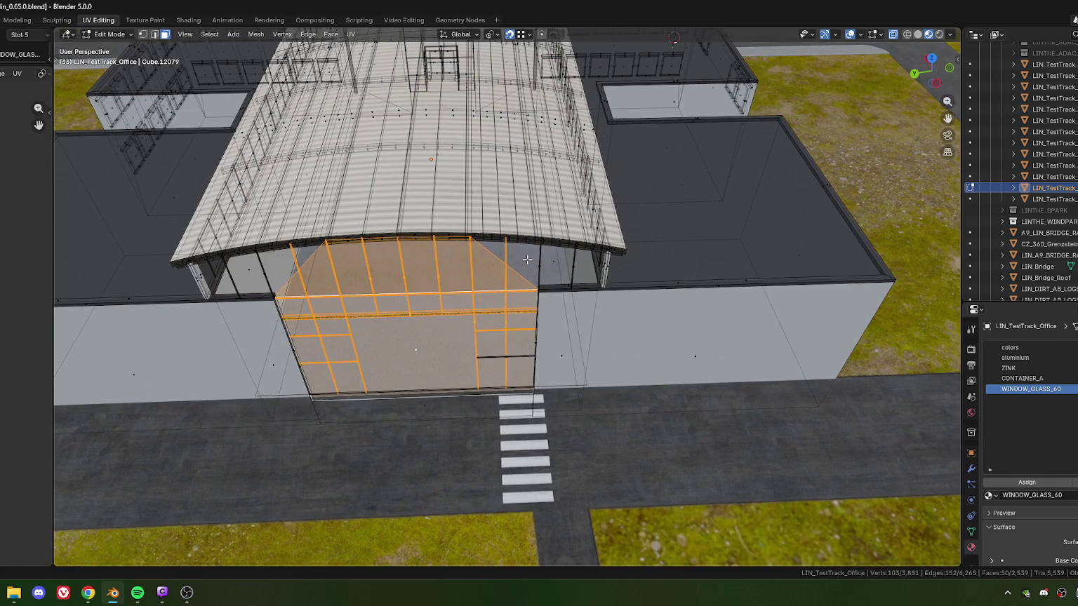
{"action": "left_click_drag", "start_coordinate": [527, 252], "coordinate": [581, 279], "text": "shift"}
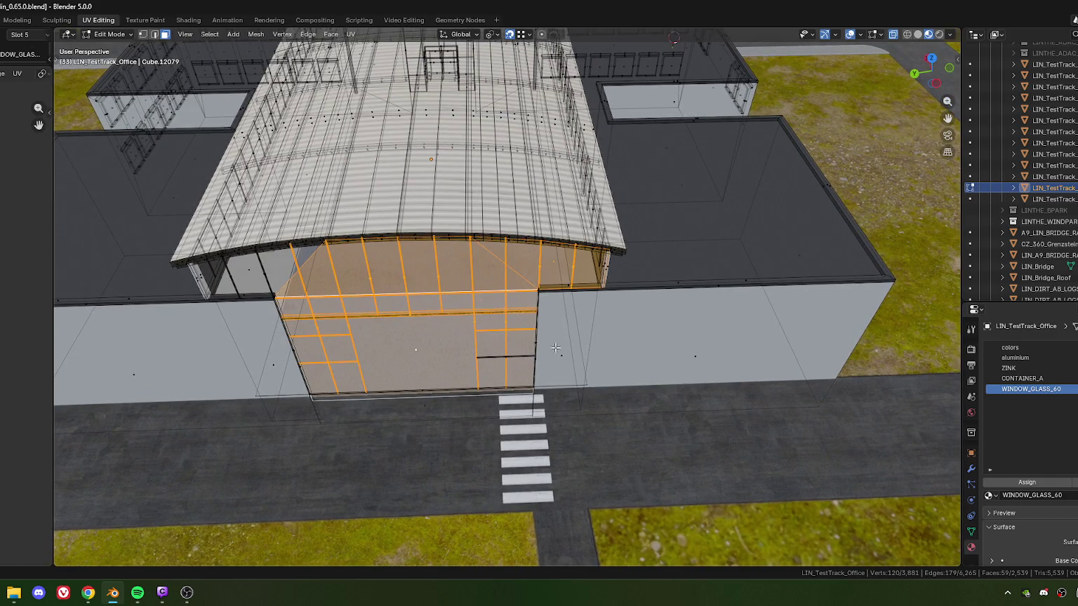
{"action": "middle_click_drag", "start_coordinate": [555, 348], "coordinate": [470, 303]}
{"action": "left_click_drag", "start_coordinate": [470, 304], "coordinate": [502, 360], "text": "shift"}
{"action": "middle_click_drag", "start_coordinate": [484, 359], "coordinate": [487, 258]}
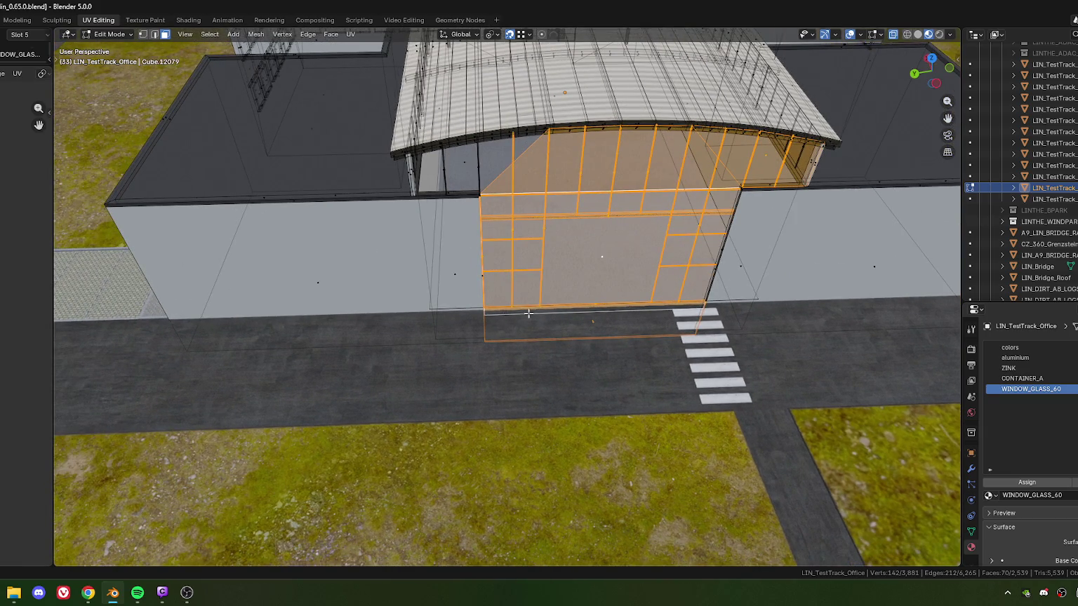
Add the right vertical mullion and the mullion beside the wall to the selection.
{"action": "middle_click_drag", "start_coordinate": [529, 313], "coordinate": [496, 302]}
{"action": "scroll", "coordinate": [585, 291], "scroll_direction": "up", "scroll_amount": 3}
{"action": "scroll", "coordinate": [588, 296], "scroll_direction": "up", "scroll_amount": 2}
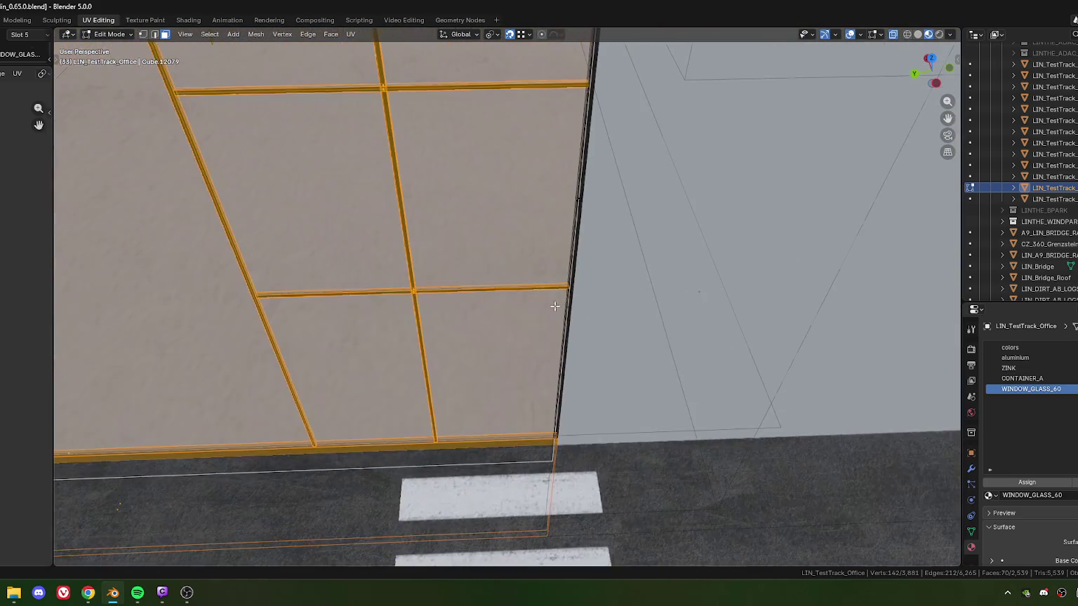
{"action": "scroll", "coordinate": [591, 303], "scroll_direction": "up", "scroll_amount": 2}
{"action": "scroll", "coordinate": [595, 311], "scroll_direction": "up", "scroll_amount": 2}
{"action": "scroll", "coordinate": [595, 311], "scroll_direction": "up", "scroll_amount": 2}
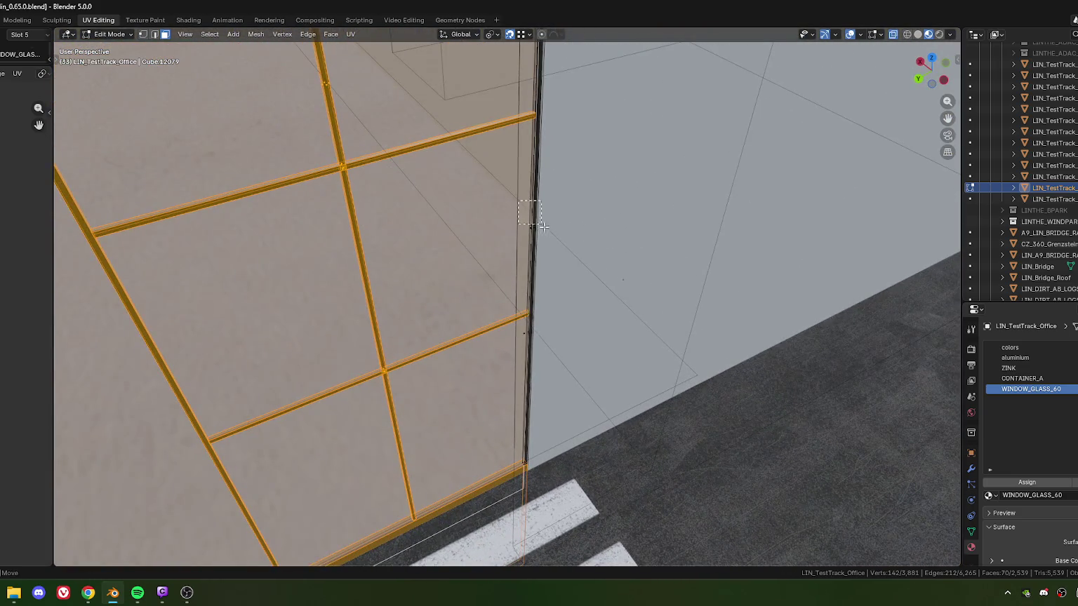
{"action": "left_click", "coordinate": [565, 310], "text": "shift"}
{"action": "scroll", "coordinate": [563, 308], "scroll_direction": "up", "scroll_amount": 2}
{"action": "scroll", "coordinate": [563, 309], "scroll_direction": "up", "scroll_amount": 2}
{"action": "mouse_move", "coordinate": [563, 309]}
{"action": "middle_mouse_down"}
{"action": "mouse_move", "coordinate": [556, 320]}
{"action": "mouse_move", "coordinate": [539, 308]}
{"action": "mouse_move", "coordinate": [554, 347]}
{"action": "mouse_move", "coordinate": [519, 305]}
{"action": "middle_mouse_up"}
{"action": "scroll", "coordinate": [538, 309], "scroll_direction": "down", "scroll_amount": 10}
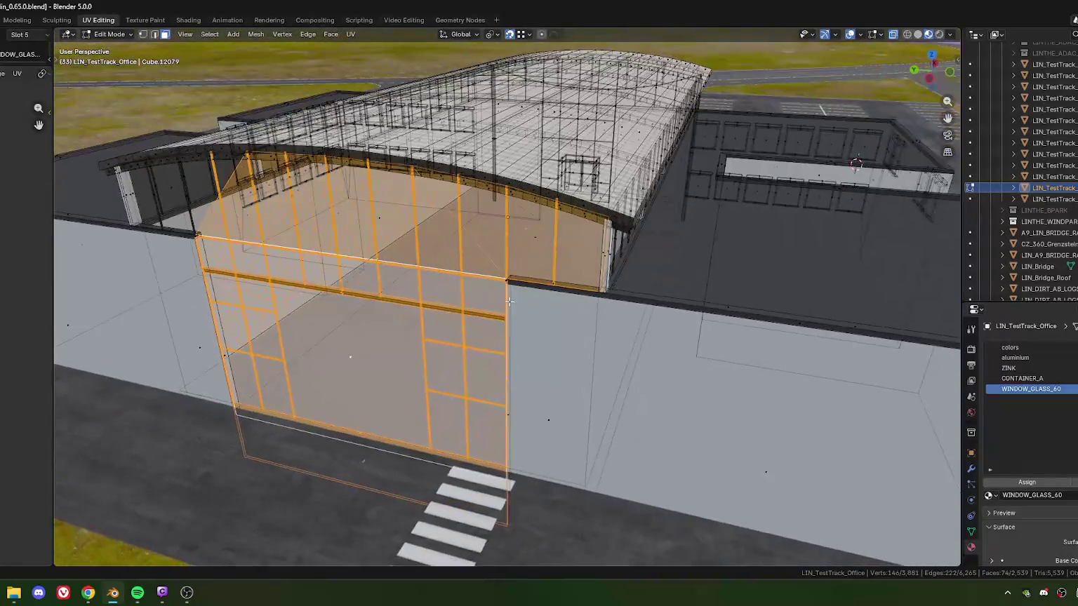
{"action": "scroll", "coordinate": [515, 298], "scroll_direction": "up", "scroll_amount": 5}
{"action": "scroll", "coordinate": [514, 299], "scroll_direction": "up", "scroll_amount": 3}
{"action": "left_click", "coordinate": [494, 313], "text": "alt+shift"}
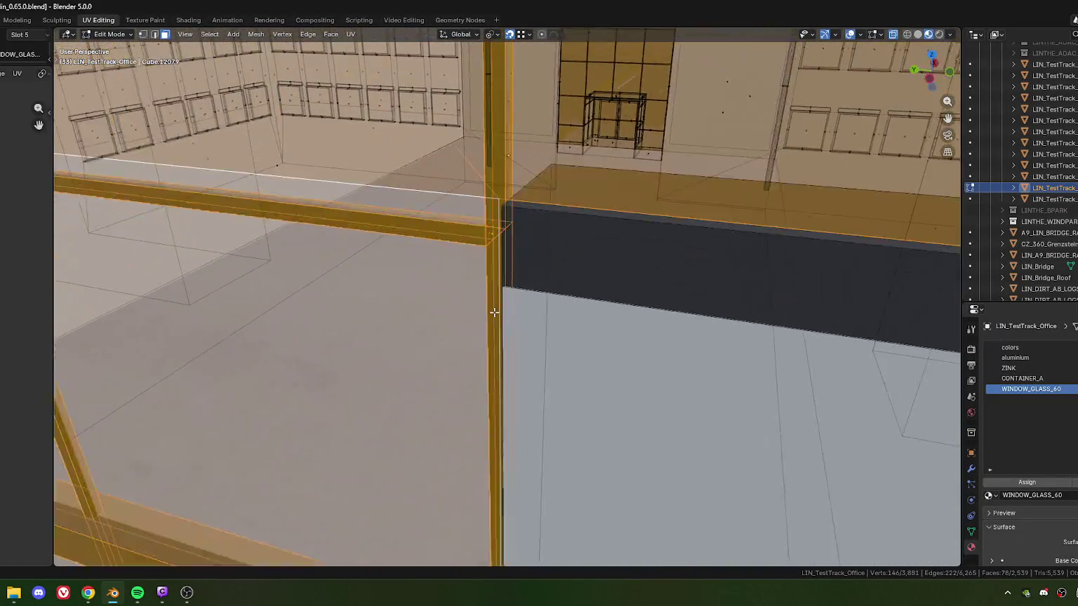
{"action": "mouse_move", "coordinate": [495, 312]}
{"action": "middle_mouse_down"}
{"action": "mouse_move", "coordinate": [499, 377]}
{"action": "mouse_move", "coordinate": [498, 306]}
{"action": "middle_mouse_up"}
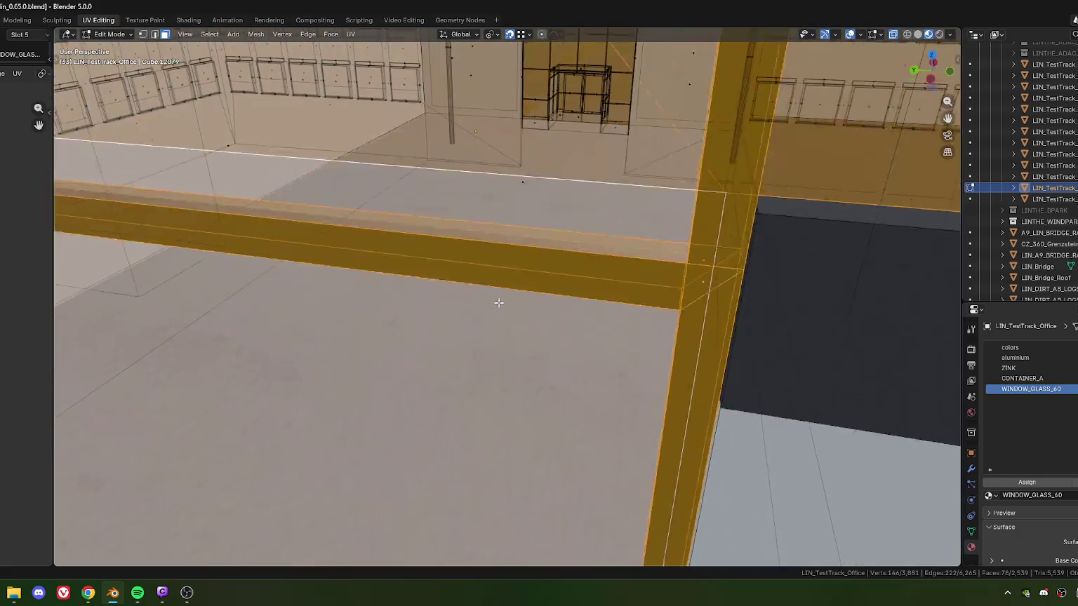
{"action": "mouse_move", "coordinate": [729, 397]}
{"action": "middle_mouse_down"}
{"action": "mouse_move", "coordinate": [702, 454]}
{"action": "mouse_move", "coordinate": [566, 301]}
{"action": "mouse_move", "coordinate": [585, 314]}
{"action": "middle_mouse_up"}
Move the selected beam and mullion into place at the corner, then pick the small joint face.
{"action": "key", "text": "ctrl+z"}
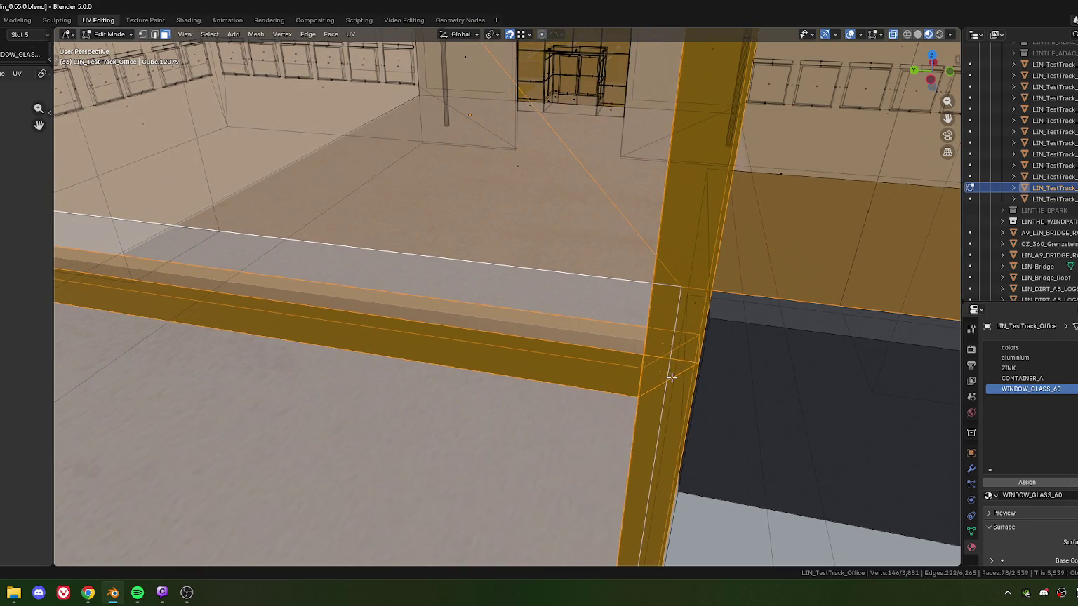
{"action": "key", "text": "g"}
{"action": "left_click", "coordinate": [676, 384]}
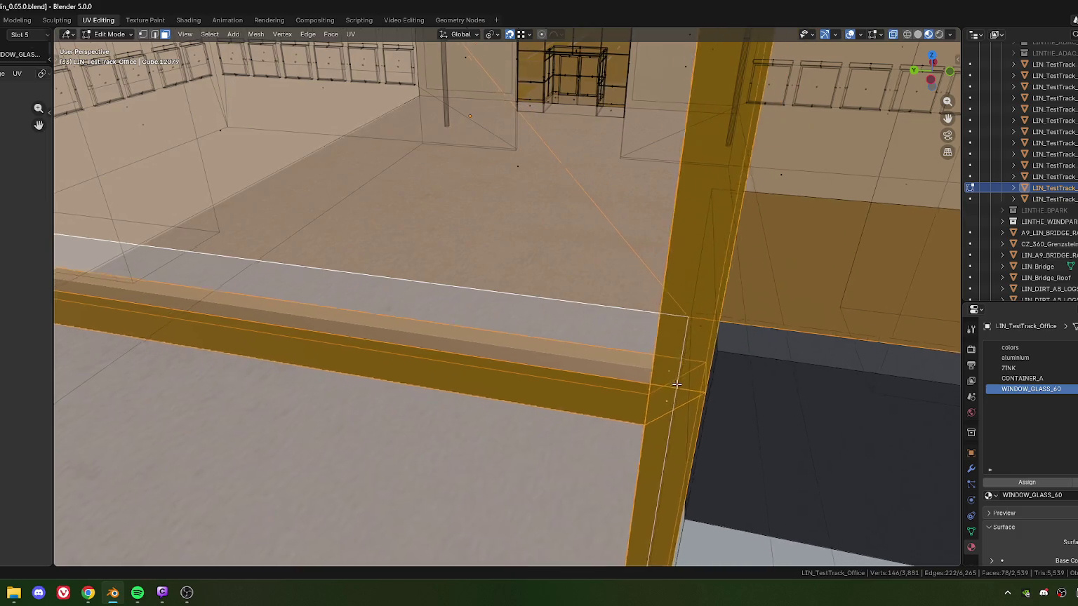
{"action": "middle_click_drag", "start_coordinate": [677, 384], "coordinate": [661, 379], "text": "shift"}
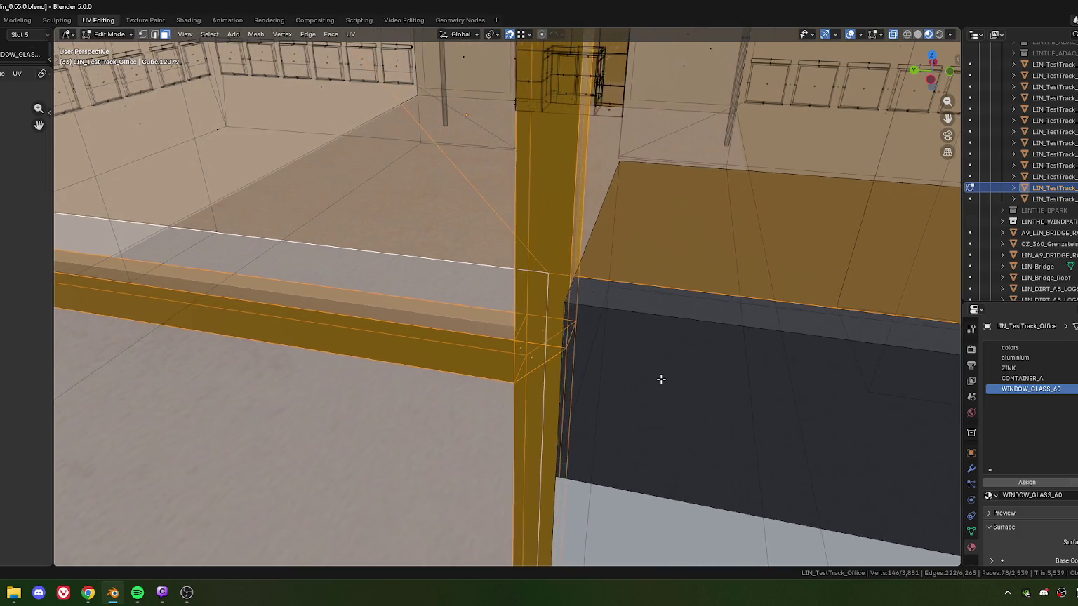
{"action": "left_click", "coordinate": [538, 335]}
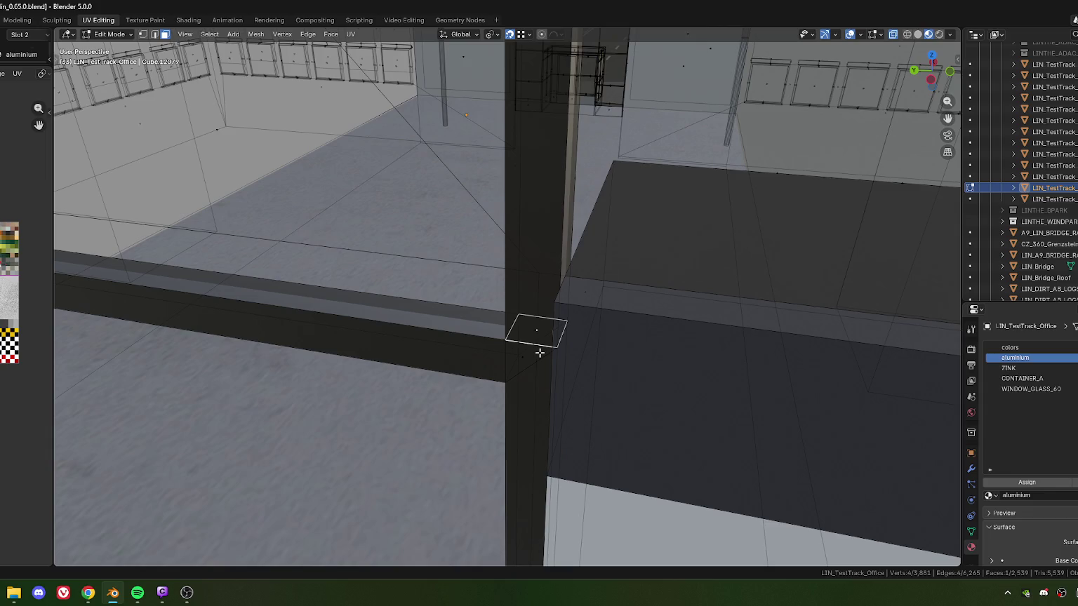
Delete only the stray small face at the beam-mullion joint, keeping its edges.
{"action": "middle_click_drag", "start_coordinate": [539, 353], "coordinate": [573, 358]}
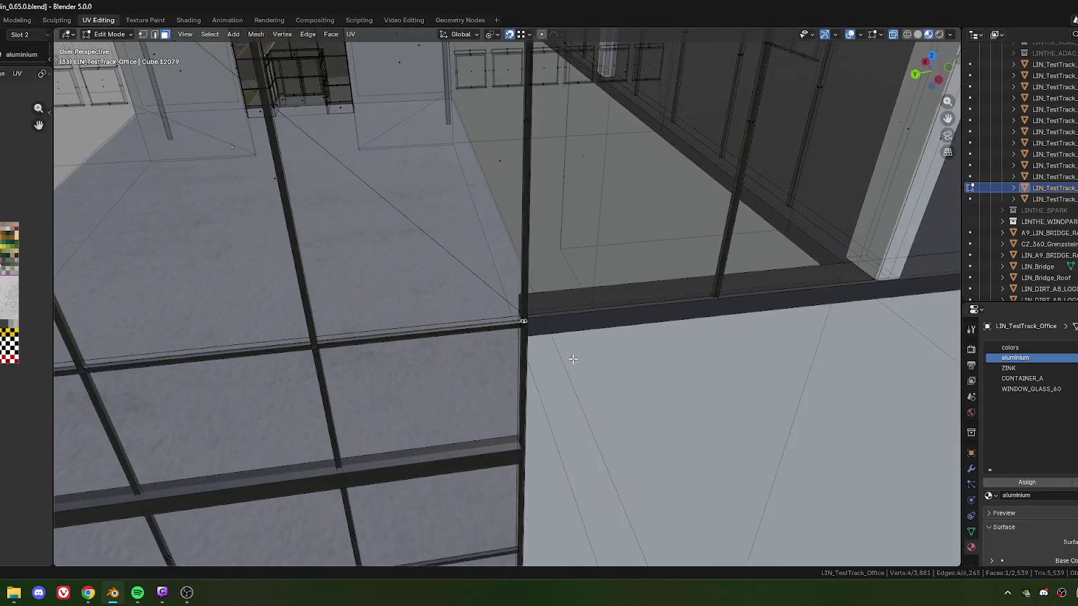
{"action": "scroll", "coordinate": [574, 358], "scroll_direction": "up", "scroll_amount": 1}
{"action": "scroll", "coordinate": [568, 359], "scroll_direction": "up", "scroll_amount": 2}
{"action": "scroll", "coordinate": [564, 351], "scroll_direction": "up", "scroll_amount": 3}
{"action": "scroll", "coordinate": [560, 340], "scroll_direction": "down", "scroll_amount": 2}
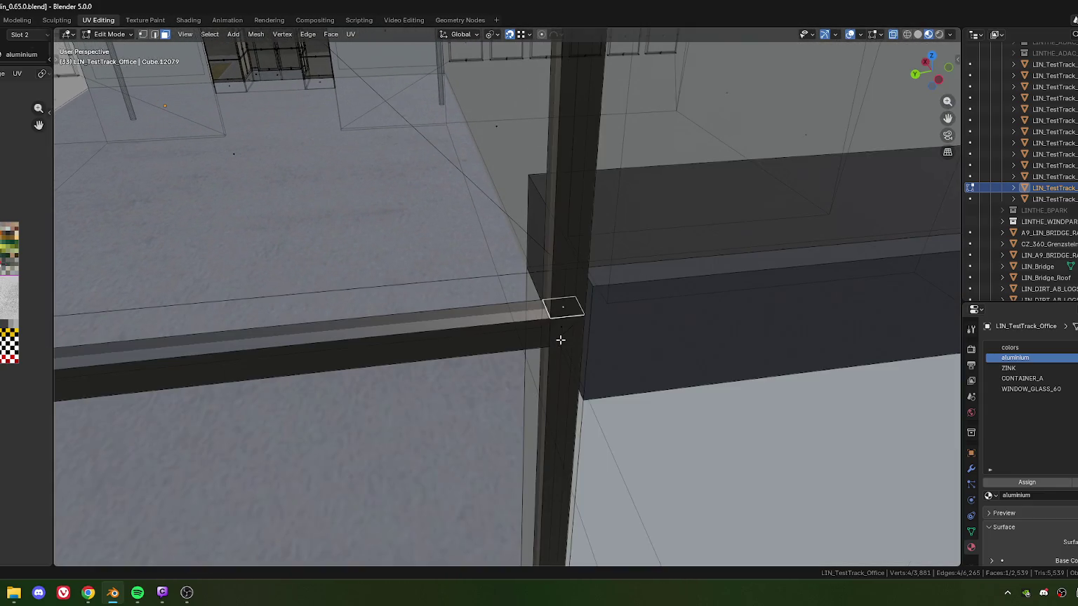
{"action": "key", "text": "x"}
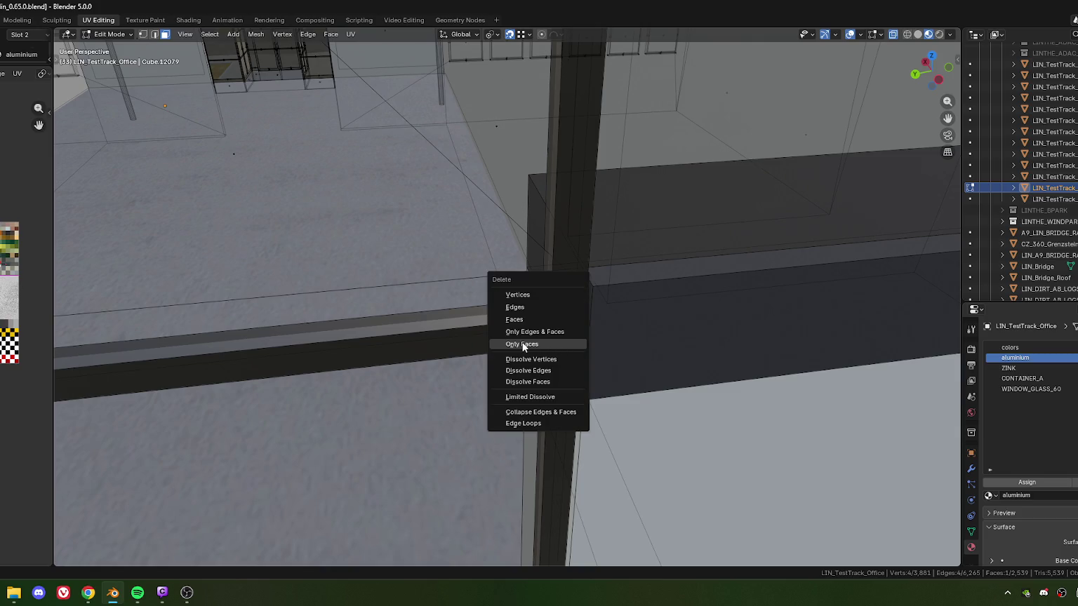
{"action": "left_click", "coordinate": [523, 344]}
Select the small face at the bar intersection and all geometry linked to it.
{"action": "scroll", "coordinate": [562, 331], "scroll_direction": "up", "scroll_amount": 2}
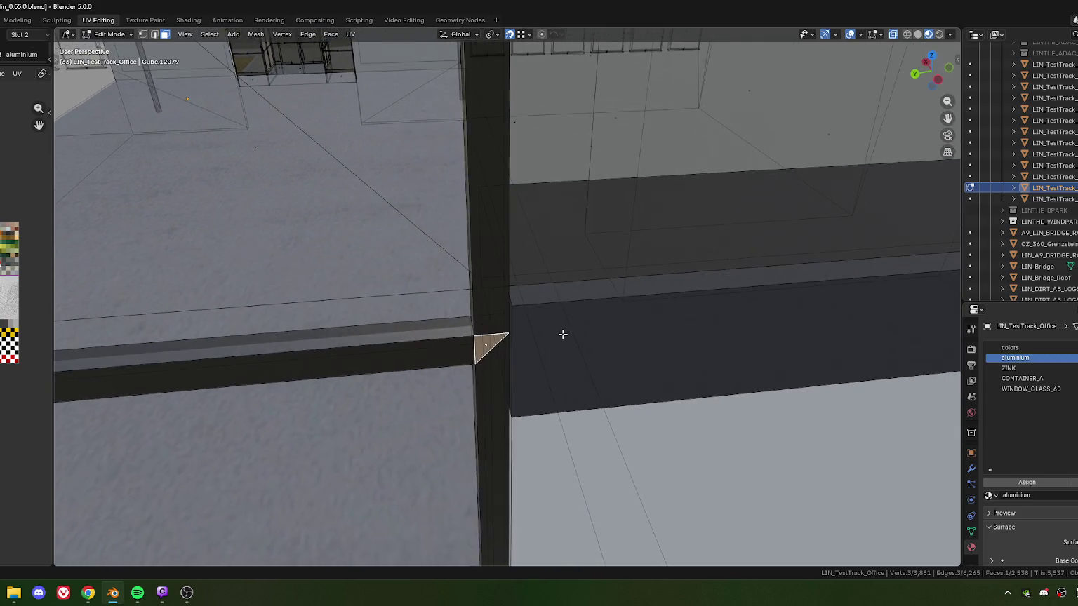
{"action": "scroll", "coordinate": [562, 334], "scroll_direction": "down", "scroll_amount": 2}
{"action": "scroll", "coordinate": [503, 305], "scroll_direction": "down", "scroll_amount": 2}
{"action": "scroll", "coordinate": [517, 320], "scroll_direction": "down", "scroll_amount": 1}
{"action": "scroll", "coordinate": [546, 296], "scroll_direction": "down", "scroll_amount": 1}
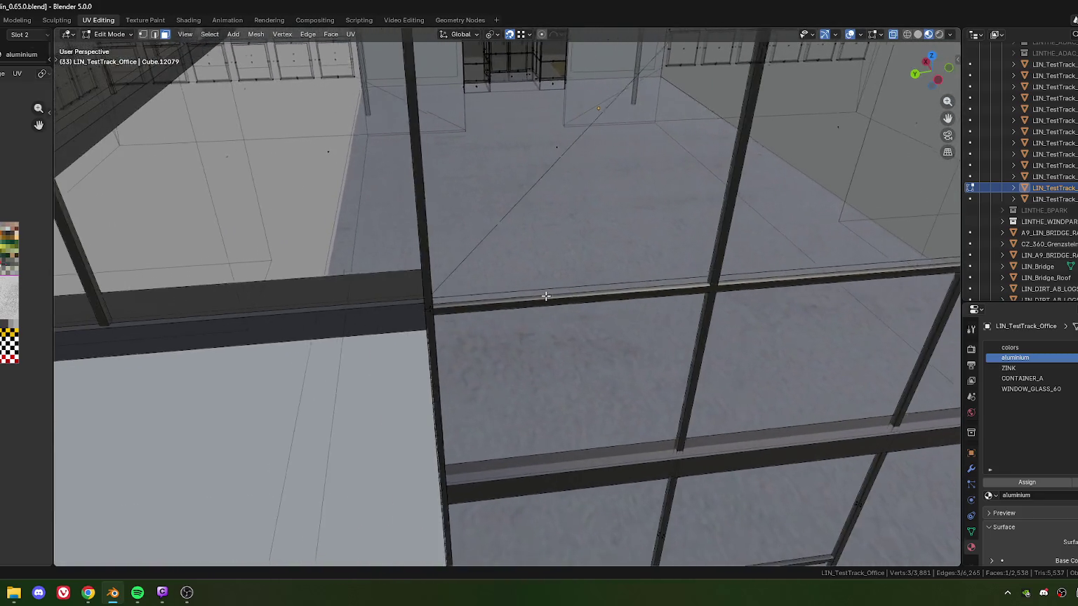
{"action": "scroll", "coordinate": [491, 301], "scroll_direction": "up", "scroll_amount": 2}
{"action": "scroll", "coordinate": [421, 309], "scroll_direction": "up", "scroll_amount": 1}
{"action": "scroll", "coordinate": [386, 315], "scroll_direction": "up", "scroll_amount": 1}
{"action": "scroll", "coordinate": [367, 322], "scroll_direction": "up", "scroll_amount": 1}
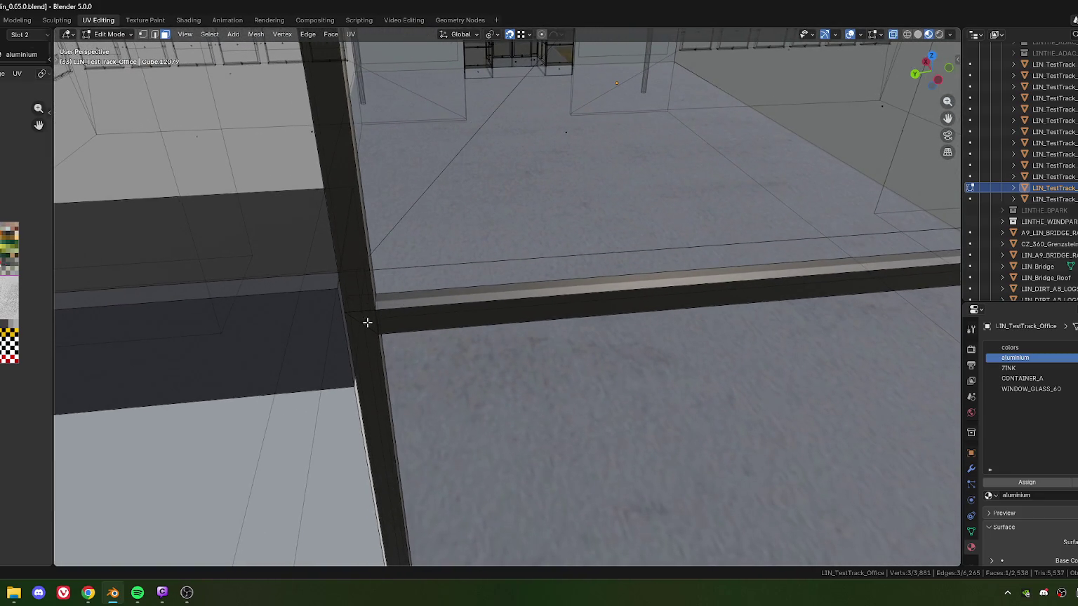
{"action": "left_click", "coordinate": [367, 322]}
{"action": "key", "text": "ctrl+l"}
{"action": "scroll", "coordinate": [475, 347], "scroll_direction": "down", "scroll_amount": 3}
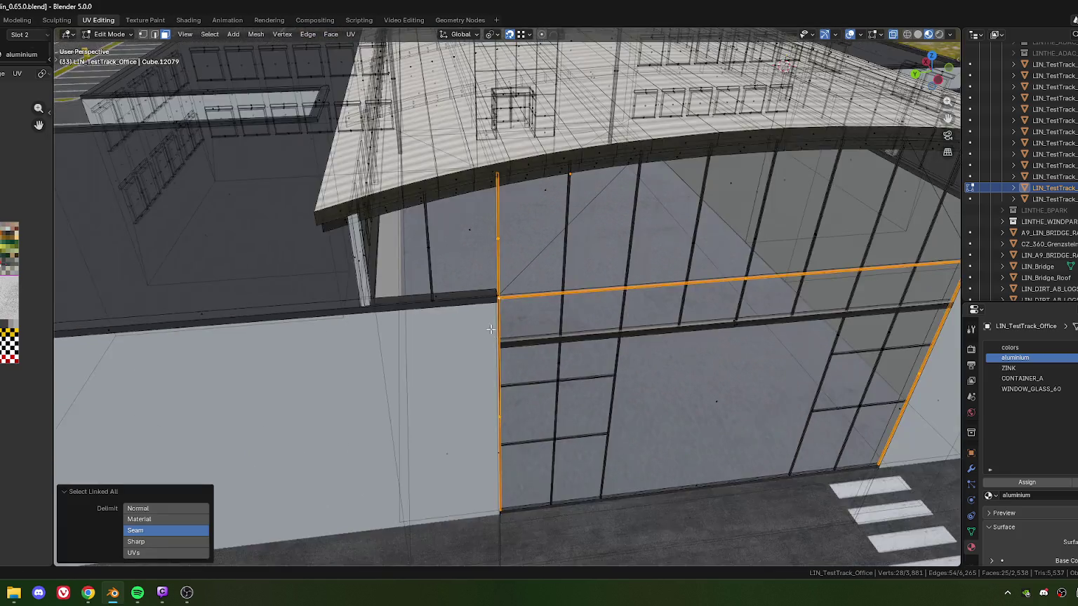
{"action": "scroll", "coordinate": [466, 315], "scroll_direction": "down", "scroll_amount": 3}
{"action": "scroll", "coordinate": [463, 282], "scroll_direction": "down", "scroll_amount": 1}
Add the upper glass faces, door panels, left door grid and beam strip, extending to linked geometry.
{"action": "left_click", "coordinate": [498, 298], "text": "shift"}
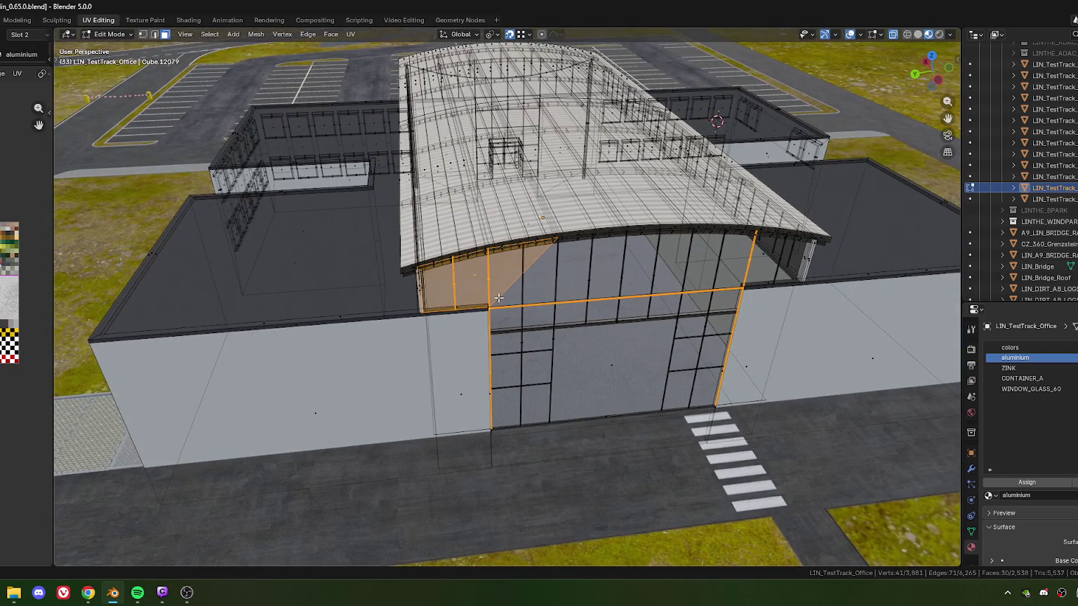
{"action": "mouse_move", "coordinate": [554, 303]}
{"action": "middle_mouse_down"}
{"action": "mouse_move", "coordinate": [491, 285]}
{"action": "mouse_move", "coordinate": [531, 292]}
{"action": "middle_mouse_up"}
{"action": "left_click", "coordinate": [523, 295], "text": "shift"}
{"action": "left_click", "coordinate": [491, 285], "text": "shift"}
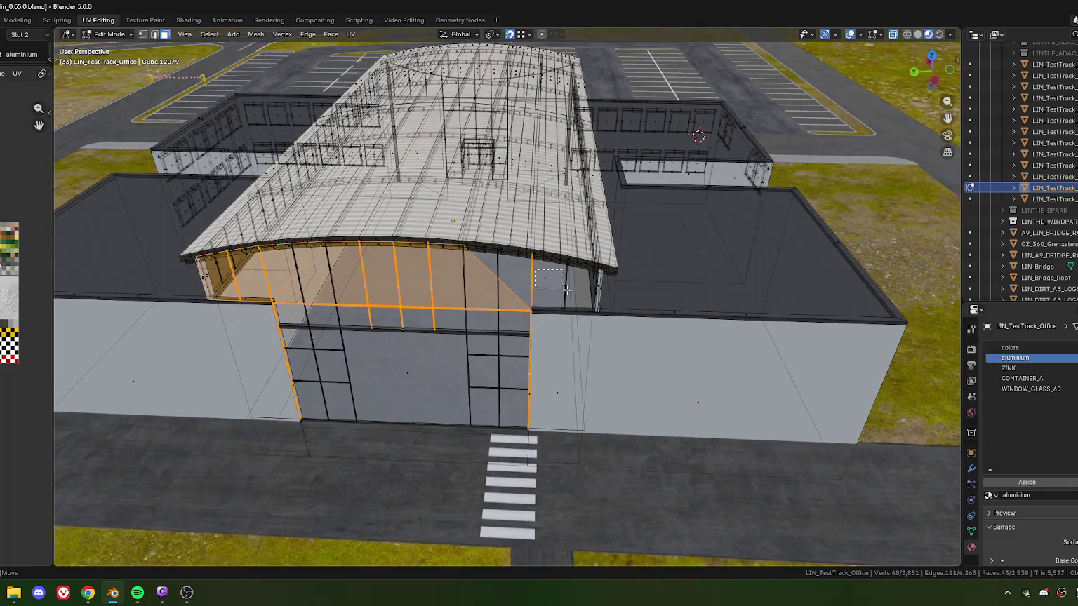
{"action": "left_click", "coordinate": [542, 294], "text": "shift"}
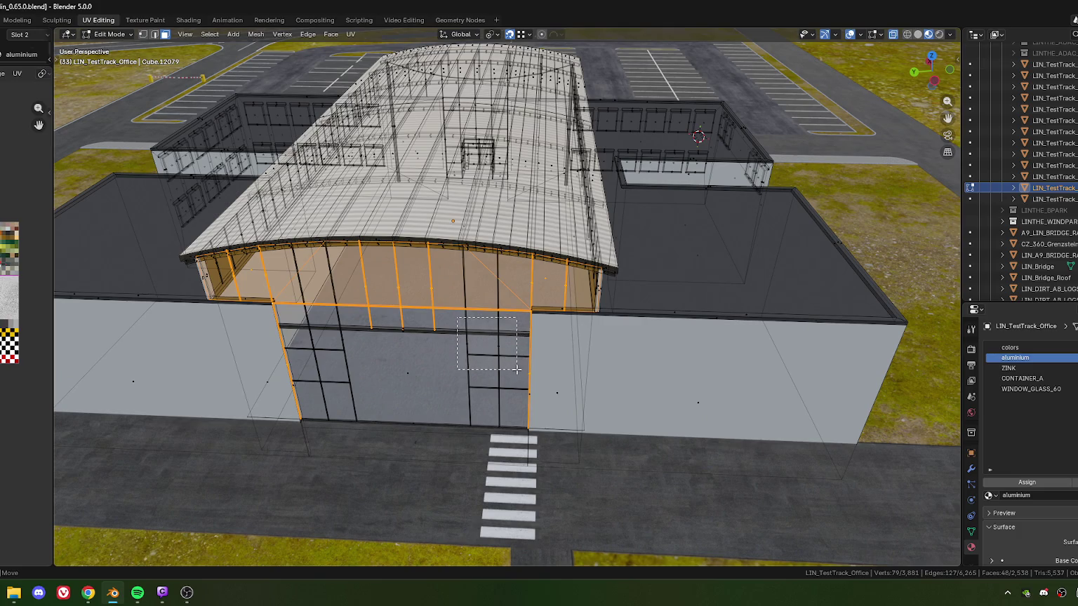
{"action": "left_click", "coordinate": [495, 405], "text": "shift"}
{"action": "middle_click_drag", "start_coordinate": [494, 405], "coordinate": [527, 367]}
{"action": "scroll", "coordinate": [506, 393], "scroll_direction": "up", "scroll_amount": 2}
{"action": "left_click", "coordinate": [511, 384], "text": "shift"}
{"action": "left_click", "coordinate": [519, 405], "text": "shift"}
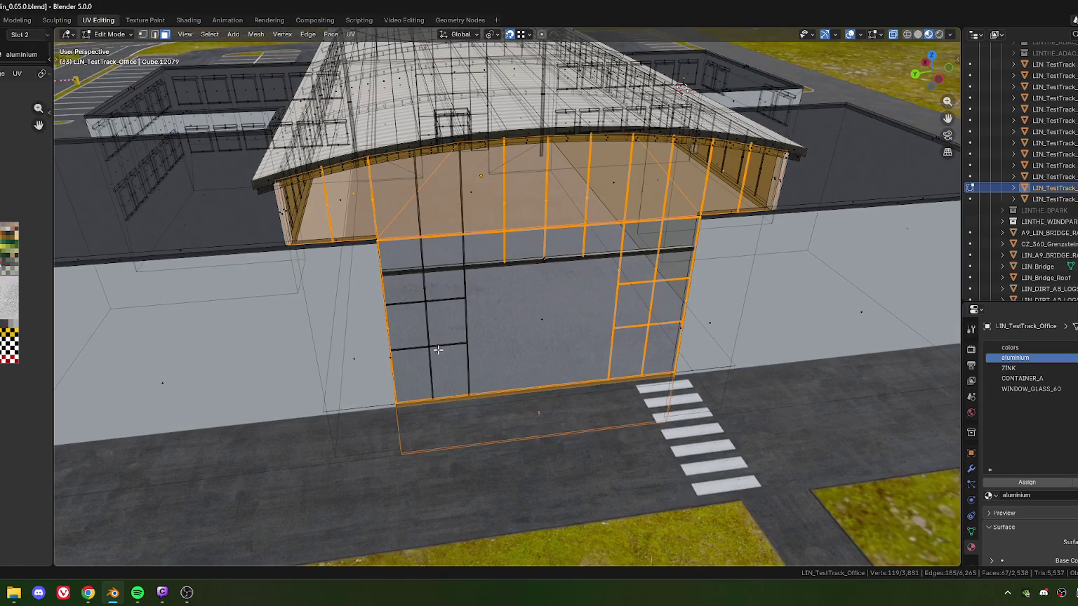
{"action": "left_click", "coordinate": [482, 362], "text": "shift"}
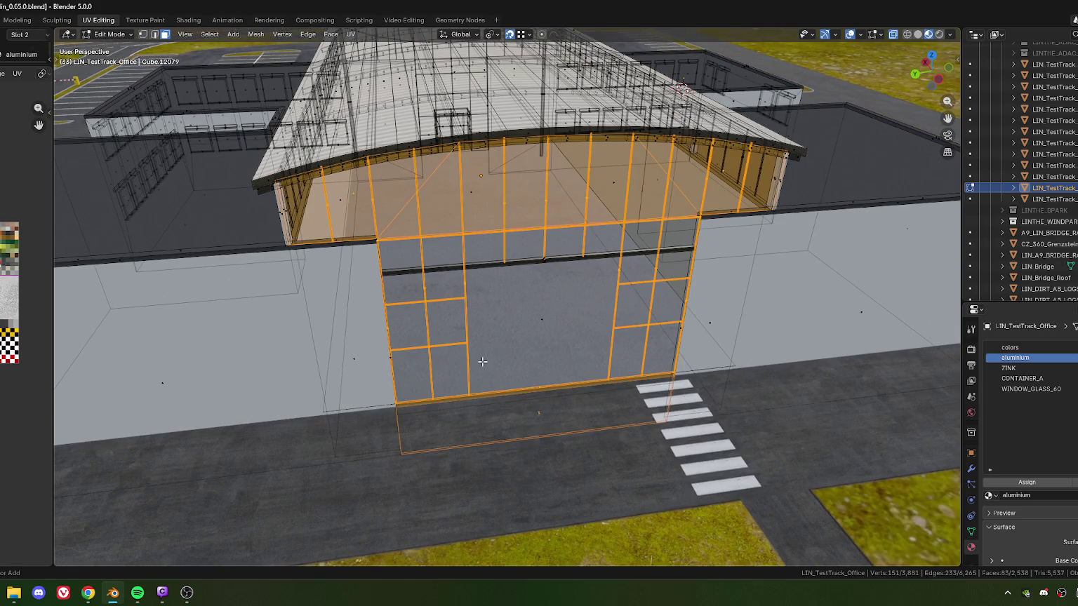
{"action": "key", "text": "ctrl+l"}
{"action": "left_click", "coordinate": [573, 289], "text": "alt+shift"}
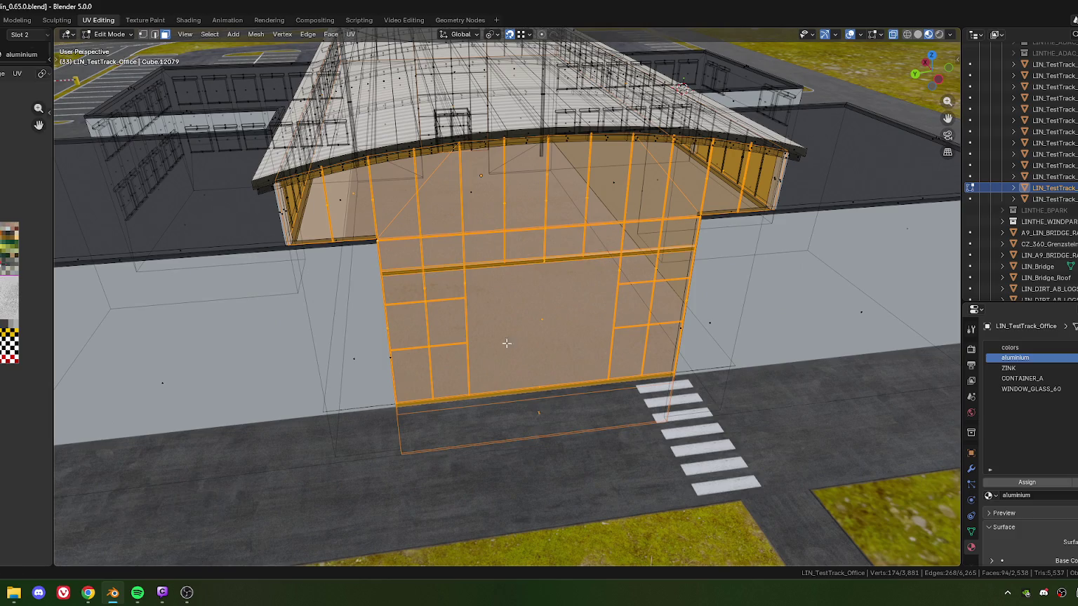
{"action": "key", "text": "ctrl+l"}
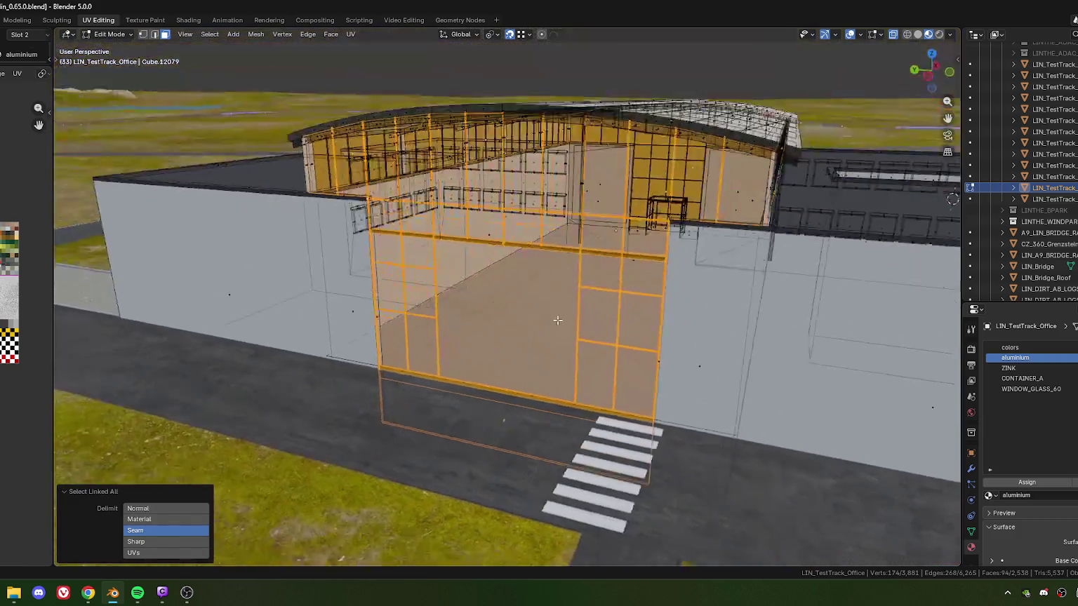
Start moving the selected facade, then cancel, leaving it in place.
{"action": "middle_click_drag", "start_coordinate": [628, 348], "coordinate": [582, 332]}
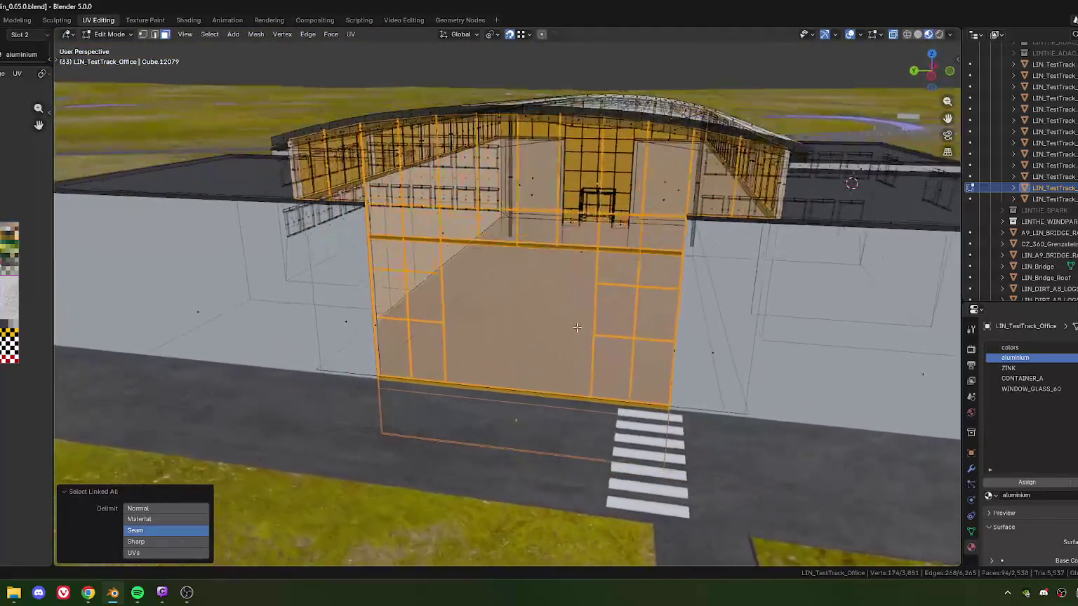
{"action": "key", "text": "g"}
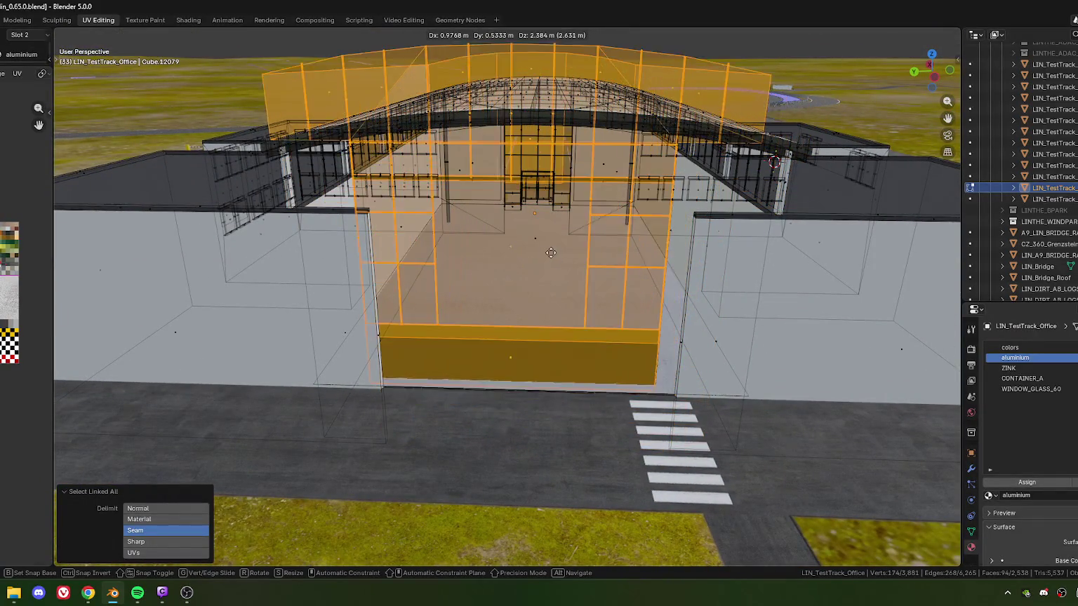
{"action": "right_click", "coordinate": [553, 295]}
{"action": "mouse_move", "coordinate": [553, 294]}
{"action": "middle_mouse_down"}
{"action": "mouse_move", "coordinate": [271, 344]}
{"action": "mouse_move", "coordinate": [585, 309]}
{"action": "mouse_move", "coordinate": [618, 327]}
{"action": "mouse_move", "coordinate": [589, 385]}
{"action": "mouse_move", "coordinate": [616, 374]}
{"action": "middle_mouse_up"}
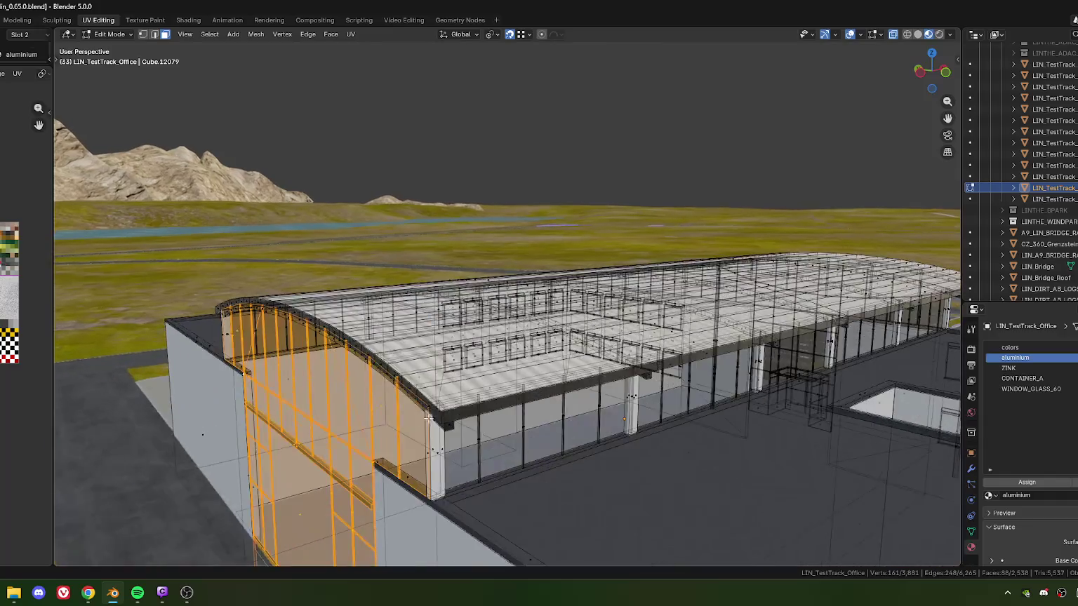
{"action": "scroll", "coordinate": [494, 320], "scroll_direction": "up", "scroll_amount": 5}
{"action": "scroll", "coordinate": [494, 320], "scroll_direction": "down", "scroll_amount": 5}
{"action": "middle_click_drag", "start_coordinate": [494, 320], "coordinate": [582, 197]}
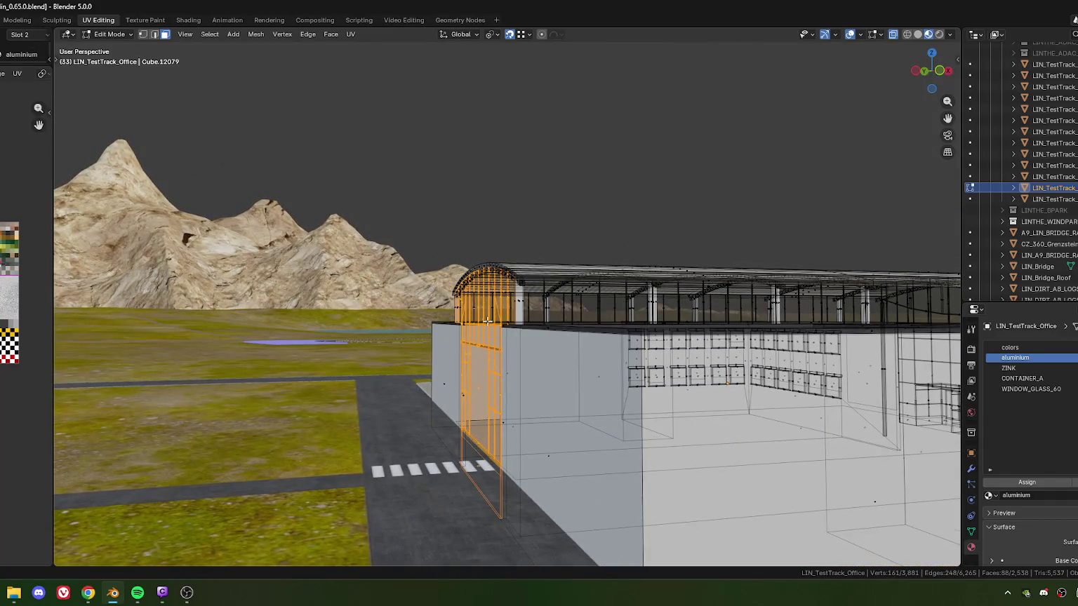
{"action": "key", "text": "g"}
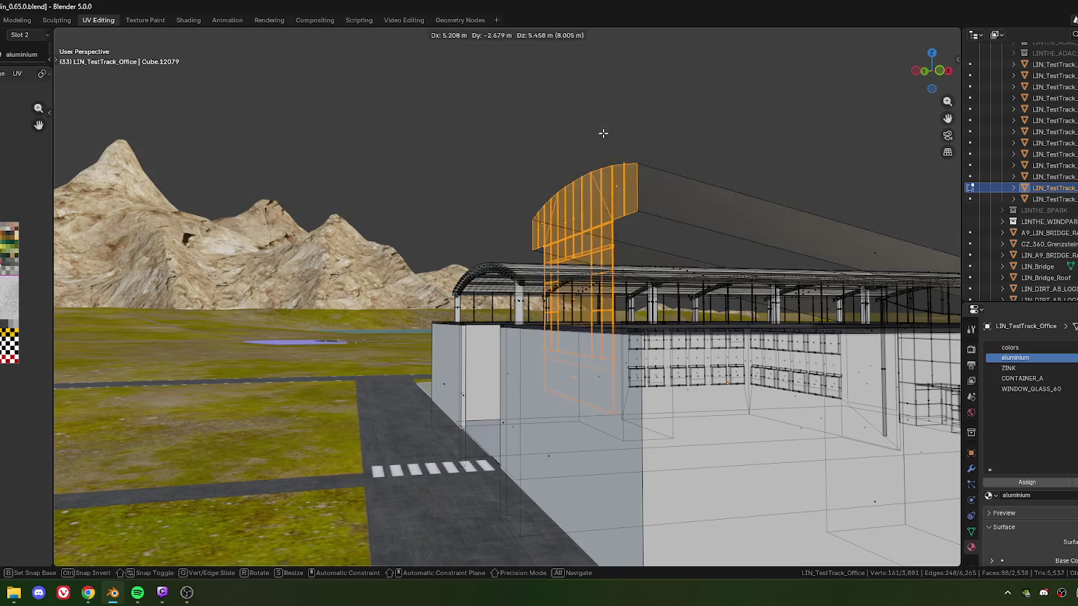
{"action": "right_click", "coordinate": [510, 317]}
{"action": "middle_click_drag", "start_coordinate": [510, 317], "coordinate": [489, 362]}
{"action": "scroll", "coordinate": [483, 394], "scroll_direction": "up", "scroll_amount": 2}
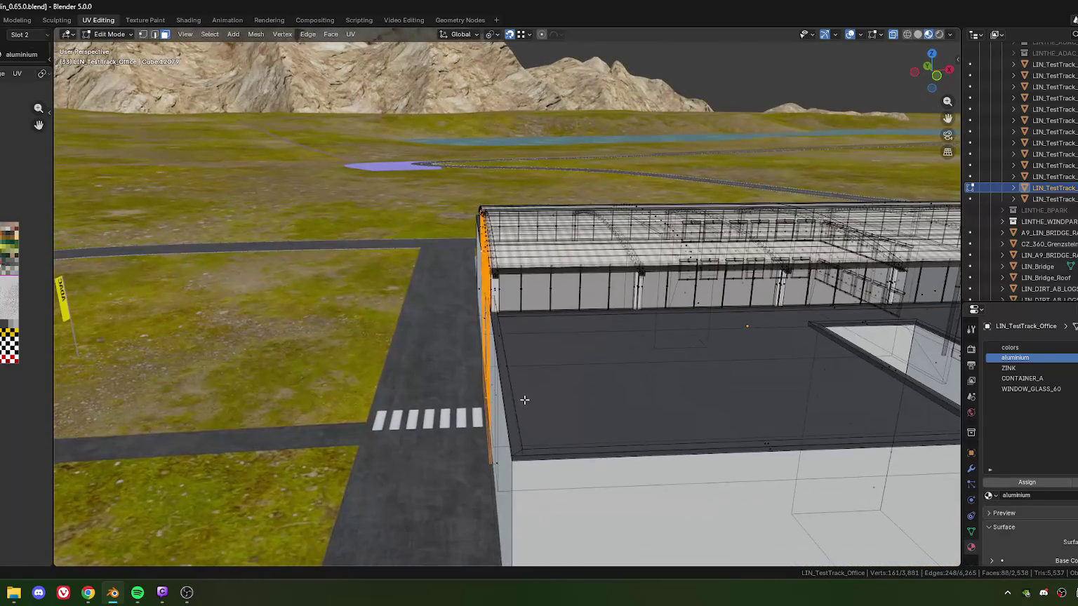
{"action": "scroll", "coordinate": [544, 398], "scroll_direction": "up", "scroll_amount": 2}
{"action": "scroll", "coordinate": [562, 410], "scroll_direction": "up", "scroll_amount": 1}
{"action": "middle_click_drag", "start_coordinate": [562, 410], "coordinate": [561, 412], "text": "shift"}
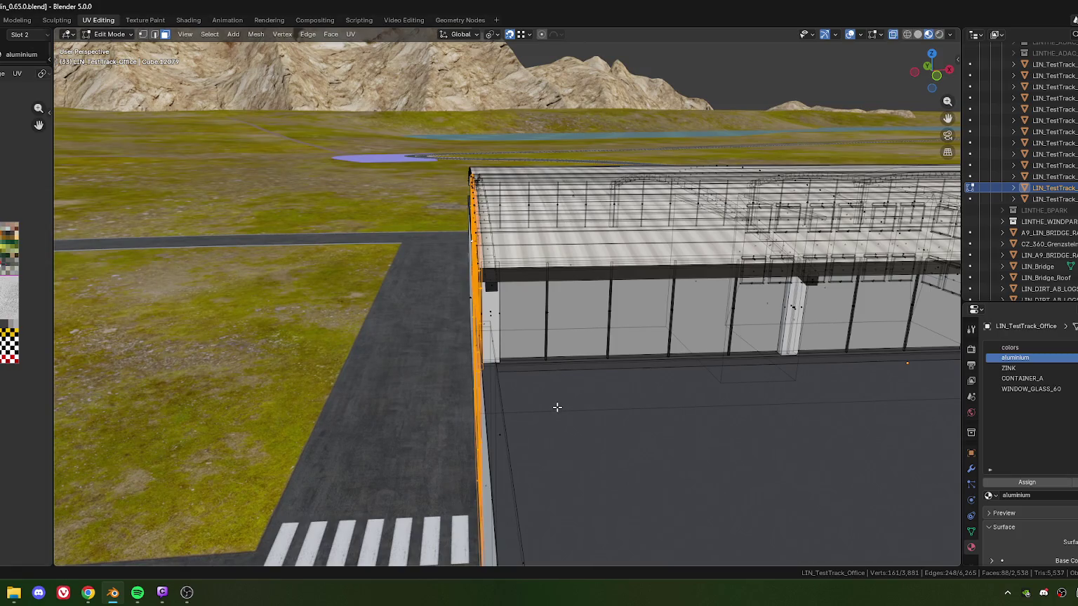
{"action": "left_click", "coordinate": [88, 593]}
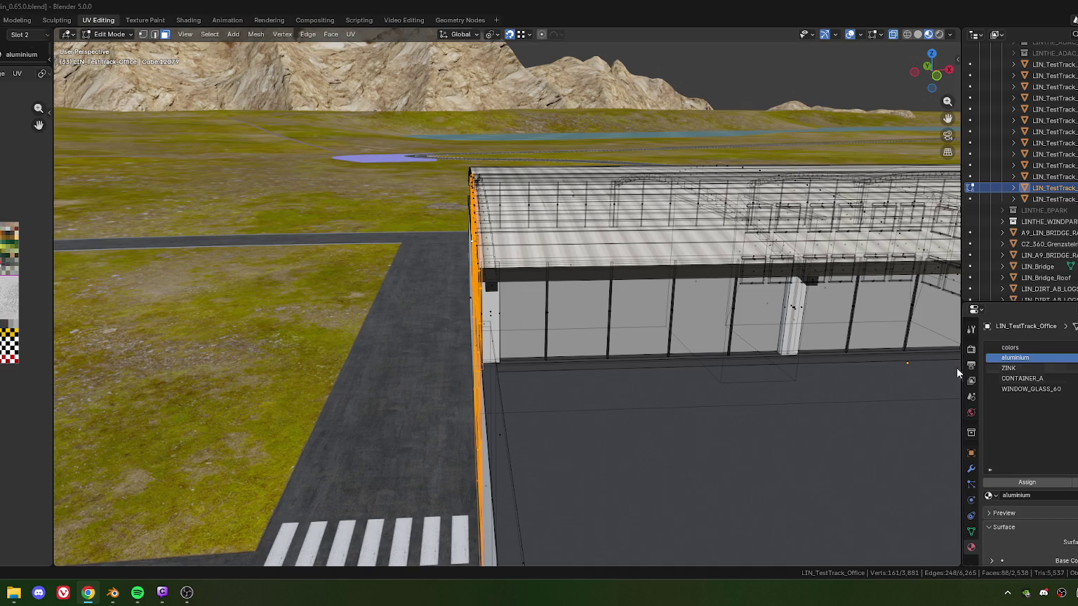
{"action": "middle_click_drag", "start_coordinate": [642, 320], "coordinate": [547, 313]}
{"action": "scroll", "coordinate": [547, 314], "scroll_direction": "up", "scroll_amount": 5}
{"action": "scroll", "coordinate": [547, 314], "scroll_direction": "down", "scroll_amount": 3}
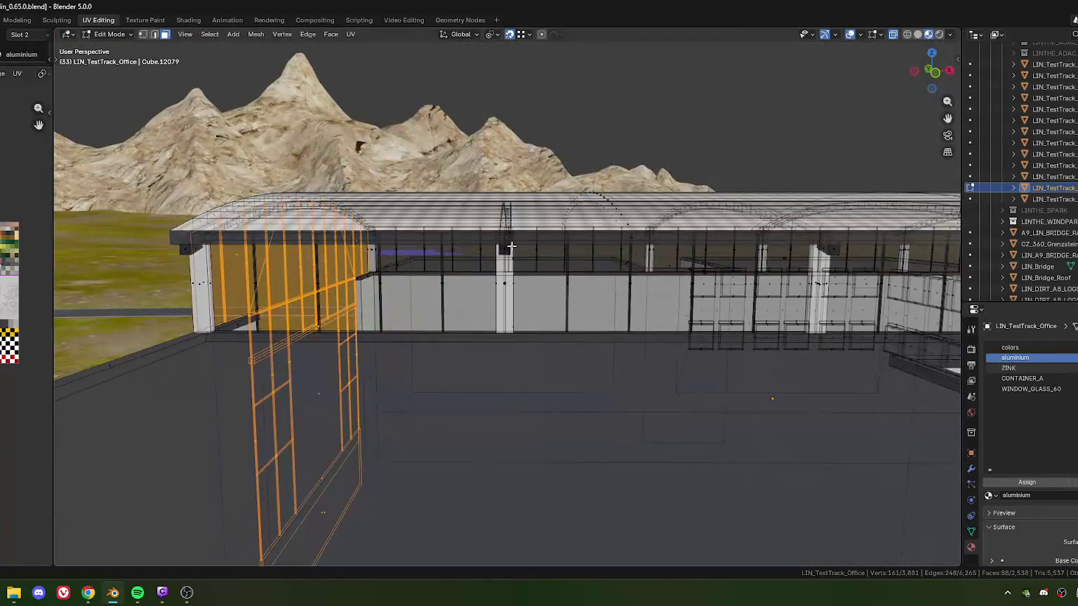
{"action": "scroll", "coordinate": [533, 234], "scroll_direction": "up", "scroll_amount": 1}
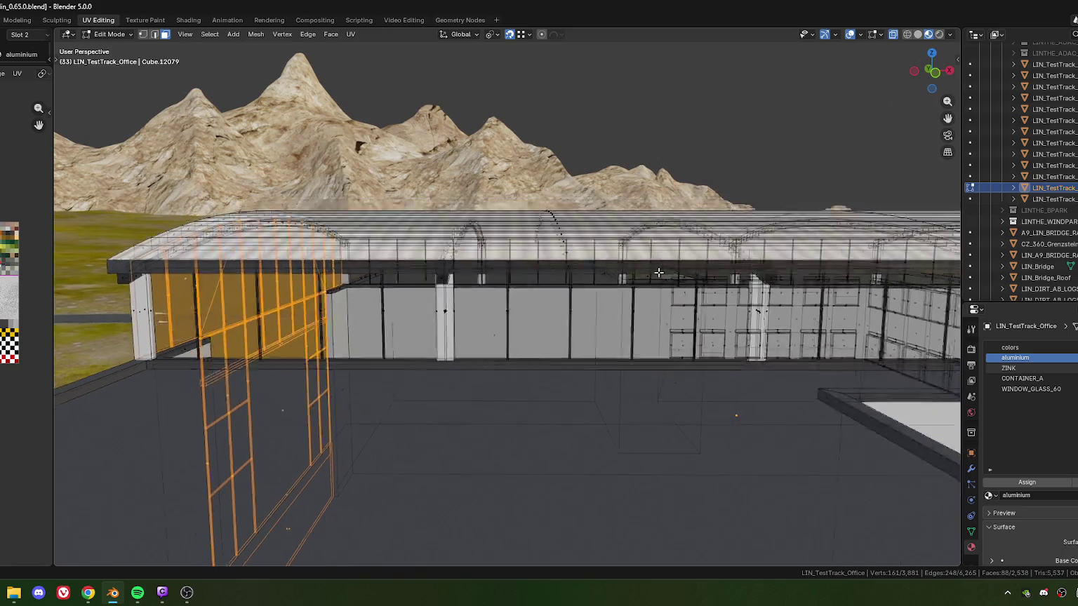
{"action": "scroll", "coordinate": [533, 234], "scroll_direction": "up", "scroll_amount": 1}
{"action": "scroll", "coordinate": [563, 330], "scroll_direction": "up", "scroll_amount": 1}
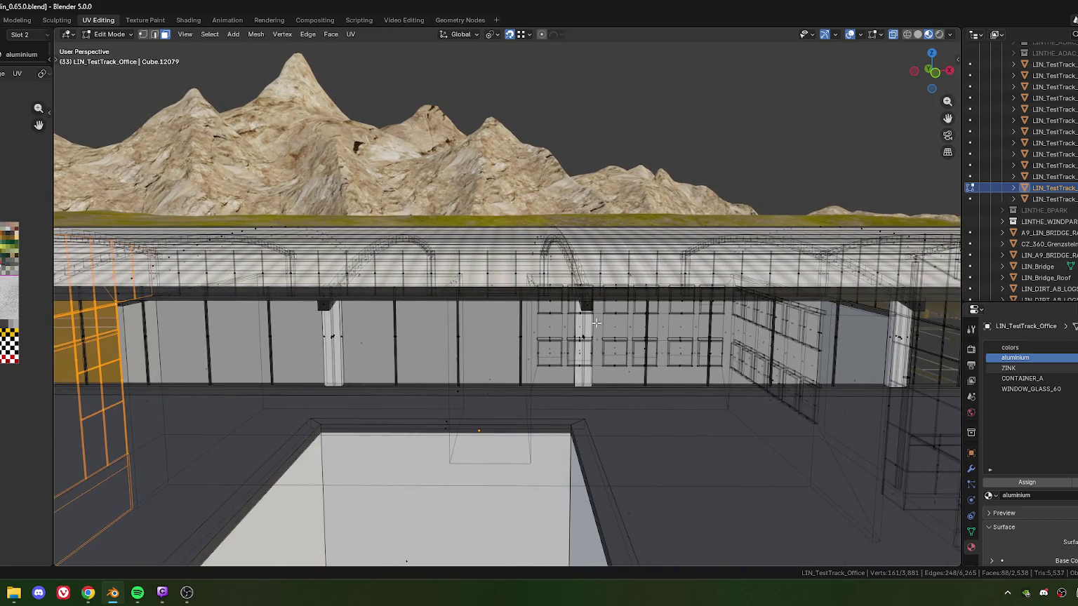
{"action": "middle_click_drag", "start_coordinate": [562, 330], "coordinate": [639, 356], "text": "shift"}
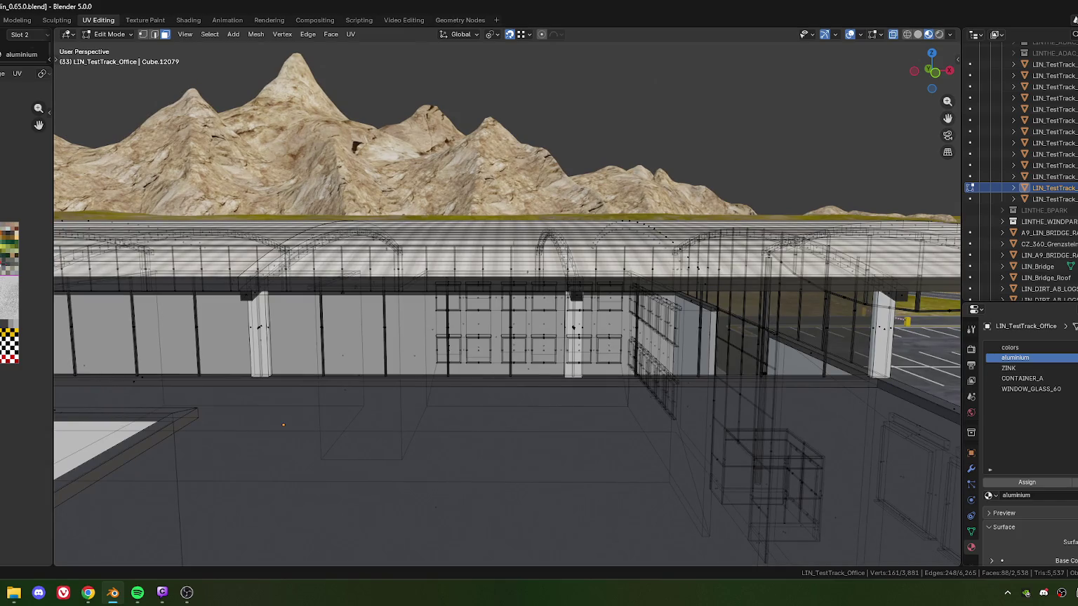
{"action": "left_click", "coordinate": [88, 592]}
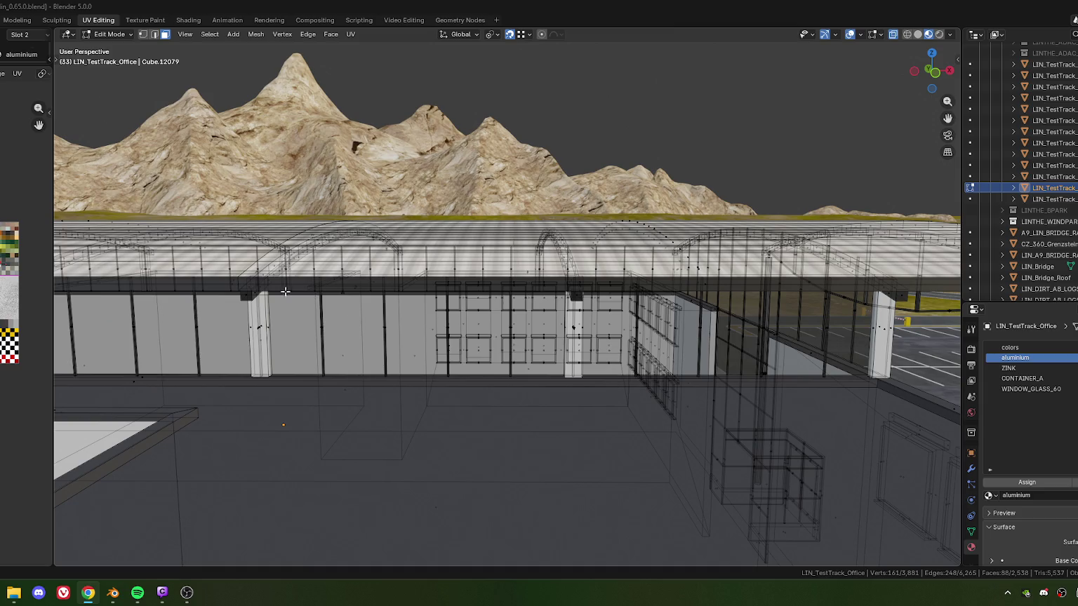
{"action": "middle_click_drag", "start_coordinate": [274, 302], "coordinate": [278, 325]}
{"action": "scroll", "coordinate": [279, 325], "scroll_direction": "down", "scroll_amount": 4}
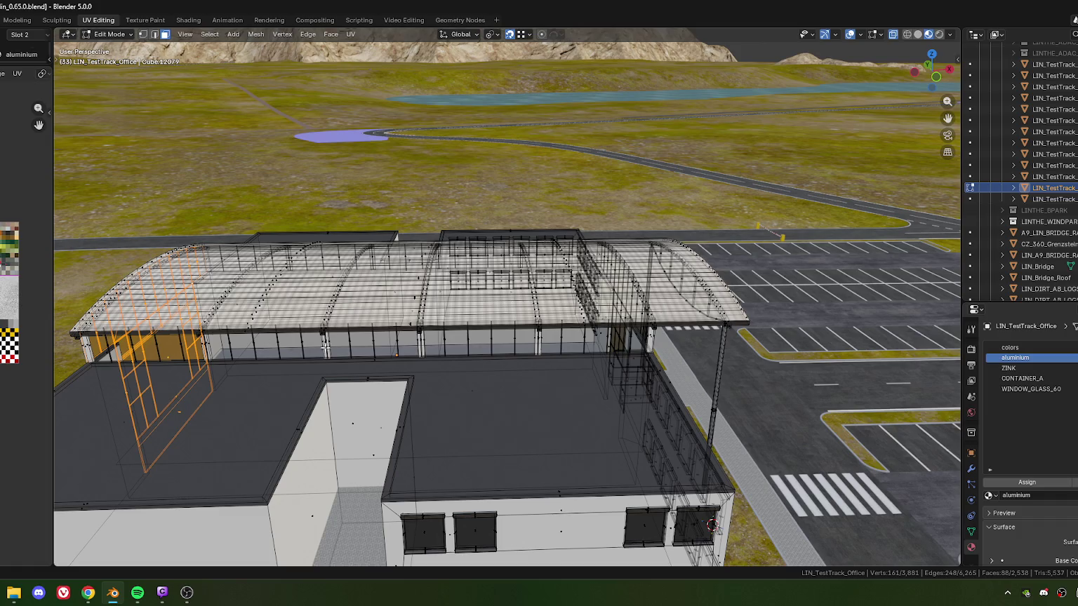
{"action": "mouse_move", "coordinate": [370, 353]}
{"action": "middle_mouse_down"}
{"action": "mouse_move", "coordinate": [427, 342]}
{"action": "mouse_move", "coordinate": [251, 281]}
{"action": "middle_mouse_up"}
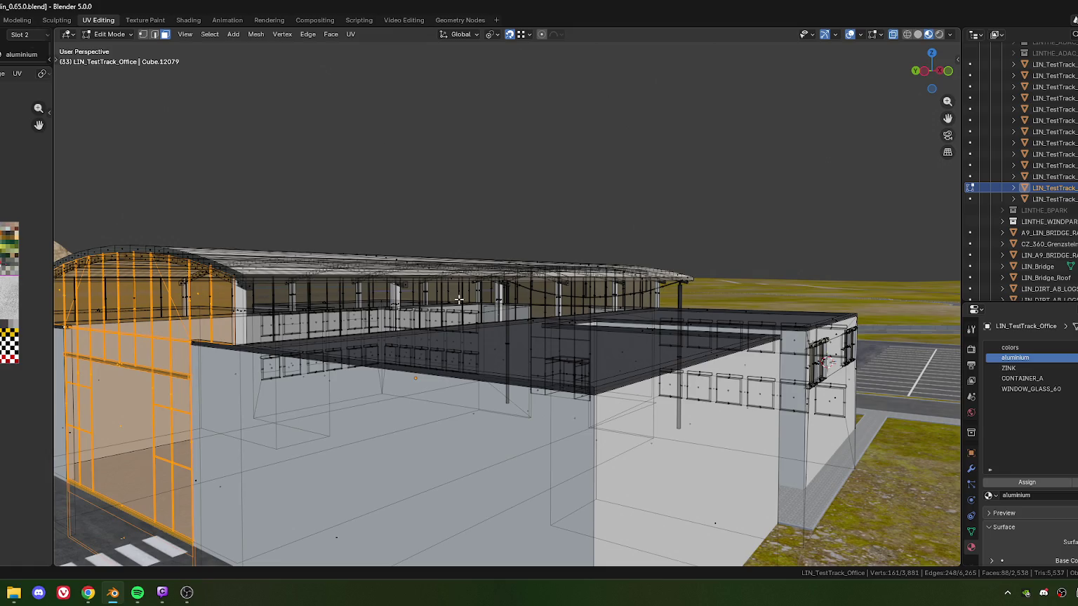
{"action": "middle_click_drag", "start_coordinate": [460, 300], "coordinate": [374, 316]}
{"action": "middle_click_drag", "start_coordinate": [487, 328], "coordinate": [434, 342]}
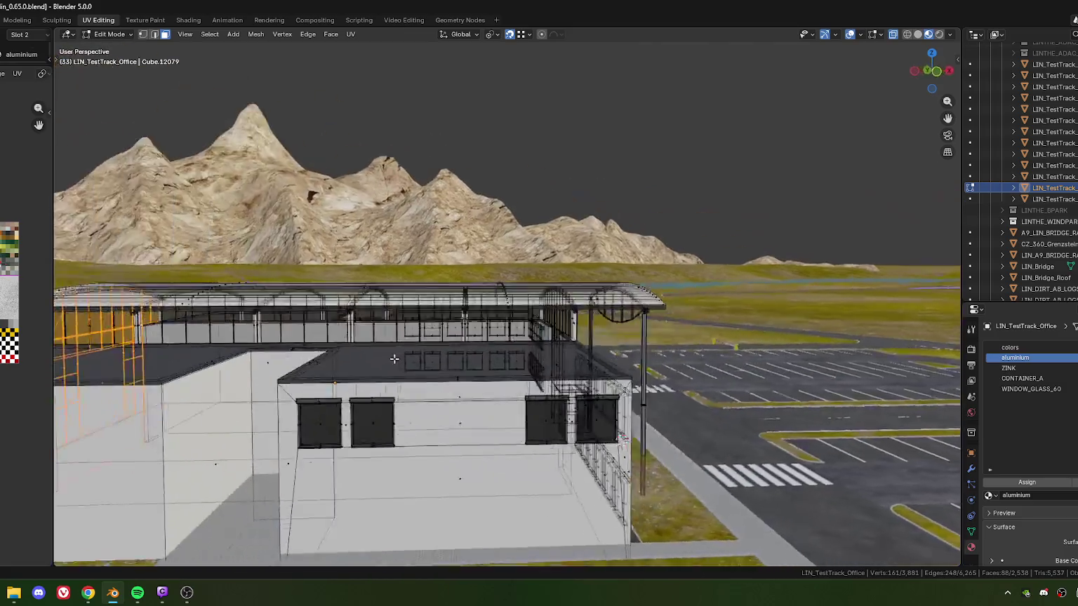
{"action": "scroll", "coordinate": [435, 343], "scroll_direction": "up", "scroll_amount": 3}
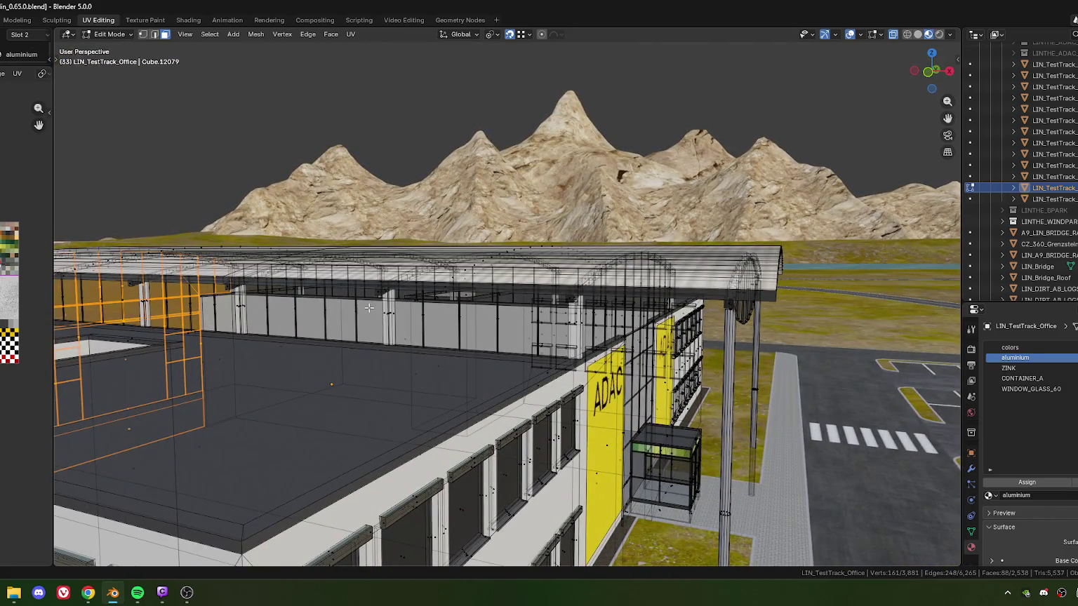
{"action": "middle_click_drag", "start_coordinate": [377, 288], "coordinate": [445, 334]}
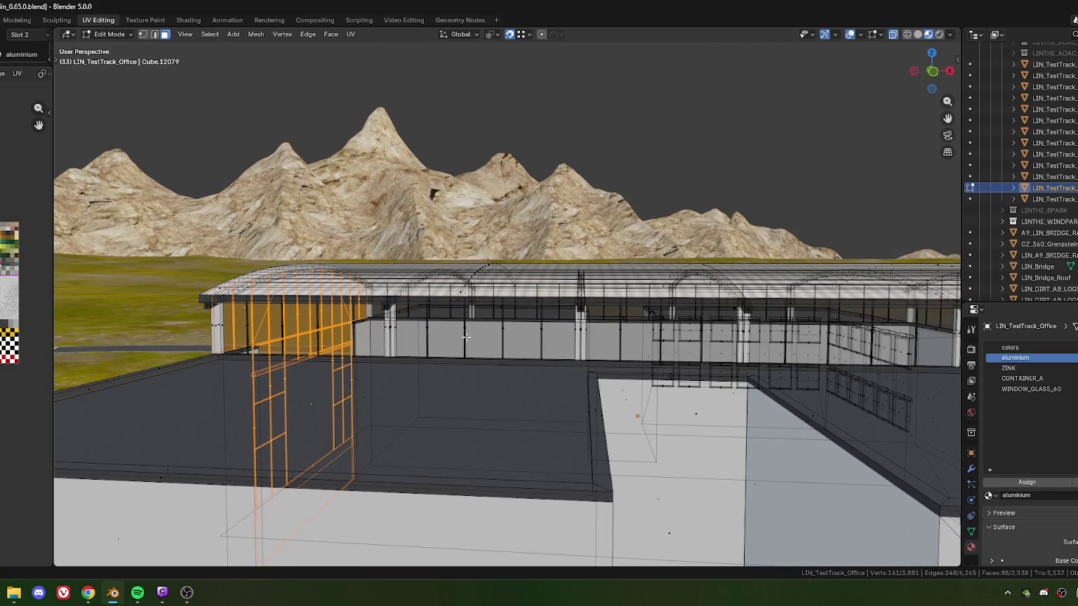
{"action": "key", "text": "alt+Tab"}
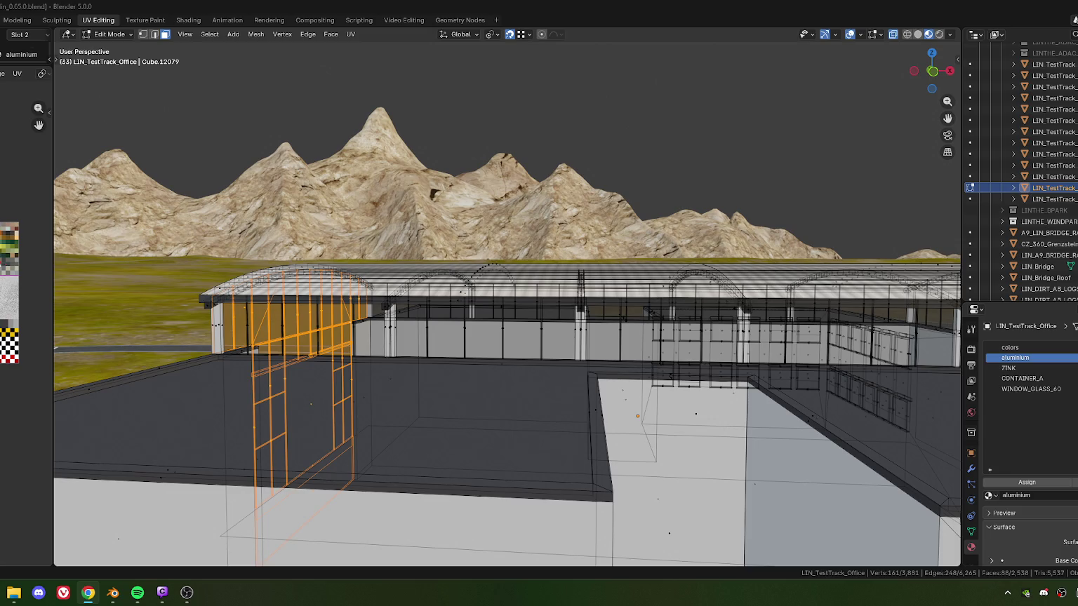
{"action": "middle_click_drag", "start_coordinate": [369, 373], "coordinate": [440, 347]}
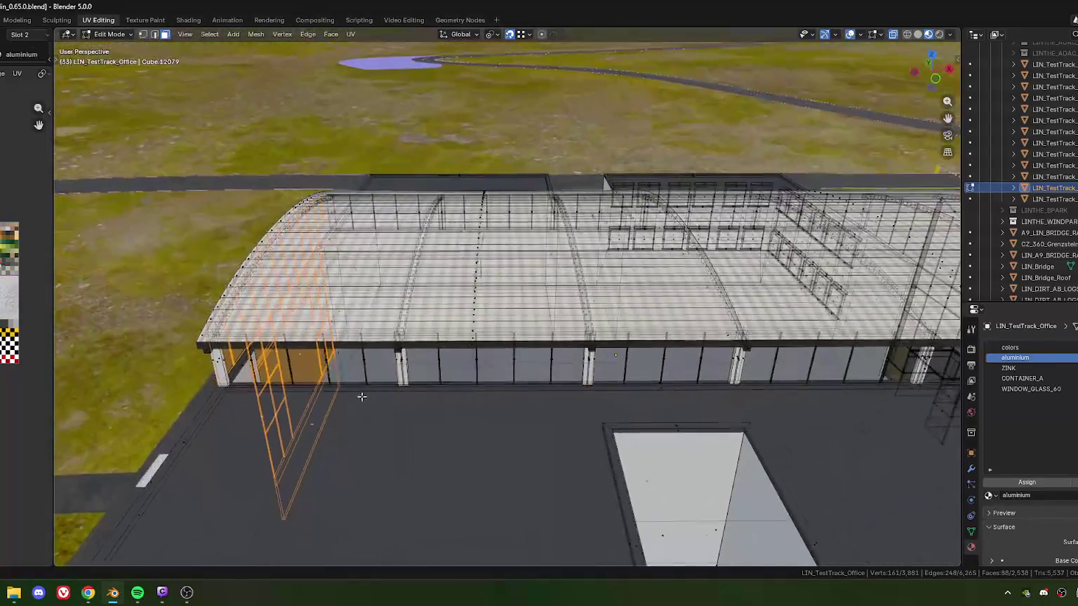
Move the facade frame -7.22 m along its local Y axis.
{"action": "scroll", "coordinate": [421, 365], "scroll_direction": "up", "scroll_amount": 1}
{"action": "scroll", "coordinate": [423, 375], "scroll_direction": "up", "scroll_amount": 2}
{"action": "scroll", "coordinate": [432, 375], "scroll_direction": "up", "scroll_amount": 1}
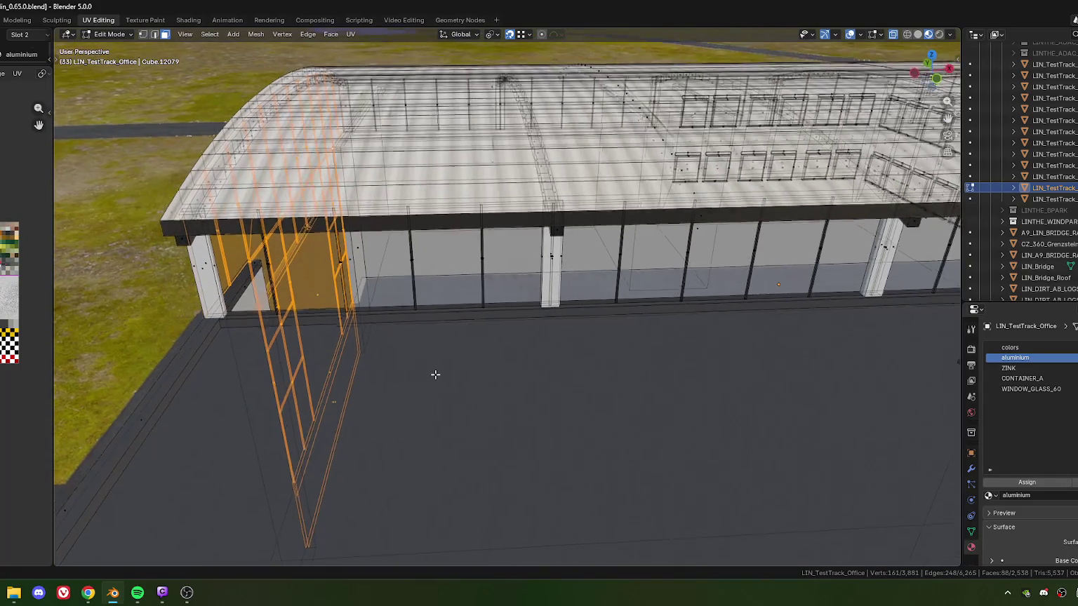
{"action": "scroll", "coordinate": [428, 386], "scroll_direction": "up", "scroll_amount": 1}
{"action": "key", "text": "g"}
{"action": "key", "text": "y"}
{"action": "key", "text": "y"}
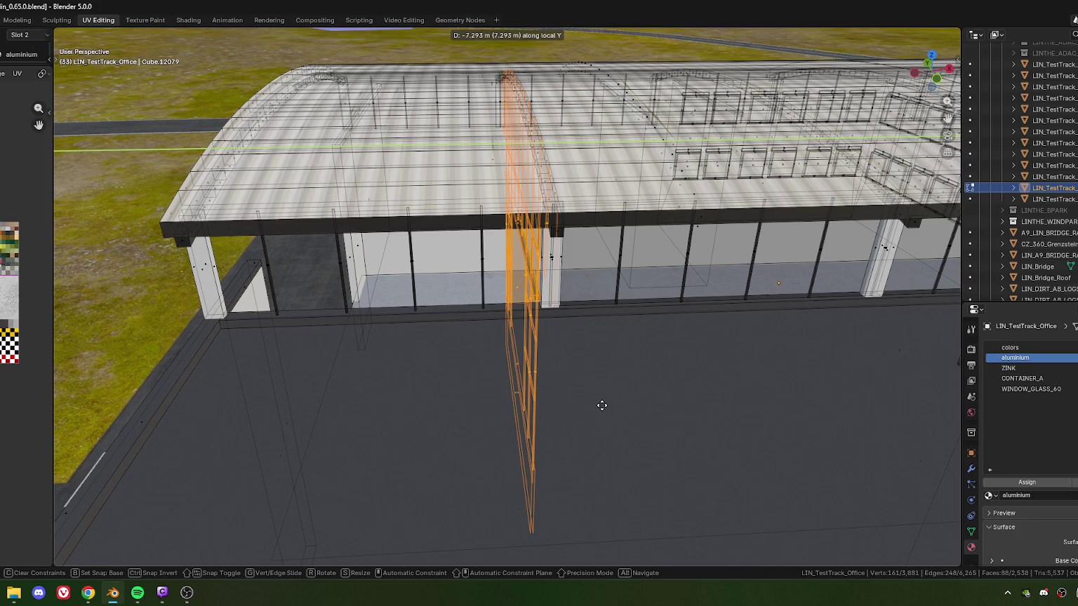
{"action": "left_click", "coordinate": [600, 406]}
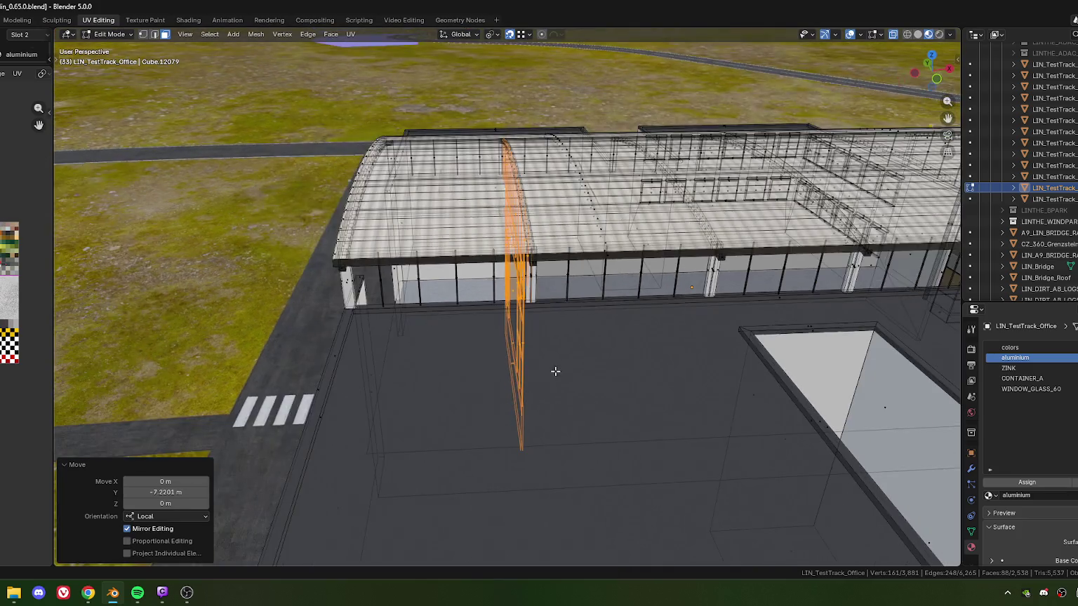
Shift the frame further along local Y by 0.21 m and -0.40 m, cancelling an unwanted third move.
{"action": "mouse_move", "coordinate": [393, 224]}
{"action": "middle_mouse_down"}
{"action": "mouse_move", "coordinate": [408, 266]}
{"action": "mouse_move", "coordinate": [452, 258]}
{"action": "middle_mouse_up"}
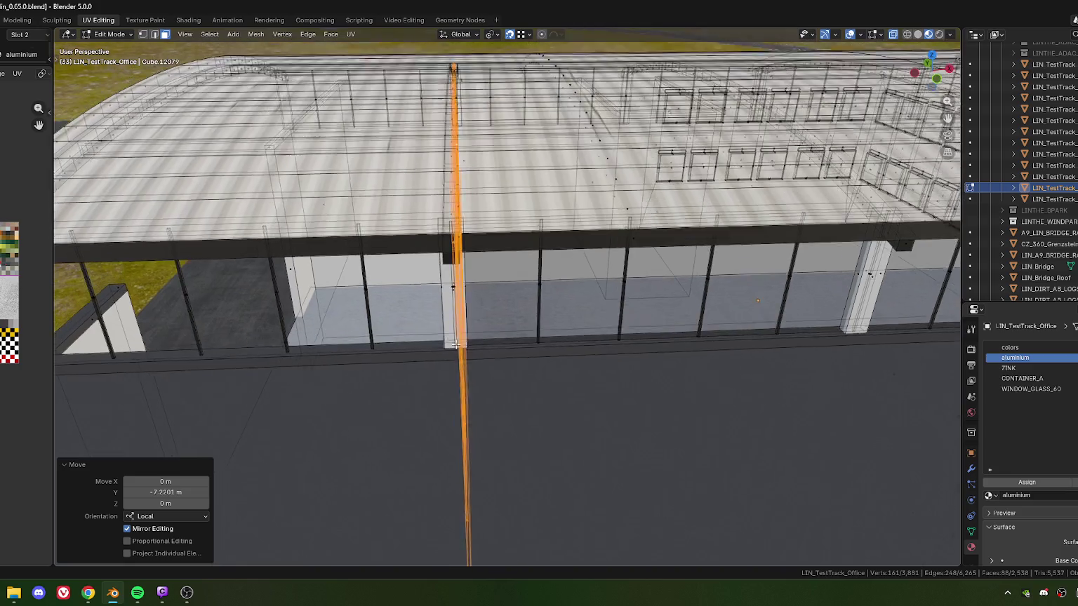
{"action": "scroll", "coordinate": [449, 354], "scroll_direction": "up", "scroll_amount": 2}
{"action": "scroll", "coordinate": [447, 350], "scroll_direction": "up", "scroll_amount": 2}
{"action": "scroll", "coordinate": [444, 345], "scroll_direction": "up", "scroll_amount": 2}
{"action": "middle_click_drag", "start_coordinate": [444, 345], "coordinate": [466, 323], "text": "shift"}
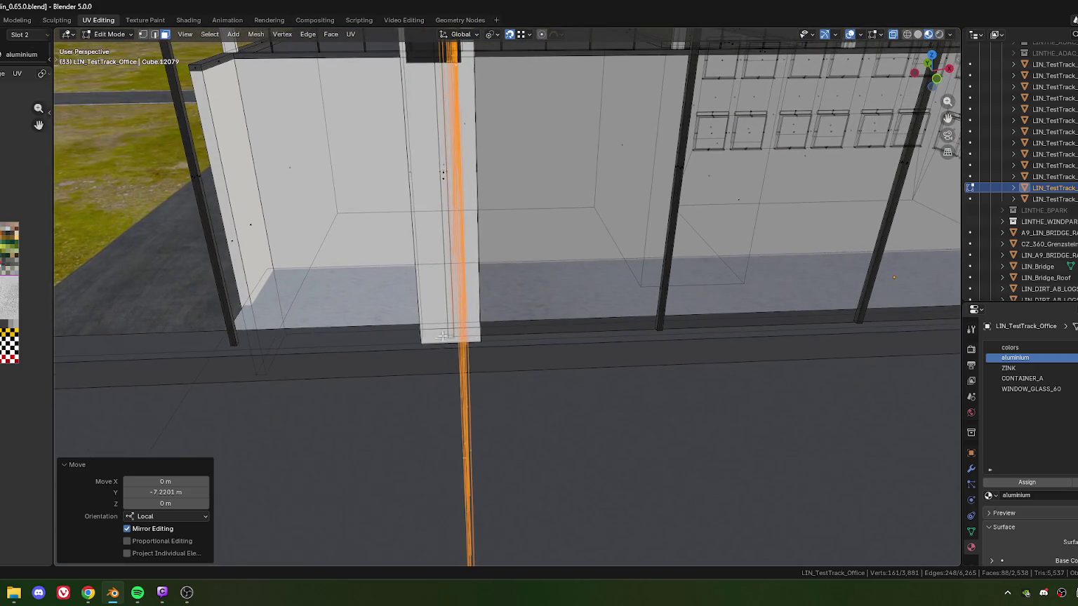
{"action": "key", "text": "g"}
{"action": "key", "text": "y"}
{"action": "key", "text": "y"}
{"action": "left_click", "coordinate": [424, 344]}
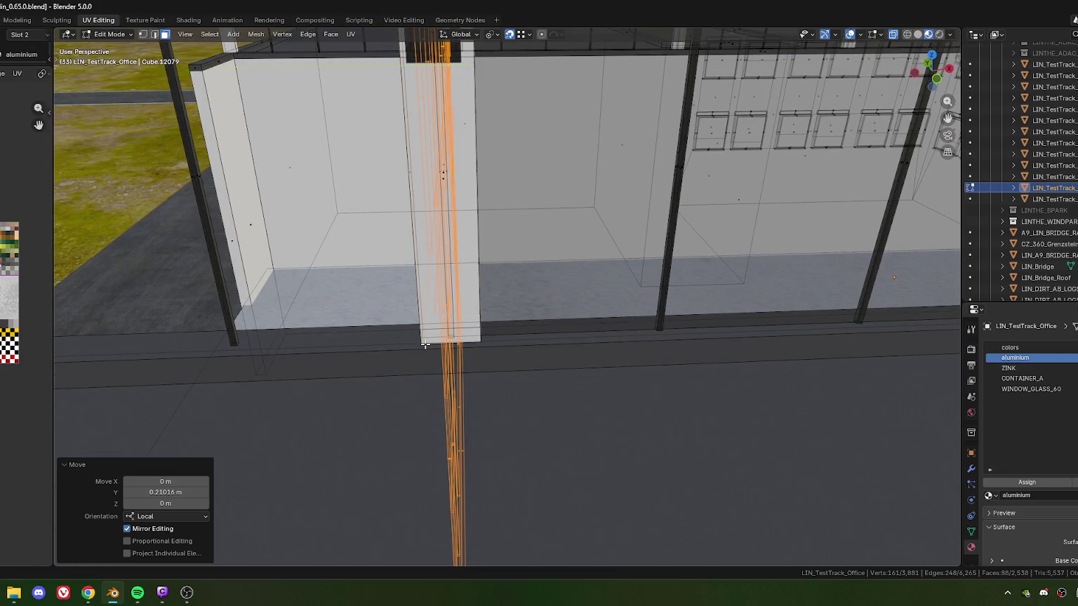
{"action": "key", "text": "g"}
{"action": "key", "text": "y"}
{"action": "key", "text": "y"}
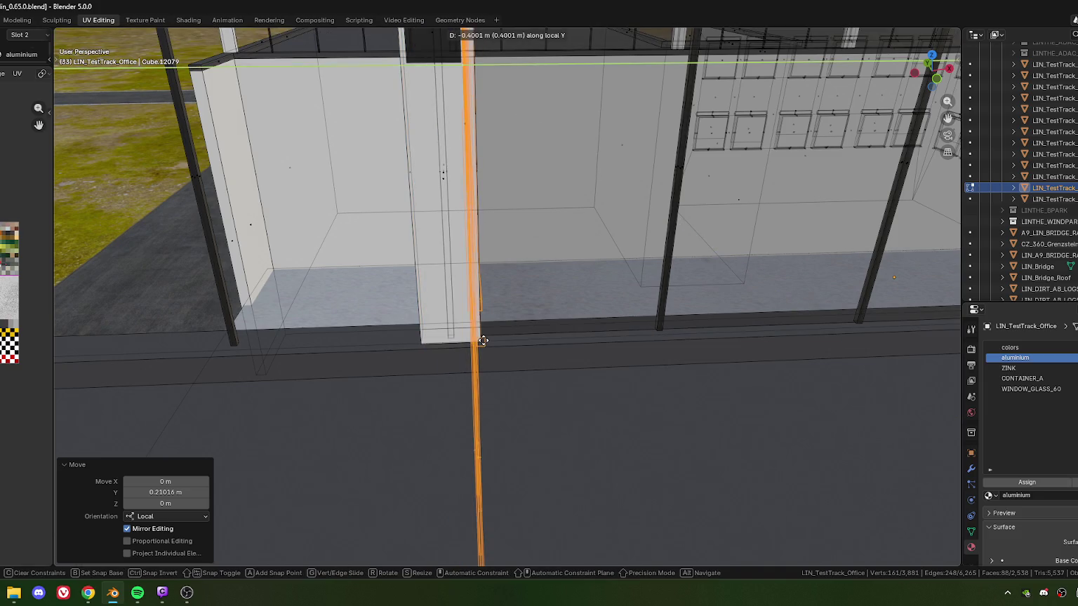
{"action": "left_click", "coordinate": [483, 341]}
{"action": "key", "text": "g"}
{"action": "key", "text": "y"}
{"action": "key", "text": "y"}
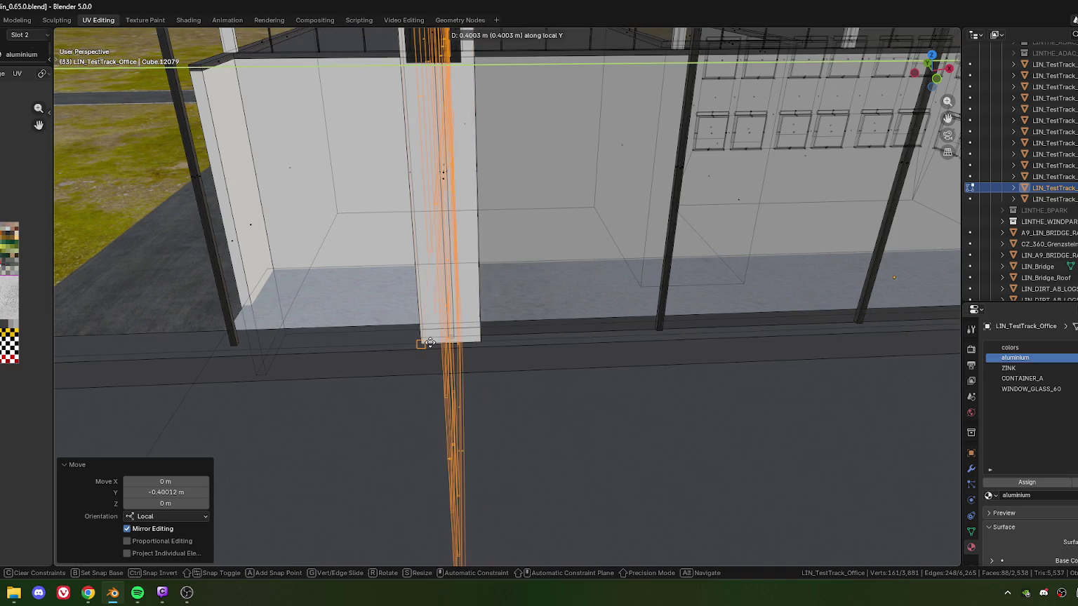
{"action": "right_click", "coordinate": [429, 344]}
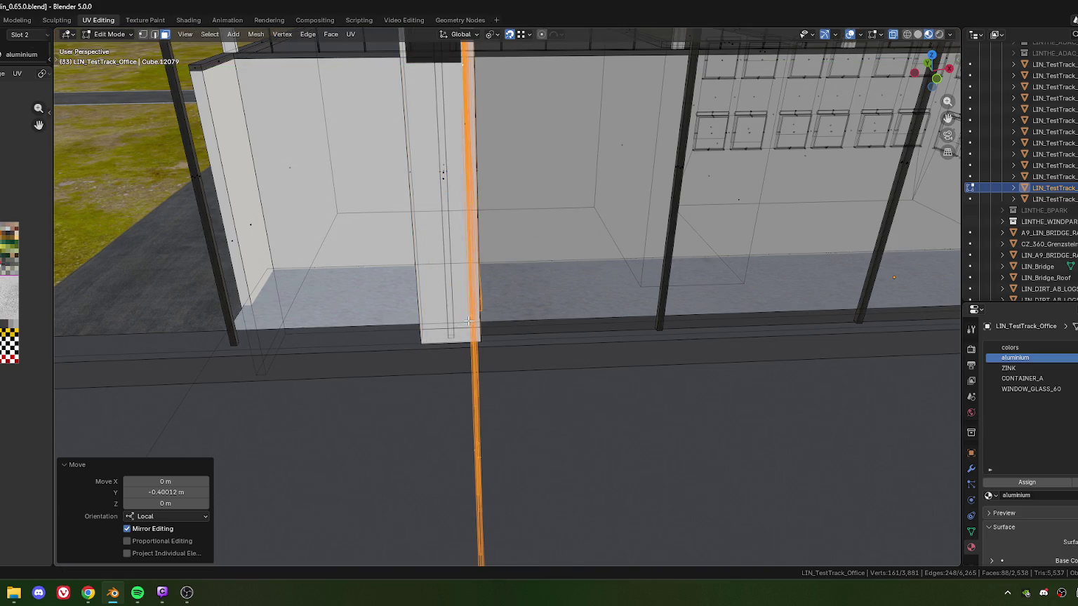
At the pillar base, redo the move as a -0.40 m local Y shift and select its Y offset for editing.
{"action": "mouse_move", "coordinate": [429, 344]}
{"action": "middle_mouse_down"}
{"action": "mouse_move", "coordinate": [604, 317]}
{"action": "mouse_move", "coordinate": [523, 312]}
{"action": "middle_mouse_up"}
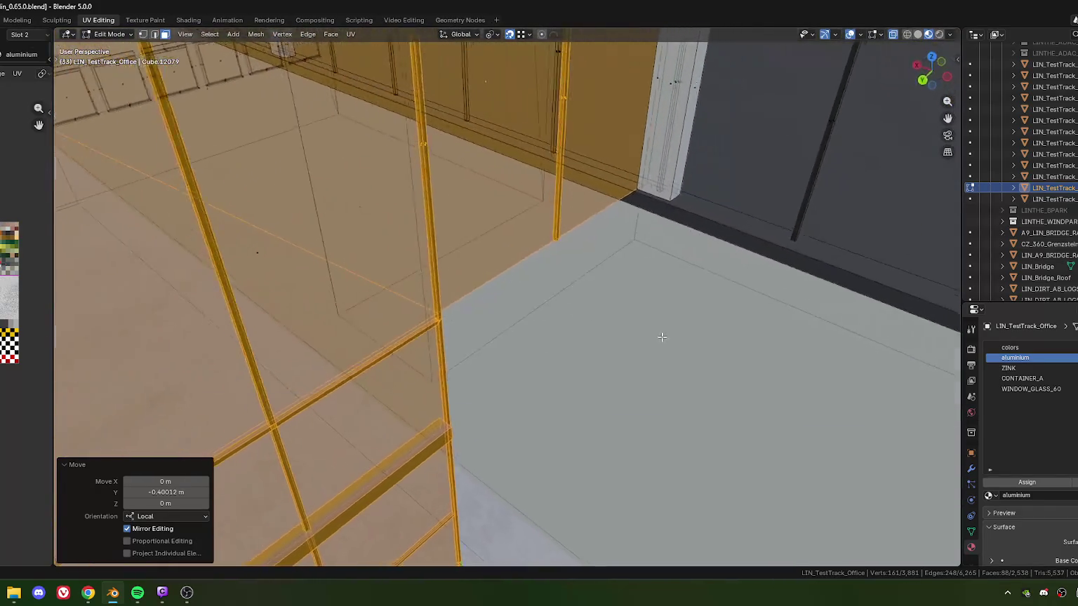
{"action": "scroll", "coordinate": [524, 312], "scroll_direction": "up", "scroll_amount": 5}
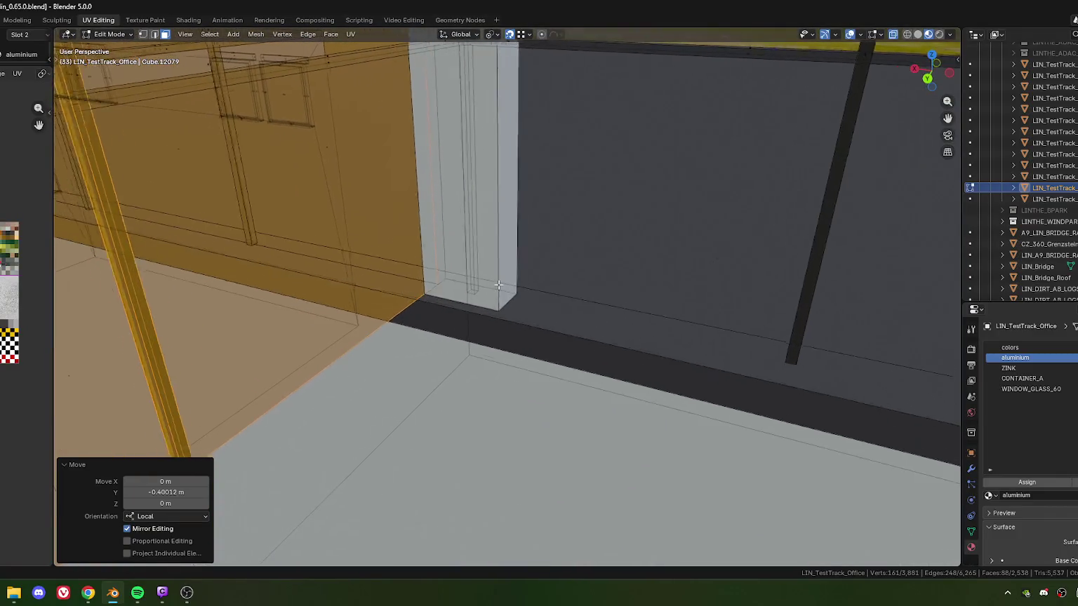
{"action": "middle_click_drag", "start_coordinate": [533, 305], "coordinate": [548, 295]}
{"action": "key", "text": "g"}
{"action": "key", "text": "y"}
{"action": "key", "text": "y"}
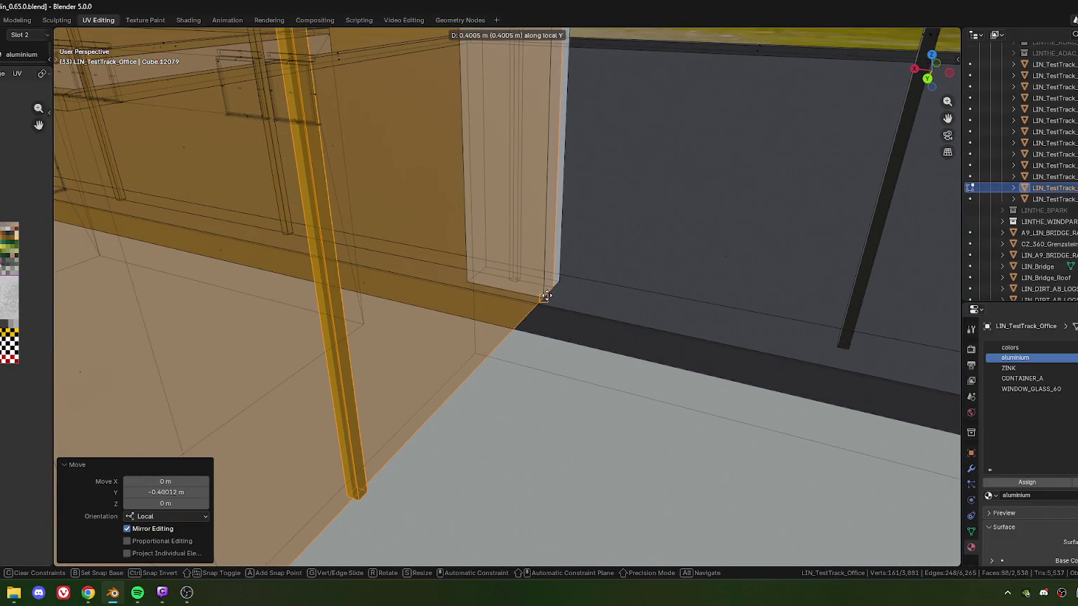
{"action": "left_click", "coordinate": [548, 308]}
{"action": "key", "text": "ctrl+z"}
{"action": "key", "text": "g"}
{"action": "key", "text": "y"}
{"action": "key", "text": "y"}
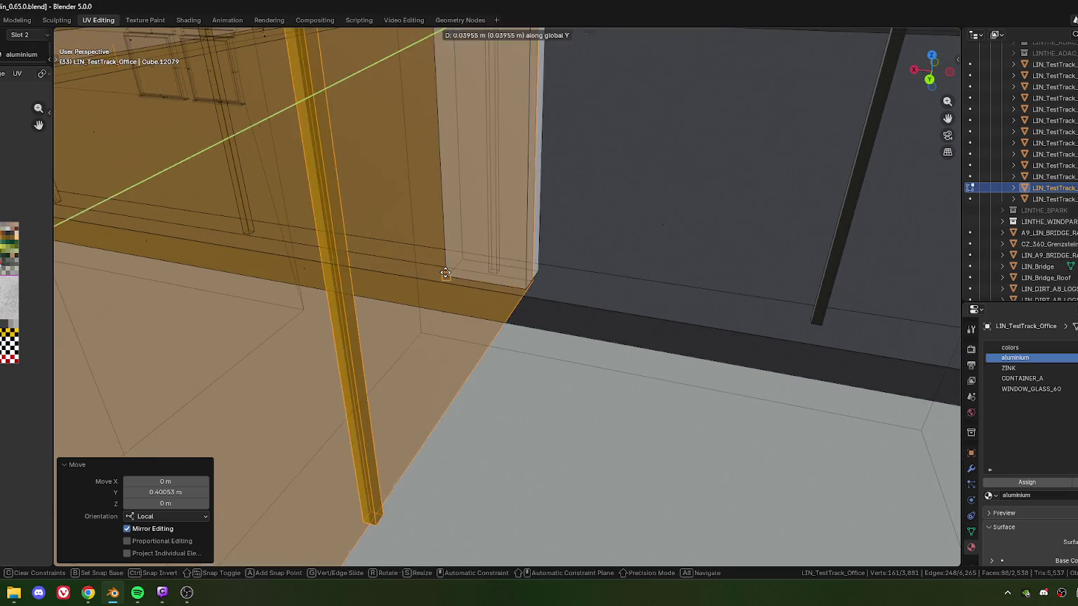
{"action": "left_click", "coordinate": [446, 273]}
{"action": "left_click", "coordinate": [165, 492]}
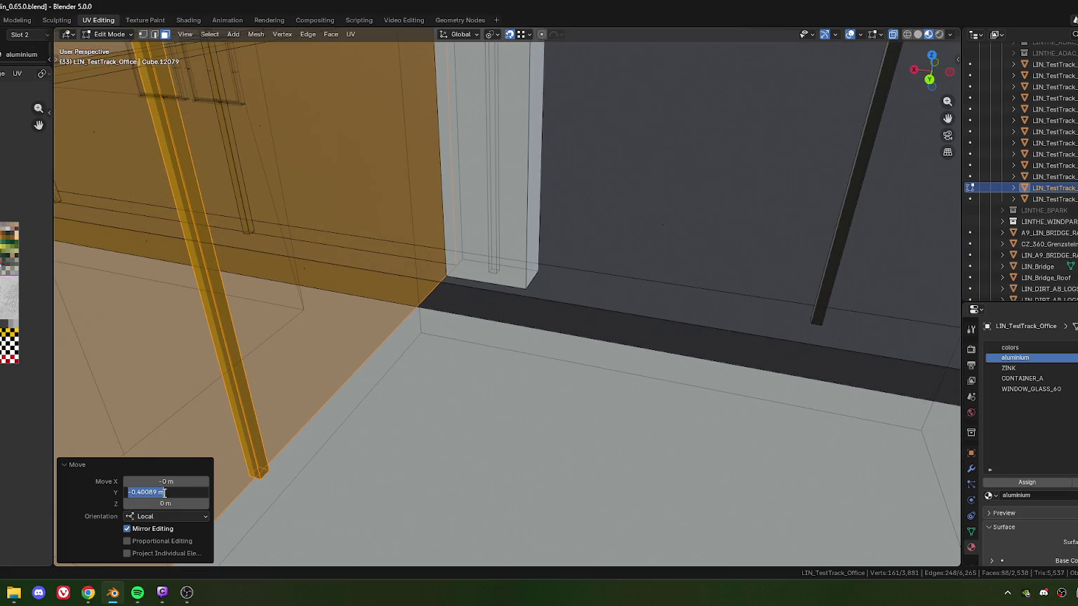
{"action": "double_click", "coordinate": [179, 493]}
Apply the halved -0.20045 m Y offset, then orbit around to check the facade meets the pillar.
{"action": "key", "text": "Return"}
{"action": "scroll", "coordinate": [389, 383], "scroll_direction": "down", "scroll_amount": 5}
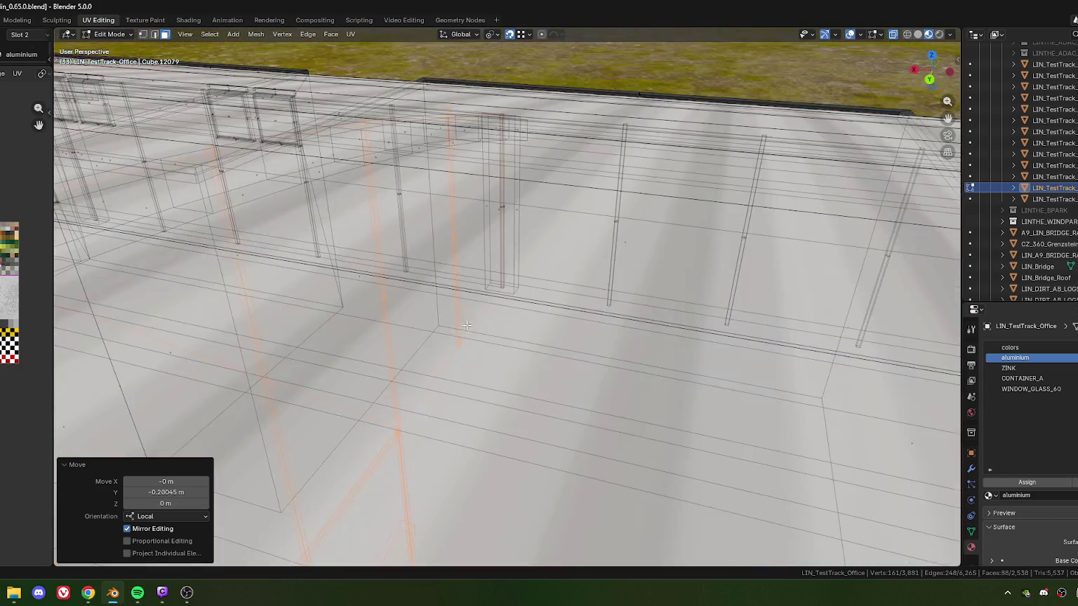
{"action": "scroll", "coordinate": [388, 384], "scroll_direction": "down", "scroll_amount": 5}
{"action": "scroll", "coordinate": [389, 384], "scroll_direction": "down", "scroll_amount": 3}
{"action": "scroll", "coordinate": [460, 342], "scroll_direction": "up", "scroll_amount": 2}
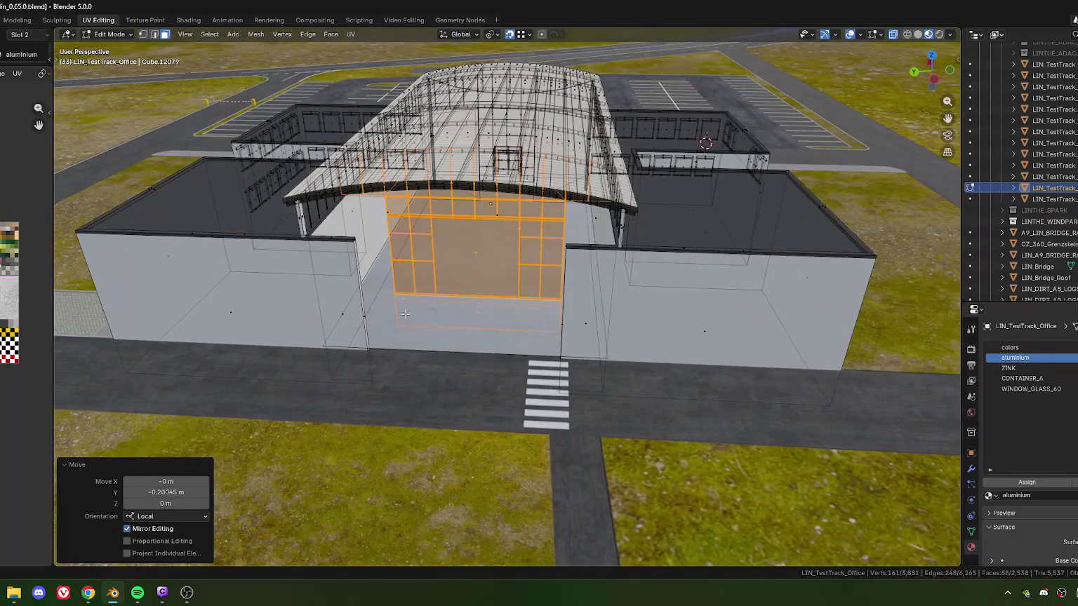
{"action": "middle_click_drag", "start_coordinate": [406, 314], "coordinate": [437, 352]}
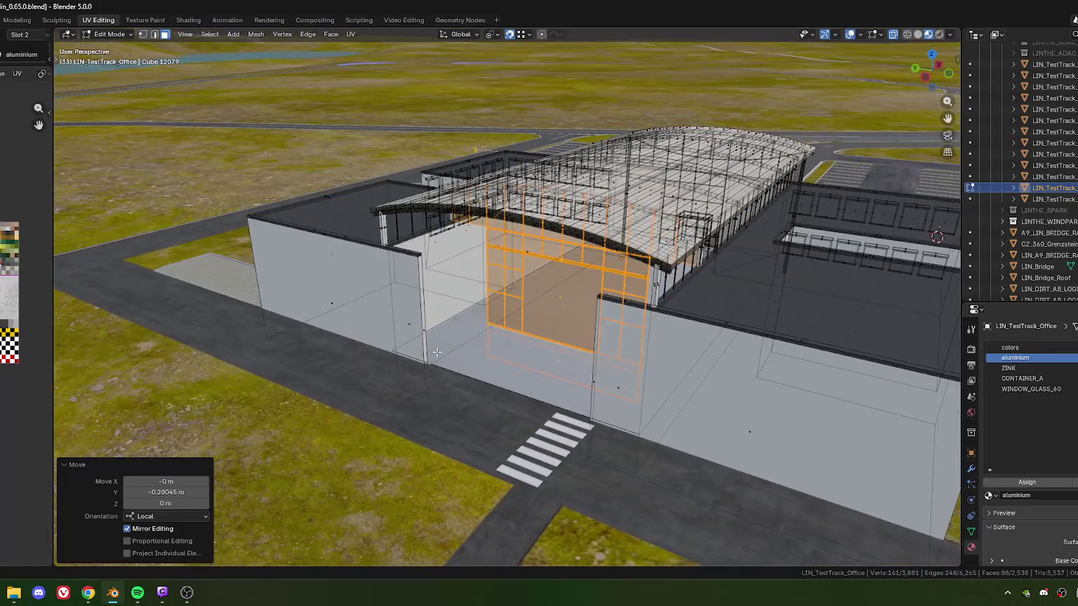
{"action": "middle_click_drag", "start_coordinate": [474, 315], "coordinate": [478, 317]}
{"action": "key", "text": "alt+Tab"}
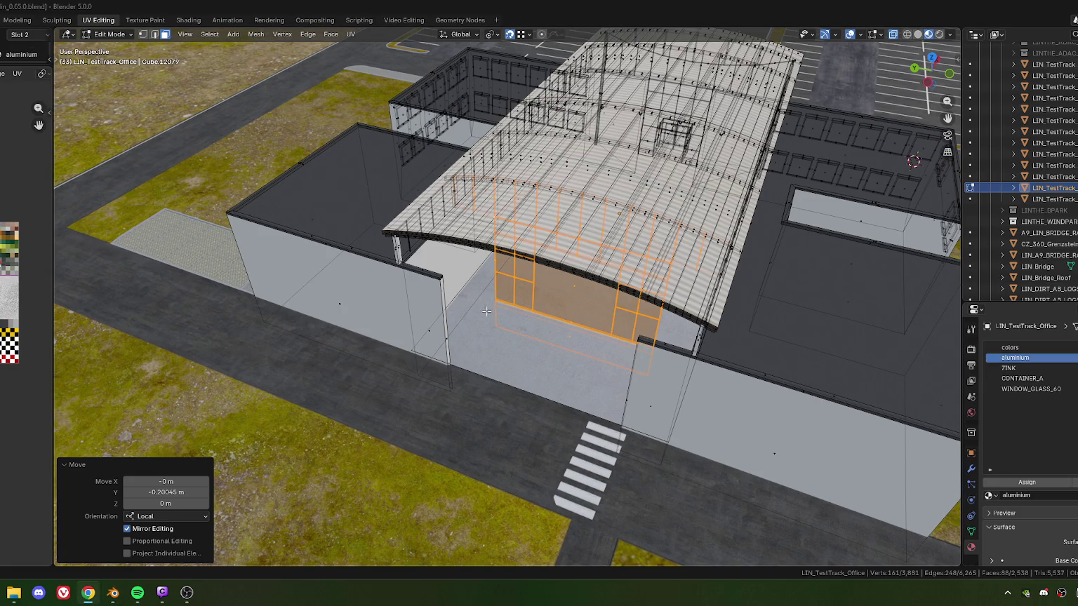
{"action": "mouse_move", "coordinate": [486, 310]}
{"action": "middle_mouse_down"}
{"action": "mouse_move", "coordinate": [468, 315]}
{"action": "mouse_move", "coordinate": [507, 320]}
{"action": "mouse_move", "coordinate": [519, 273]}
{"action": "mouse_move", "coordinate": [554, 303]}
{"action": "mouse_move", "coordinate": [504, 315]}
{"action": "mouse_move", "coordinate": [526, 248]}
{"action": "mouse_move", "coordinate": [570, 354]}
{"action": "mouse_move", "coordinate": [522, 364]}
{"action": "mouse_move", "coordinate": [522, 304]}
{"action": "mouse_move", "coordinate": [696, 322]}
{"action": "mouse_move", "coordinate": [661, 239]}
{"action": "middle_mouse_up"}
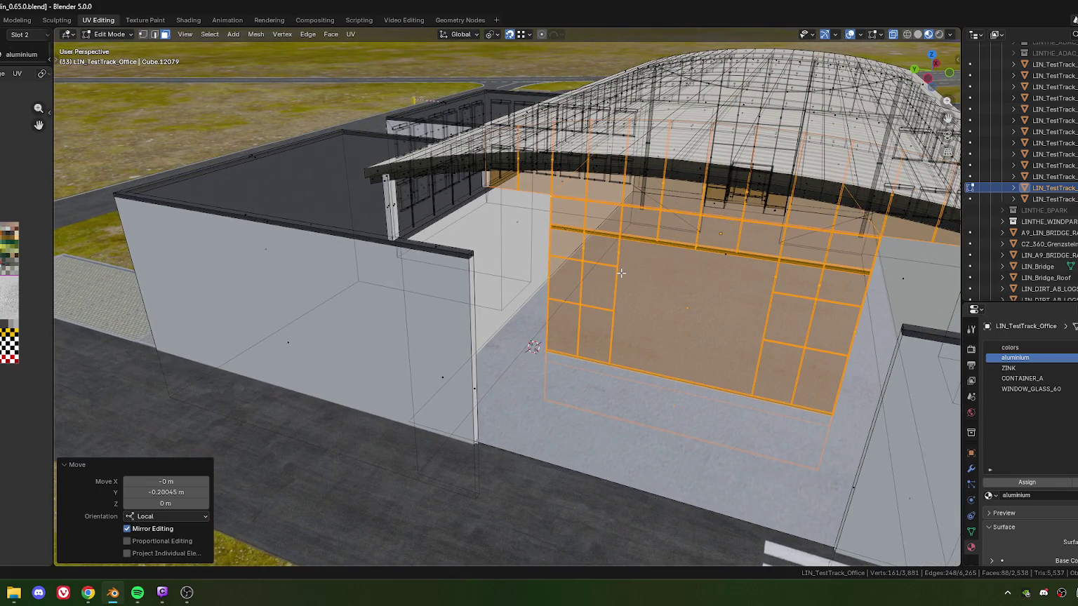
{"action": "key", "text": "alt+Tab"}
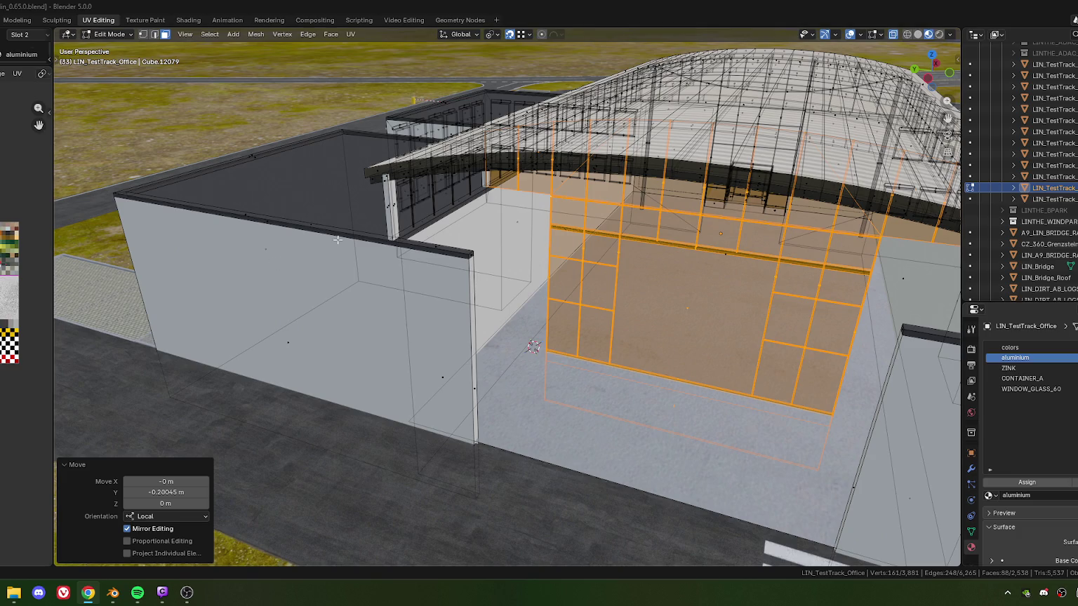
Select the top face of the low front wall's ledge, viewing it from a level angle.
{"action": "scroll", "coordinate": [500, 232], "scroll_direction": "down", "scroll_amount": 3}
{"action": "mouse_move", "coordinate": [500, 231]}
{"action": "middle_mouse_down"}
{"action": "mouse_move", "coordinate": [449, 251]}
{"action": "mouse_move", "coordinate": [451, 275]}
{"action": "middle_mouse_up"}
{"action": "scroll", "coordinate": [449, 251], "scroll_direction": "up", "scroll_amount": 3}
{"action": "scroll", "coordinate": [449, 251], "scroll_direction": "down", "scroll_amount": 2}
{"action": "mouse_move", "coordinate": [495, 375]}
{"action": "middle_mouse_down"}
{"action": "mouse_move", "coordinate": [498, 305]}
{"action": "mouse_move", "coordinate": [487, 315]}
{"action": "middle_mouse_up"}
{"action": "scroll", "coordinate": [487, 315], "scroll_direction": "up", "scroll_amount": 3}
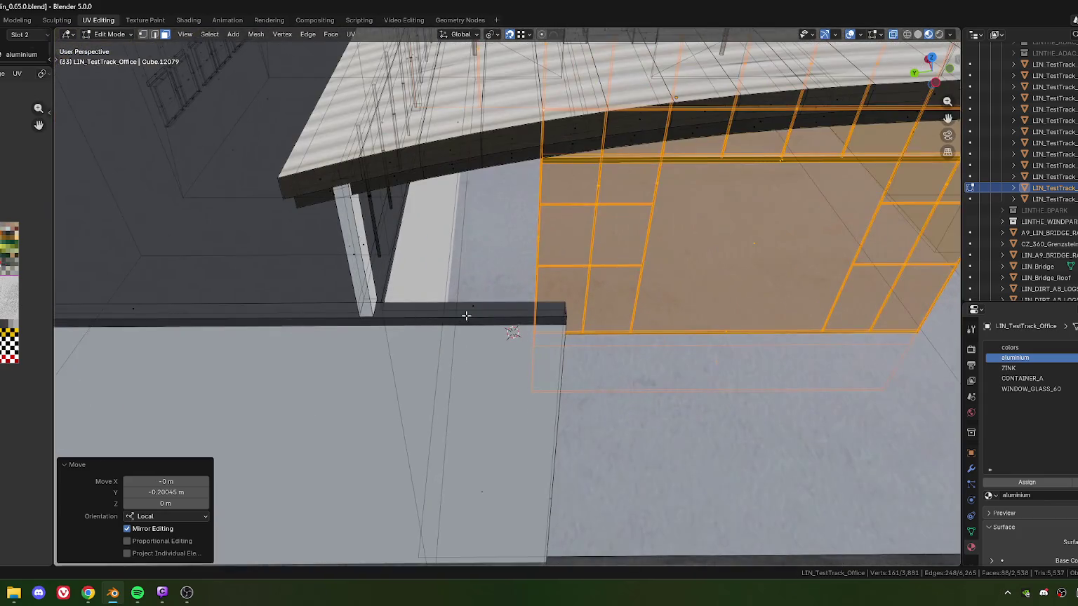
{"action": "scroll", "coordinate": [464, 315], "scroll_direction": "up", "scroll_amount": 1}
{"action": "mouse_move", "coordinate": [407, 296]}
{"action": "middle_mouse_down"}
{"action": "mouse_move", "coordinate": [485, 303]}
{"action": "mouse_move", "coordinate": [450, 345]}
{"action": "mouse_move", "coordinate": [470, 338]}
{"action": "middle_mouse_up"}
{"action": "left_click", "coordinate": [451, 345]}
{"action": "mouse_move", "coordinate": [511, 462]}
{"action": "middle_mouse_down"}
{"action": "mouse_move", "coordinate": [421, 365]}
{"action": "mouse_move", "coordinate": [289, 275]}
{"action": "middle_mouse_up"}
{"action": "mouse_move", "coordinate": [340, 224]}
{"action": "middle_mouse_down"}
{"action": "mouse_move", "coordinate": [370, 249]}
{"action": "mouse_move", "coordinate": [326, 269]}
{"action": "middle_mouse_up"}
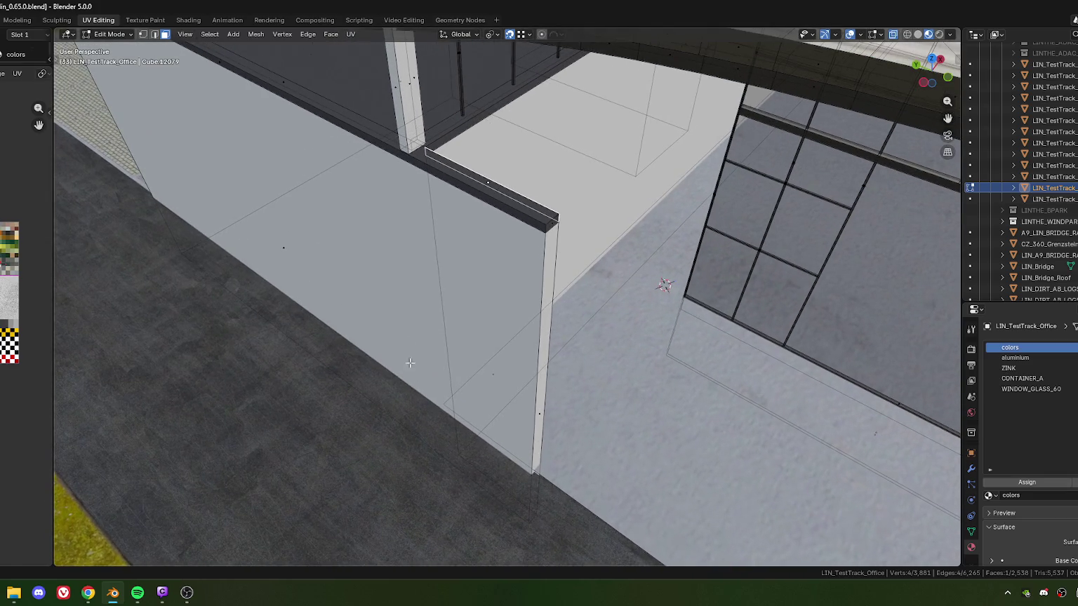
Add a vertical edge loop across the top of the low front wall.
{"action": "key", "text": "ctrl+r"}
{"action": "left_click", "coordinate": [429, 152]}
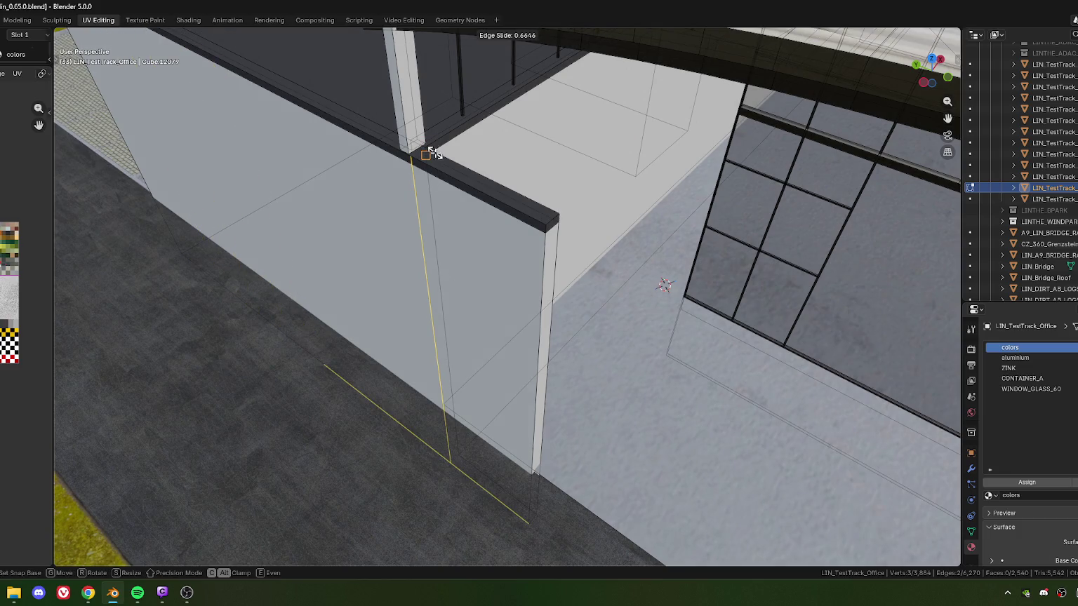
{"action": "left_click", "coordinate": [430, 152]}
{"action": "middle_click_drag", "start_coordinate": [430, 152], "coordinate": [470, 258]}
{"action": "scroll", "coordinate": [469, 259], "scroll_direction": "up", "scroll_amount": 1}
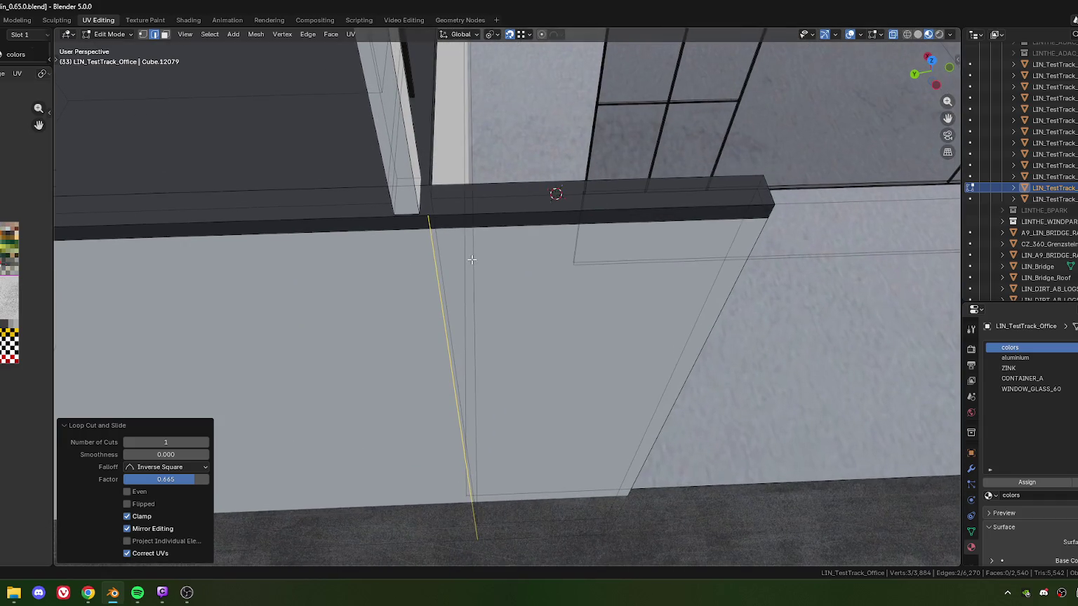
{"action": "scroll", "coordinate": [479, 263], "scroll_direction": "down", "scroll_amount": 3}
{"action": "mouse_move", "coordinate": [479, 263]}
{"action": "middle_mouse_down"}
{"action": "mouse_move", "coordinate": [446, 284]}
{"action": "mouse_move", "coordinate": [442, 303]}
{"action": "mouse_move", "coordinate": [448, 284]}
{"action": "mouse_move", "coordinate": [423, 296]}
{"action": "mouse_move", "coordinate": [409, 279]}
{"action": "middle_mouse_up"}
Select two vertices on the wall ledge in vertex mode.
{"action": "key", "text": "3"}
{"action": "key", "text": "1"}
{"action": "left_click", "coordinate": [386, 258]}
{"action": "left_click", "coordinate": [382, 294], "text": "shift"}
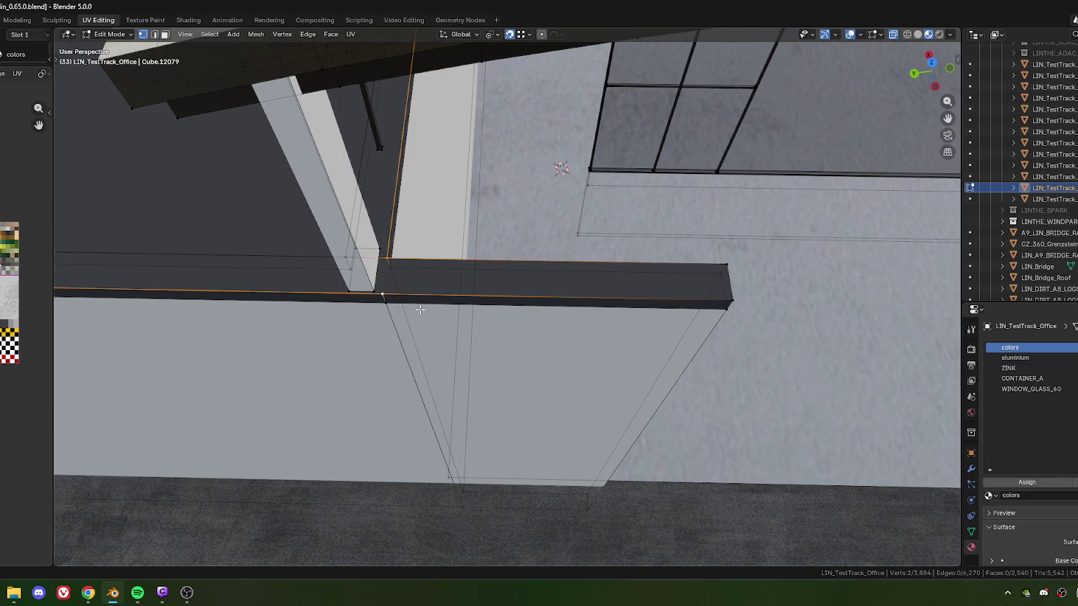
{"action": "middle_click_drag", "start_coordinate": [421, 309], "coordinate": [424, 301]}
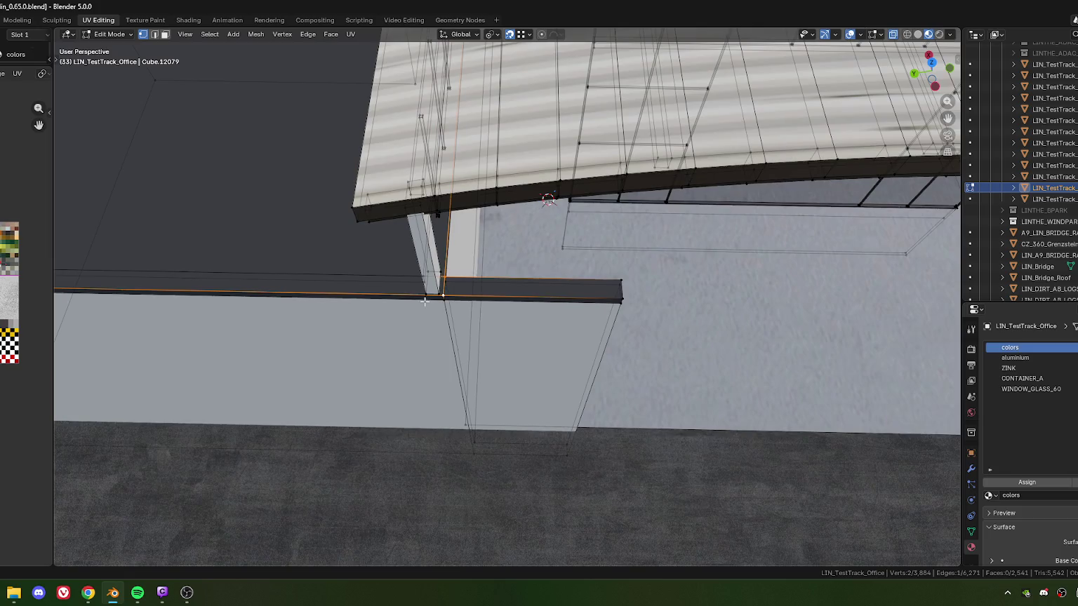
{"action": "middle_click_drag", "start_coordinate": [517, 356], "coordinate": [509, 303], "text": "shift"}
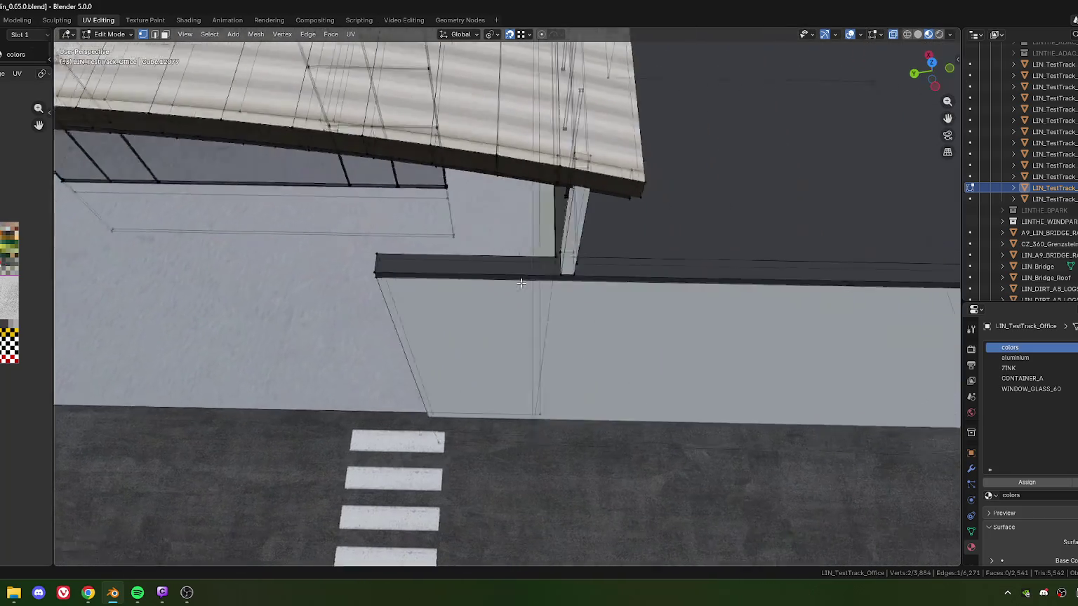
Add a second vertical edge loop across the wall where it meets the pillar.
{"action": "key", "text": "ctrl+r"}
{"action": "left_click", "coordinate": [807, 260]}
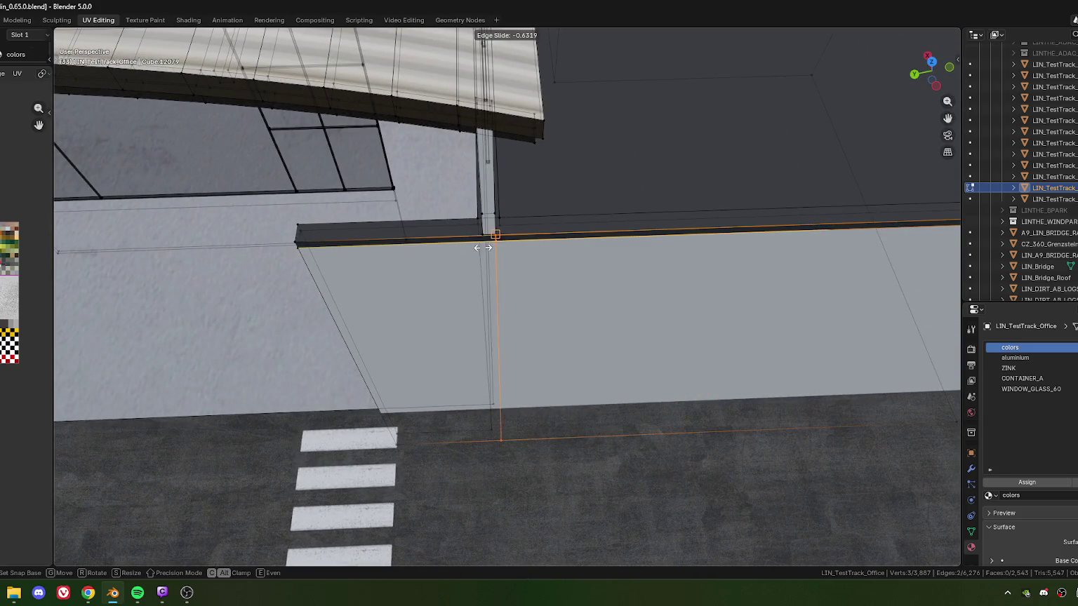
{"action": "left_click", "coordinate": [478, 222]}
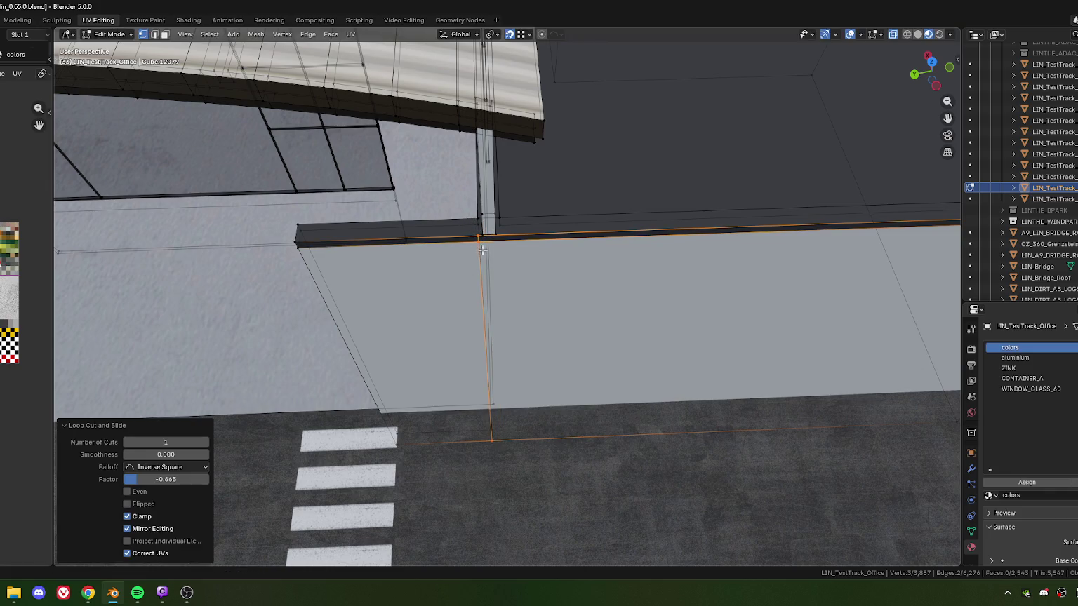
{"action": "left_click", "coordinate": [476, 218]}
{"action": "scroll", "coordinate": [442, 204], "scroll_direction": "up", "scroll_amount": 2}
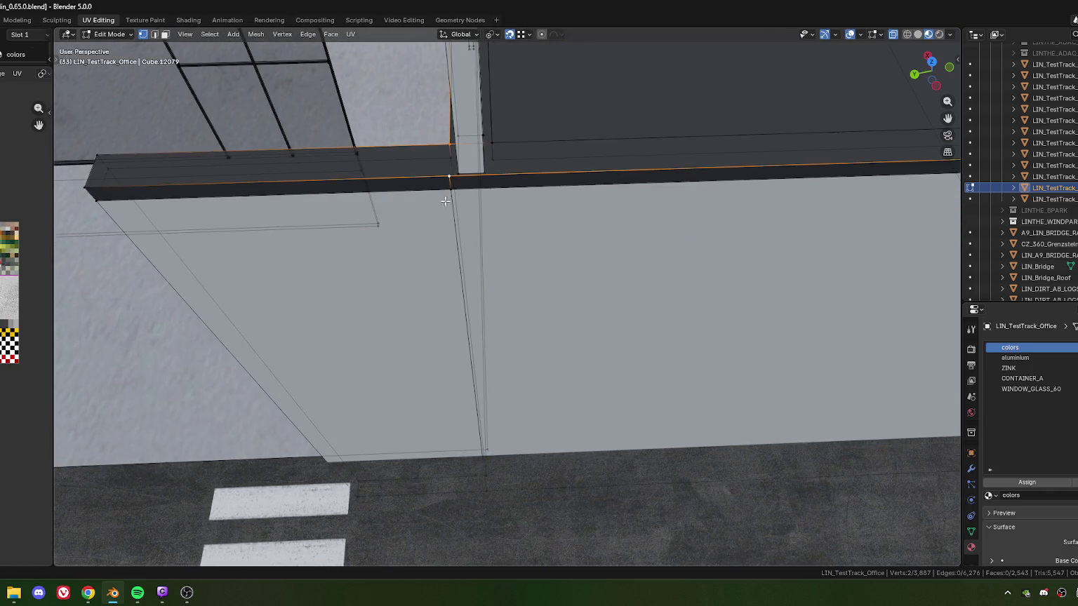
{"action": "scroll", "coordinate": [443, 224], "scroll_direction": "down", "scroll_amount": 2}
{"action": "scroll", "coordinate": [453, 234], "scroll_direction": "down", "scroll_amount": 1}
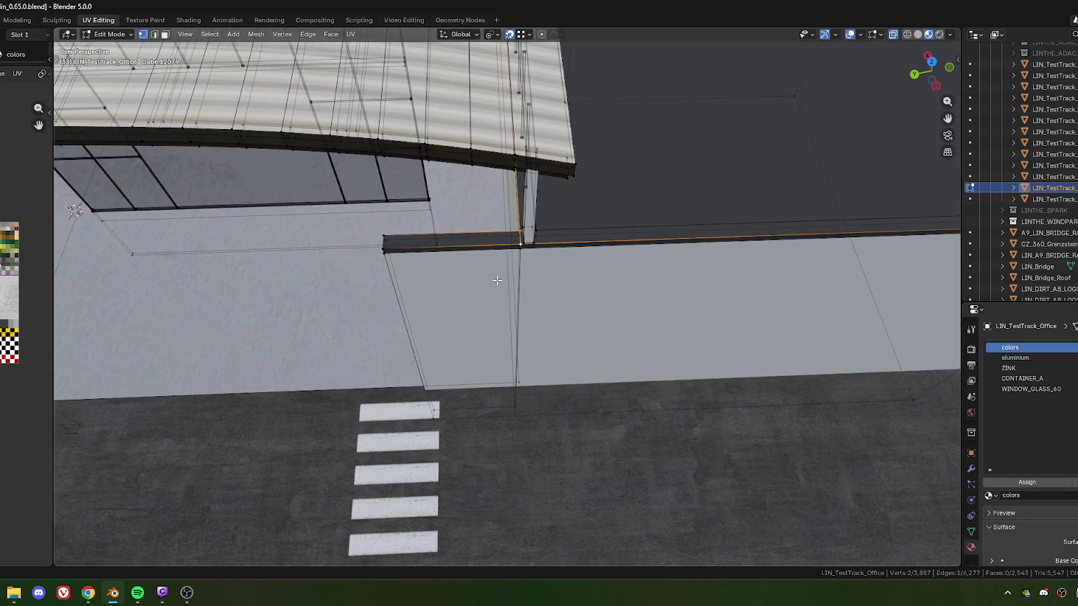
{"action": "scroll", "coordinate": [498, 279], "scroll_direction": "down", "scroll_amount": 2}
{"action": "scroll", "coordinate": [484, 288], "scroll_direction": "down", "scroll_amount": 2}
{"action": "scroll", "coordinate": [456, 284], "scroll_direction": "down", "scroll_amount": 1}
Select the wall sections beside both pillars and split them off the mesh.
{"action": "key", "text": "3"}
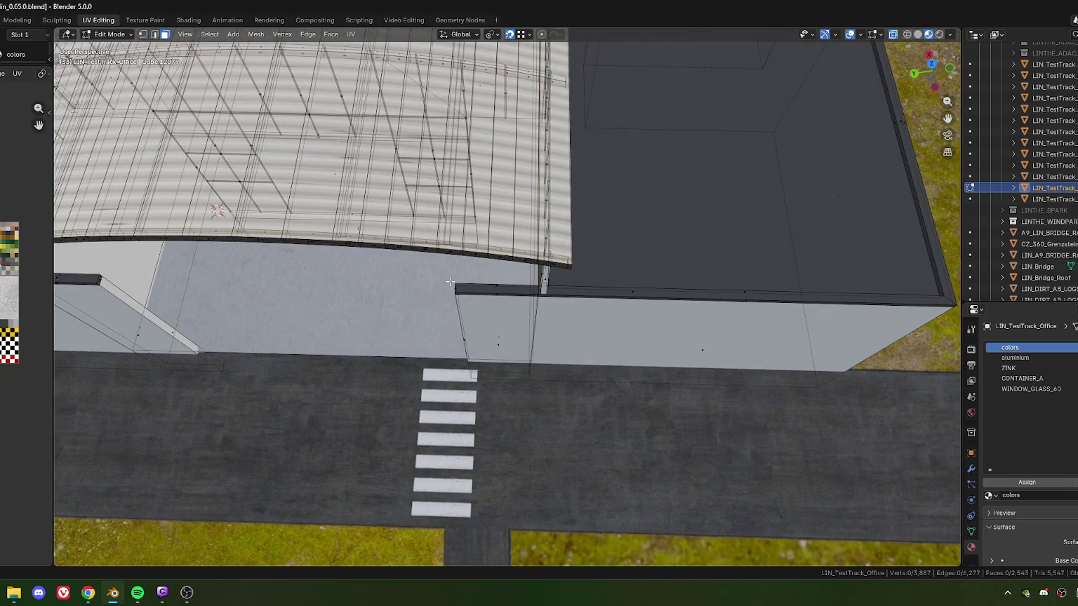
{"action": "left_click", "coordinate": [494, 330], "text": "alt"}
{"action": "middle_click_drag", "start_coordinate": [495, 329], "coordinate": [553, 327], "text": "shift"}
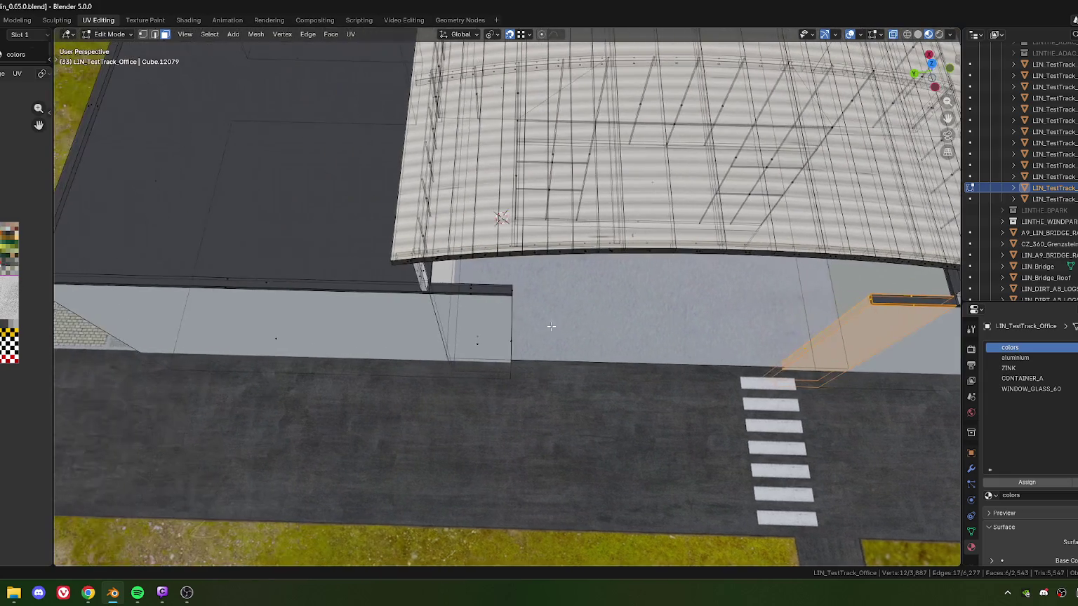
{"action": "left_click", "coordinate": [485, 308], "text": "alt+shift"}
{"action": "middle_click_drag", "start_coordinate": [554, 387], "coordinate": [479, 369], "text": "shift"}
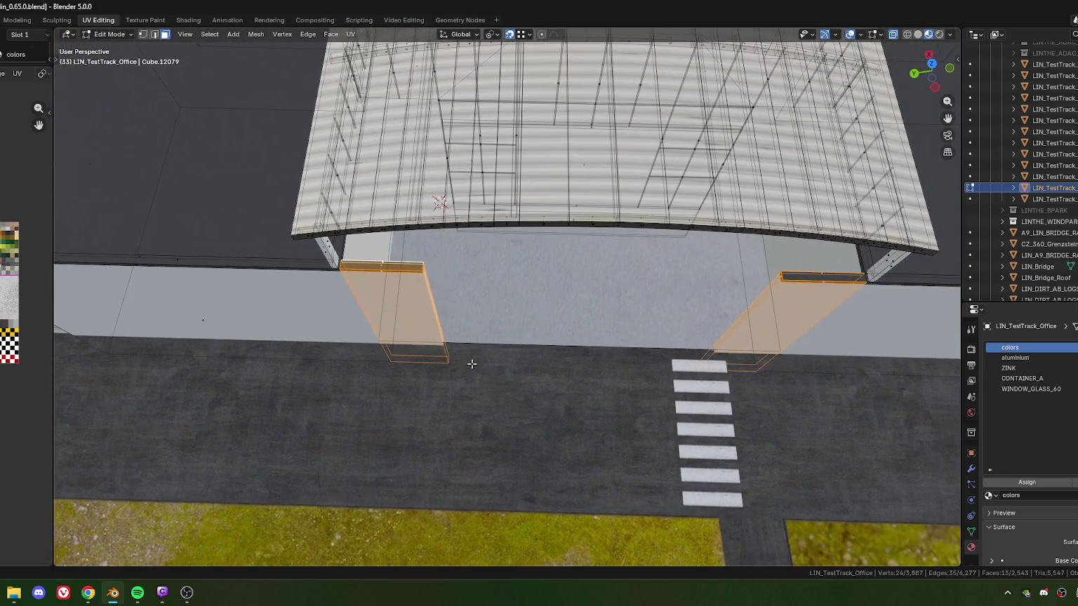
{"action": "right_click", "coordinate": [393, 316]}
{"action": "left_click", "coordinate": [365, 317]}
Move the split sections back about 4.9 m along local Y.
{"action": "middle_click_drag", "start_coordinate": [552, 365], "coordinate": [488, 358]}
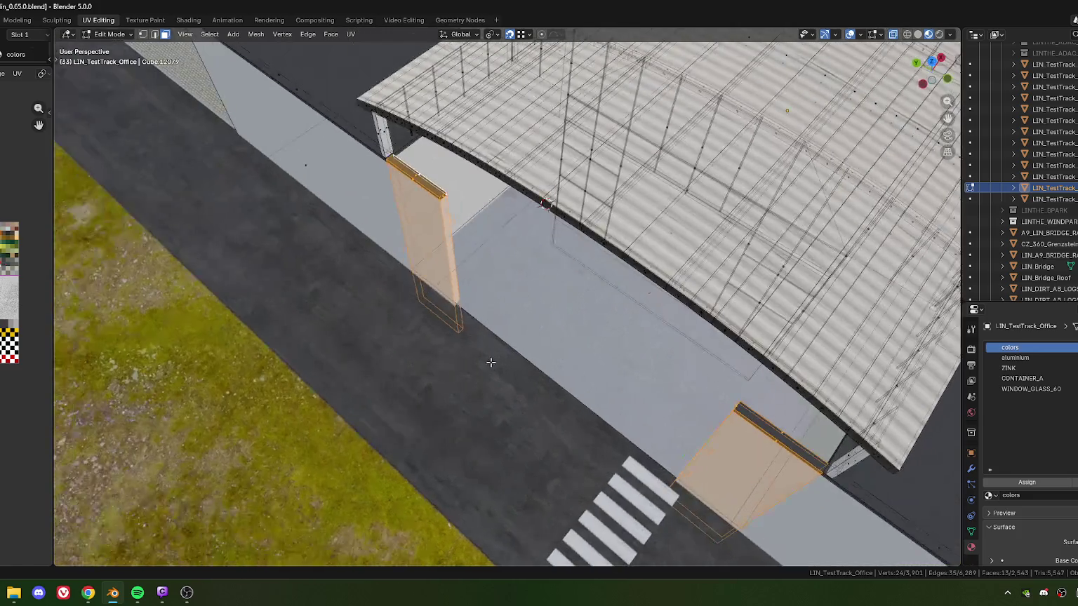
{"action": "key", "text": "g"}
{"action": "key", "text": "y"}
{"action": "key", "text": "y"}
{"action": "left_click", "coordinate": [597, 386]}
{"action": "middle_click_drag", "start_coordinate": [597, 385], "coordinate": [494, 318]}
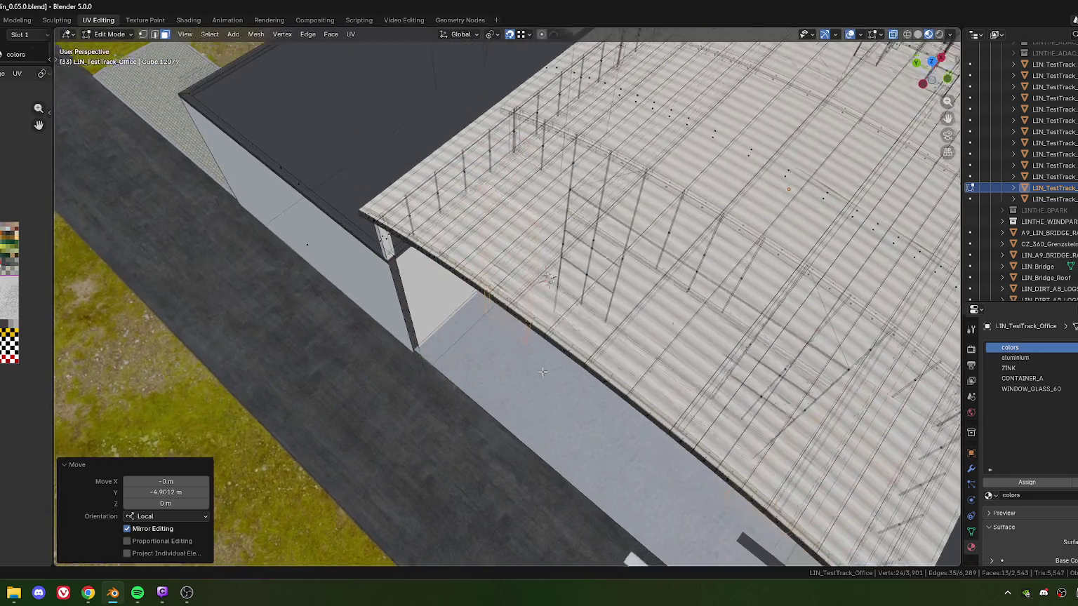
{"action": "scroll", "coordinate": [494, 318], "scroll_direction": "up", "scroll_amount": 5}
{"action": "scroll", "coordinate": [494, 318], "scroll_direction": "down", "scroll_amount": 3}
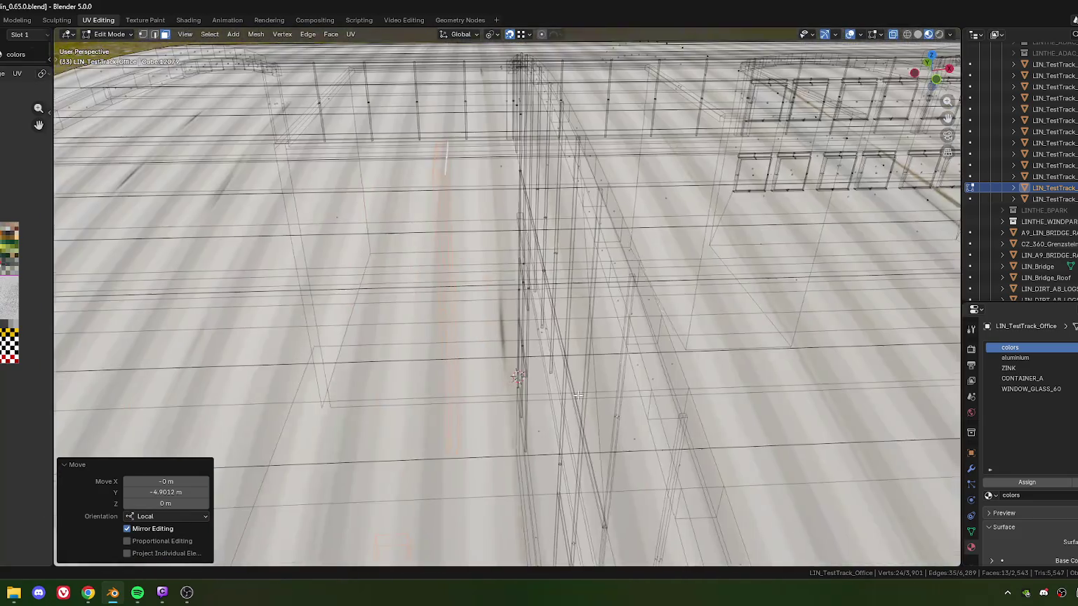
{"action": "scroll", "coordinate": [533, 294], "scroll_direction": "up", "scroll_amount": 3}
{"action": "scroll", "coordinate": [553, 284], "scroll_direction": "down", "scroll_amount": 2}
{"action": "scroll", "coordinate": [553, 292], "scroll_direction": "down", "scroll_amount": 1}
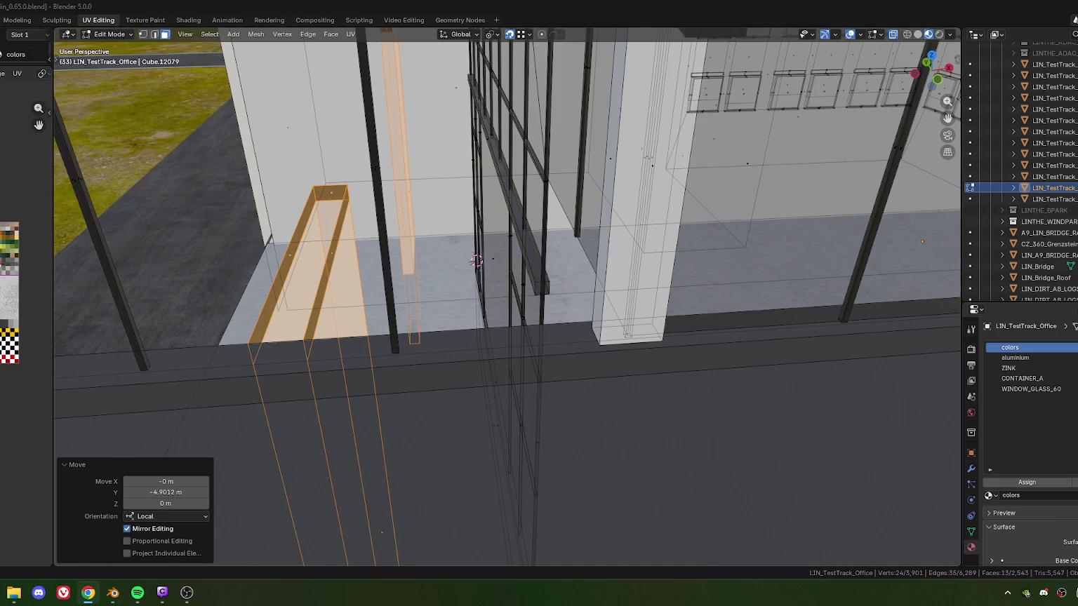
{"action": "scroll", "coordinate": [537, 303], "scroll_direction": "up", "scroll_amount": 3}
{"action": "scroll", "coordinate": [548, 323], "scroll_direction": "down", "scroll_amount": 3}
{"action": "scroll", "coordinate": [560, 347], "scroll_direction": "up", "scroll_amount": 1}
Nudge the sections along local Y to sit flush against the pillar.
{"action": "key", "text": "g"}
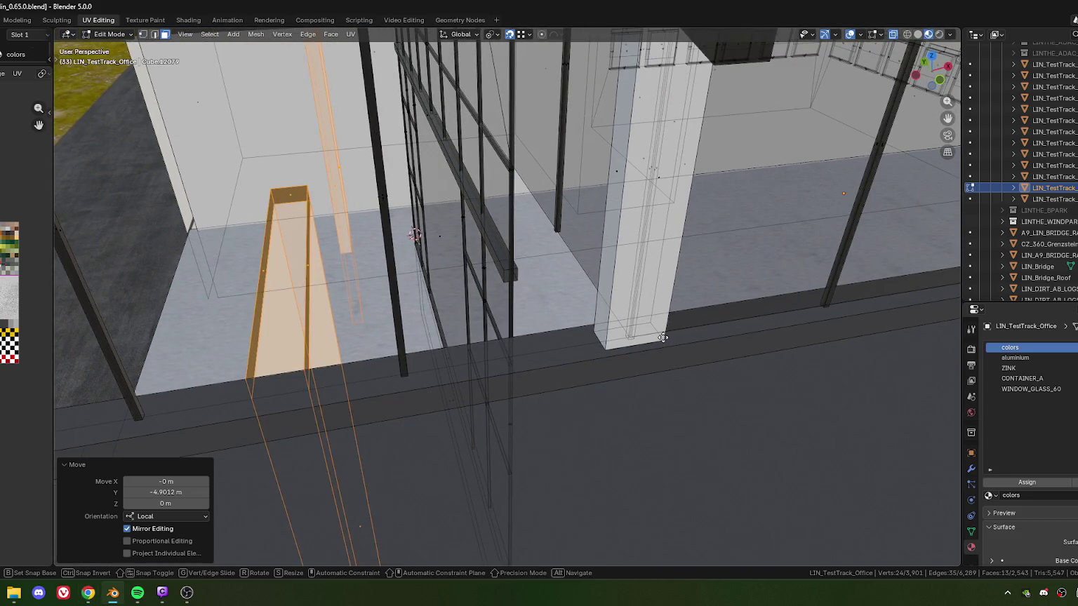
{"action": "left_click", "coordinate": [602, 350]}
{"action": "key", "text": "g"}
{"action": "key", "text": "y"}
{"action": "left_click", "coordinate": [605, 350]}
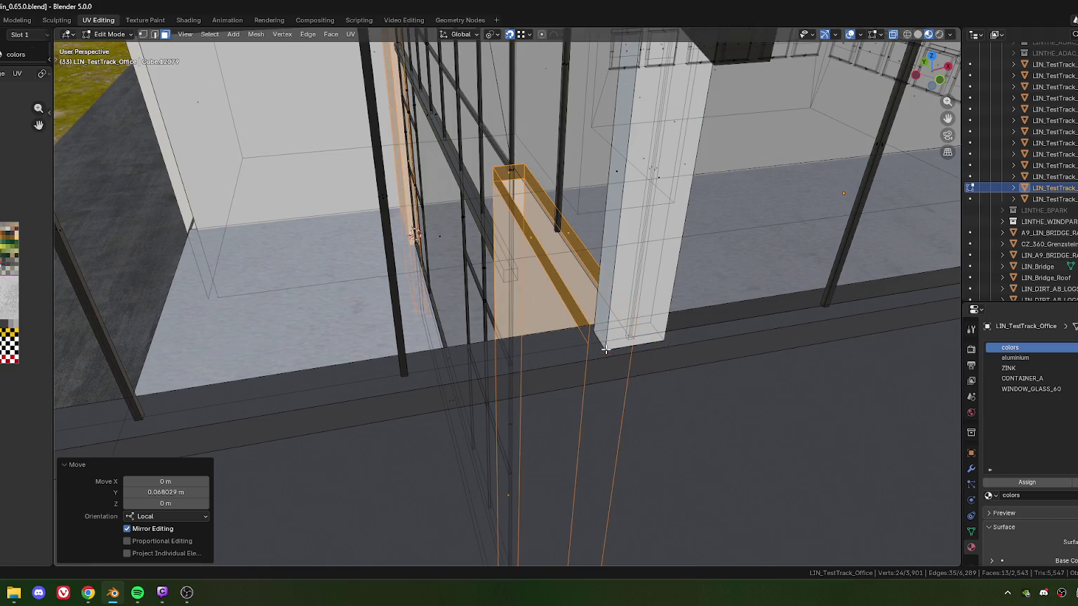
{"action": "mouse_move", "coordinate": [605, 349]}
{"action": "middle_mouse_down"}
{"action": "mouse_move", "coordinate": [493, 345]}
{"action": "mouse_move", "coordinate": [472, 281]}
{"action": "middle_mouse_up"}
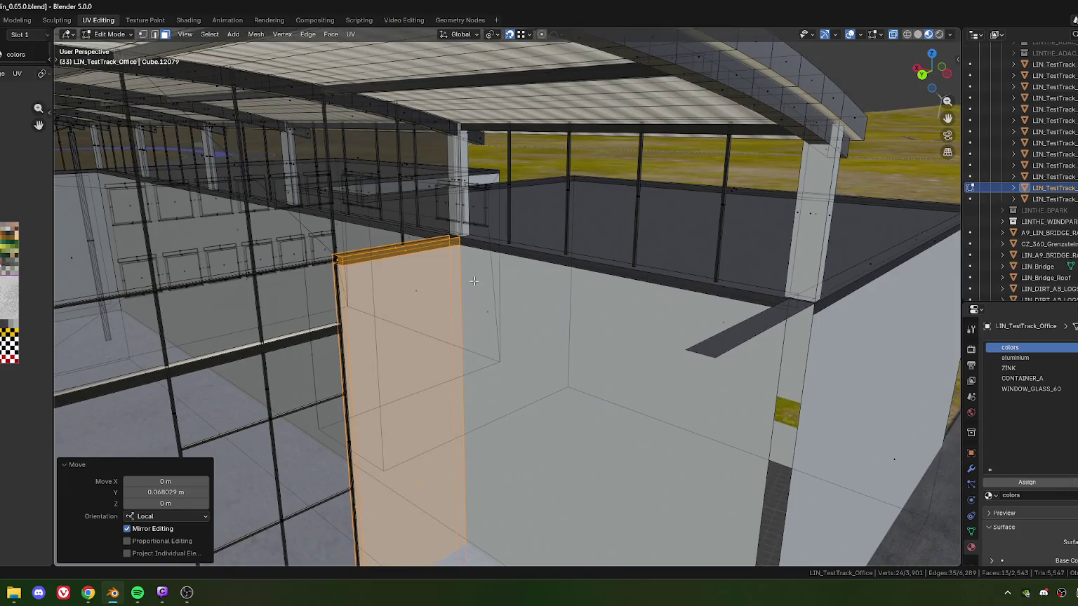
{"action": "mouse_move", "coordinate": [475, 259]}
{"action": "middle_mouse_down"}
{"action": "mouse_move", "coordinate": [551, 263]}
{"action": "mouse_move", "coordinate": [502, 290]}
{"action": "mouse_move", "coordinate": [480, 278]}
{"action": "mouse_move", "coordinate": [554, 280]}
{"action": "mouse_move", "coordinate": [471, 289]}
{"action": "mouse_move", "coordinate": [395, 274]}
{"action": "mouse_move", "coordinate": [493, 260]}
{"action": "mouse_move", "coordinate": [493, 281]}
{"action": "mouse_move", "coordinate": [401, 278]}
{"action": "mouse_move", "coordinate": [407, 292]}
{"action": "middle_mouse_up"}
{"action": "scroll", "coordinate": [401, 278], "scroll_direction": "down", "scroll_amount": 10}
Fill a face between the four selected vertices at the beam end.
{"action": "scroll", "coordinate": [409, 298], "scroll_direction": "up", "scroll_amount": 4}
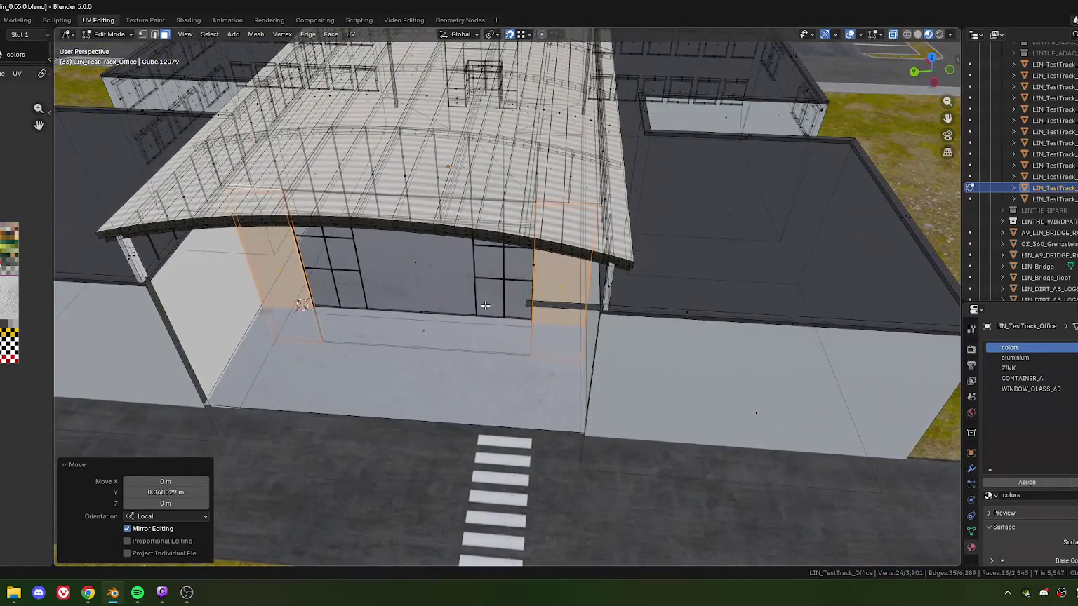
{"action": "scroll", "coordinate": [529, 293], "scroll_direction": "up", "scroll_amount": 5}
{"action": "mouse_move", "coordinate": [531, 288]}
{"action": "middle_mouse_down"}
{"action": "mouse_move", "coordinate": [522, 228]}
{"action": "mouse_move", "coordinate": [441, 332]}
{"action": "mouse_move", "coordinate": [507, 320]}
{"action": "middle_mouse_up"}
{"action": "scroll", "coordinate": [507, 320], "scroll_direction": "down", "scroll_amount": 3}
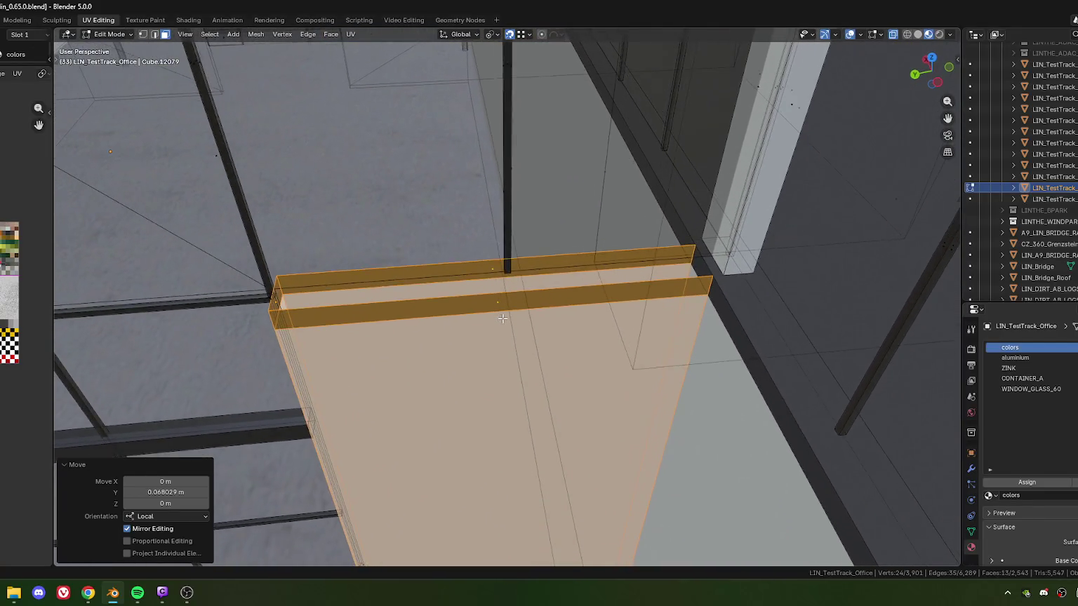
{"action": "scroll", "coordinate": [313, 271], "scroll_direction": "up", "scroll_amount": 3}
{"action": "key", "text": "1"}
{"action": "left_click", "coordinate": [292, 284]}
{"action": "left_click", "coordinate": [561, 270], "text": "shift"}
{"action": "left_click", "coordinate": [711, 288], "text": "shift"}
{"action": "key", "text": "f"}
Add the beam's top face to the selection.
{"action": "scroll", "coordinate": [617, 295], "scroll_direction": "up", "scroll_amount": 3}
{"action": "scroll", "coordinate": [519, 300], "scroll_direction": "down", "scroll_amount": 2}
{"action": "mouse_move", "coordinate": [519, 300]}
{"action": "middle_mouse_down", "text": "shift"}
{"action": "mouse_move", "coordinate": [498, 166]}
{"action": "mouse_move", "coordinate": [502, 246]}
{"action": "middle_mouse_up", "text": "shift"}
{"action": "key", "text": "3"}
{"action": "scroll", "coordinate": [477, 175], "scroll_direction": "up", "scroll_amount": 2}
{"action": "left_click", "coordinate": [539, 251], "text": "shift"}
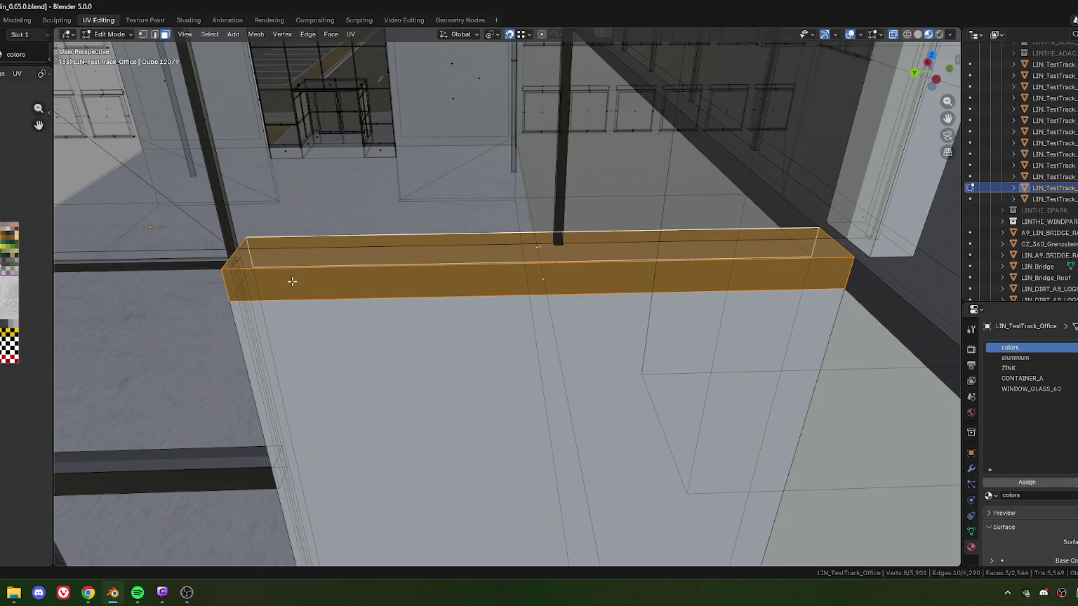
{"action": "middle_click_drag", "start_coordinate": [831, 289], "coordinate": [798, 266], "text": "shift"}
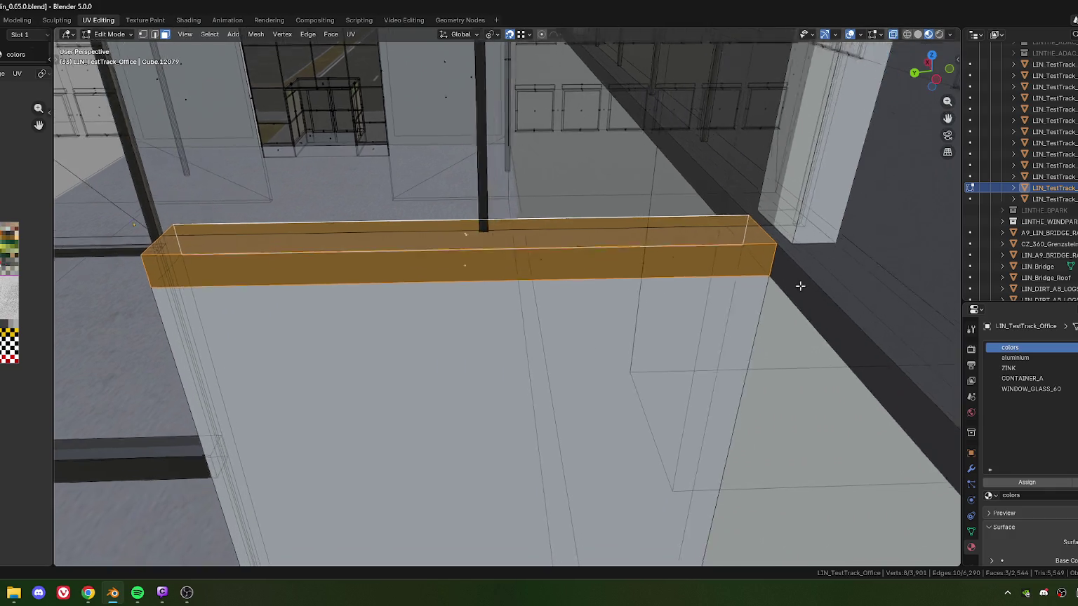
{"action": "middle_click_drag", "start_coordinate": [394, 286], "coordinate": [435, 280], "text": "shift"}
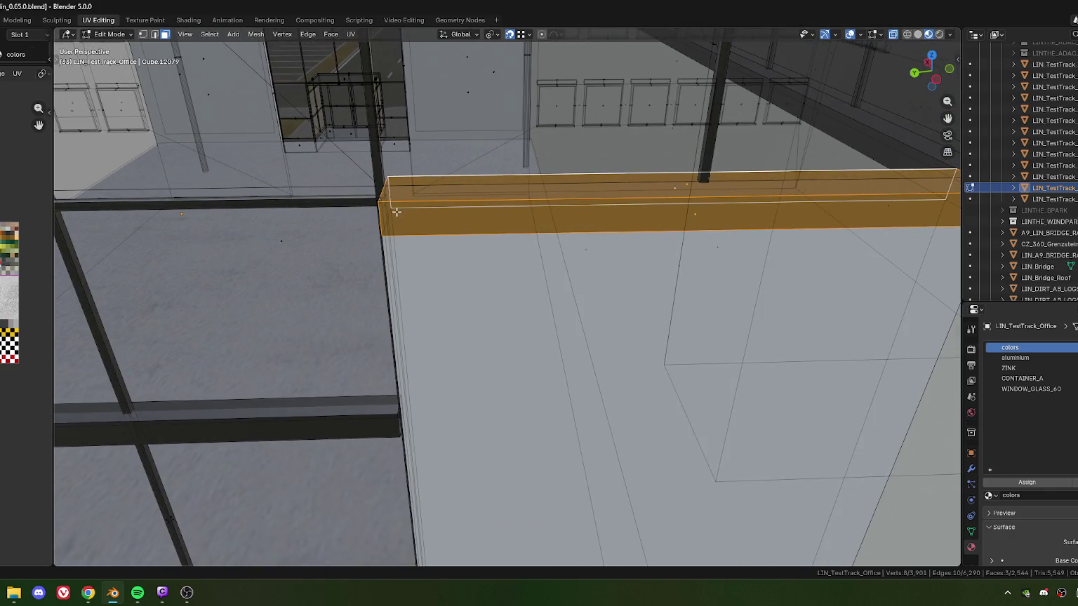
Slide the beam's end edge to the corner and merge the overlapping vertices by distance.
{"action": "key", "text": "2"}
{"action": "left_click", "coordinate": [394, 216]}
{"action": "key", "text": "g"}
{"action": "key", "text": "g"}
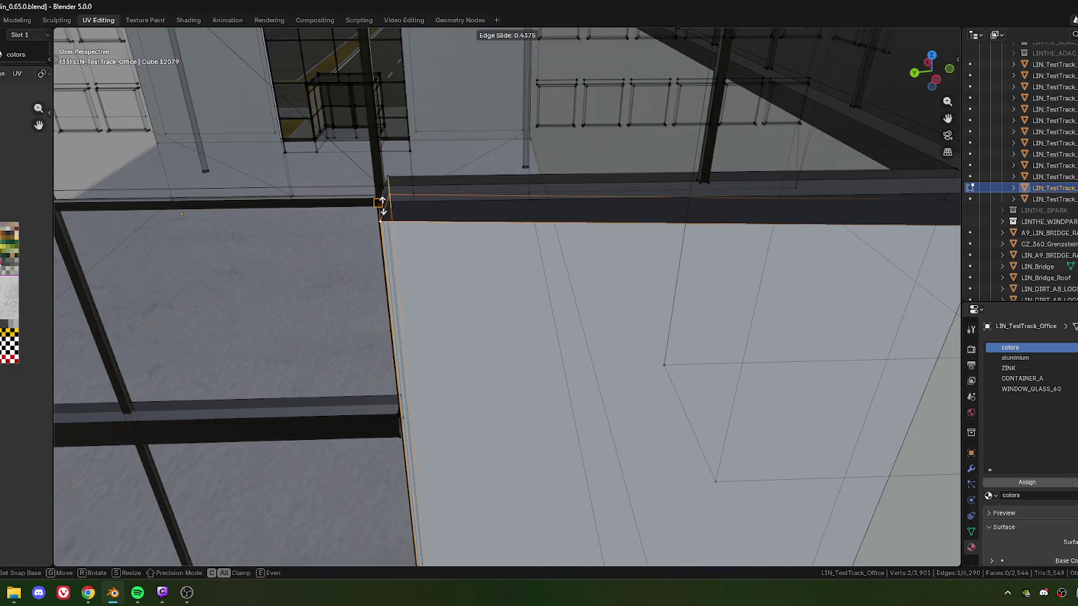
{"action": "left_click", "coordinate": [390, 175]}
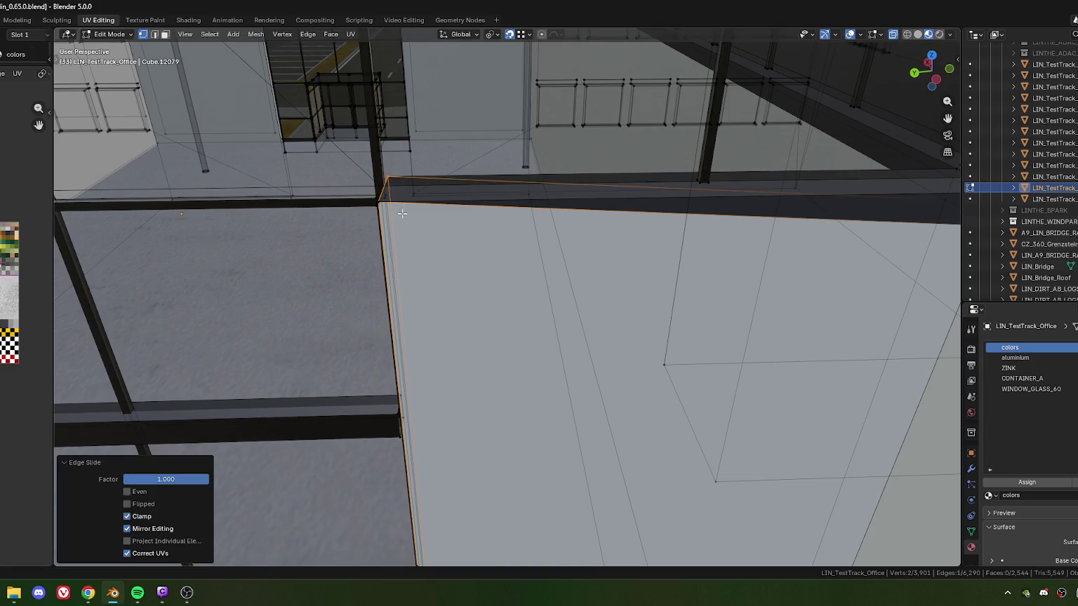
{"action": "left_click", "coordinate": [397, 190]}
{"action": "left_click", "coordinate": [396, 244], "text": "ctrl"}
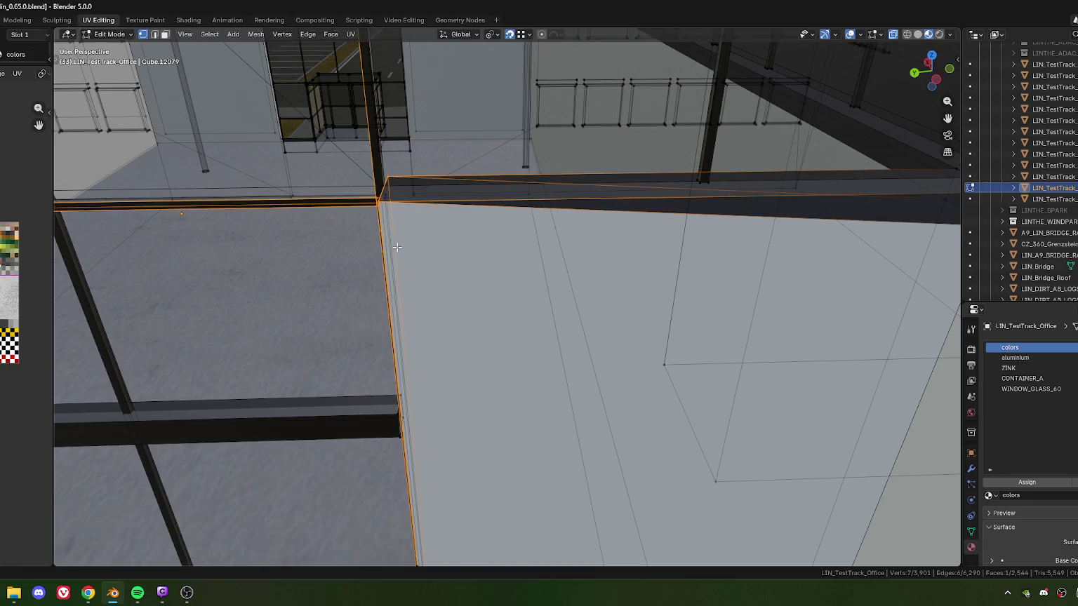
{"action": "key", "text": "m"}
{"action": "left_click", "coordinate": [396, 289]}
{"action": "scroll", "coordinate": [444, 295], "scroll_direction": "down", "scroll_amount": 2}
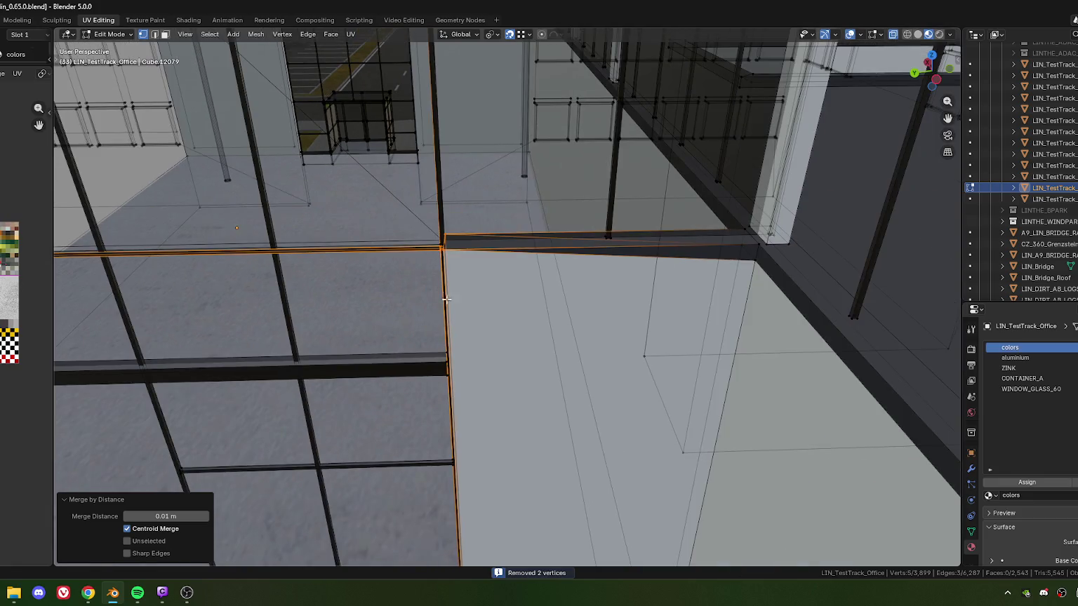
{"action": "mouse_move", "coordinate": [502, 342]}
{"action": "middle_mouse_down"}
{"action": "mouse_move", "coordinate": [553, 262]}
{"action": "mouse_move", "coordinate": [553, 274]}
{"action": "middle_mouse_up"}
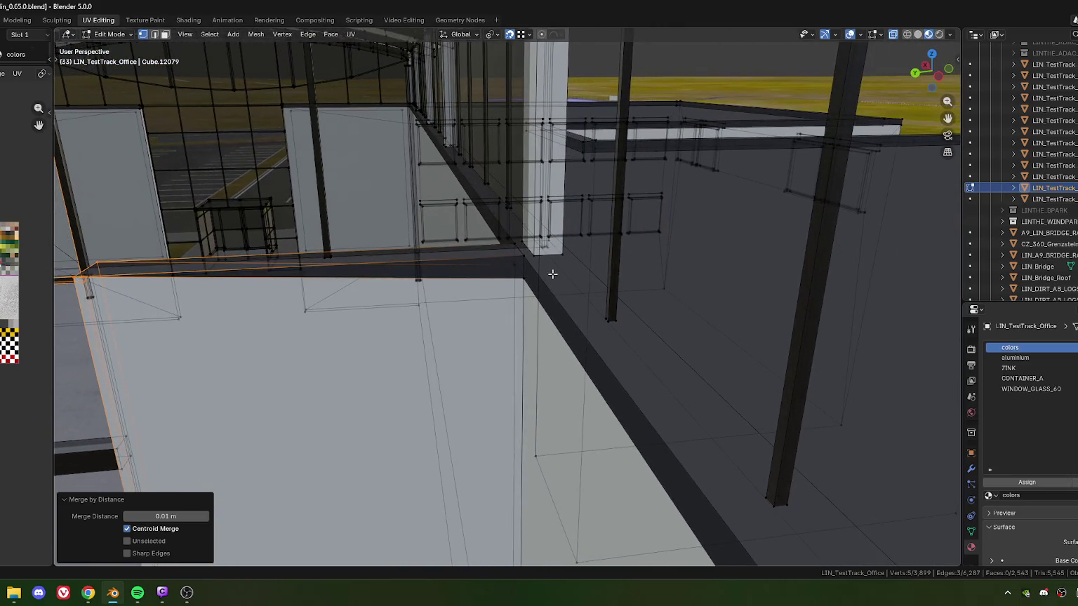
Vertex-slide the ledge-corner vertices into place, merge by distance, and select the top ledge face.
{"action": "left_click", "coordinate": [513, 267]}
{"action": "left_click", "coordinate": [522, 263], "text": "shift"}
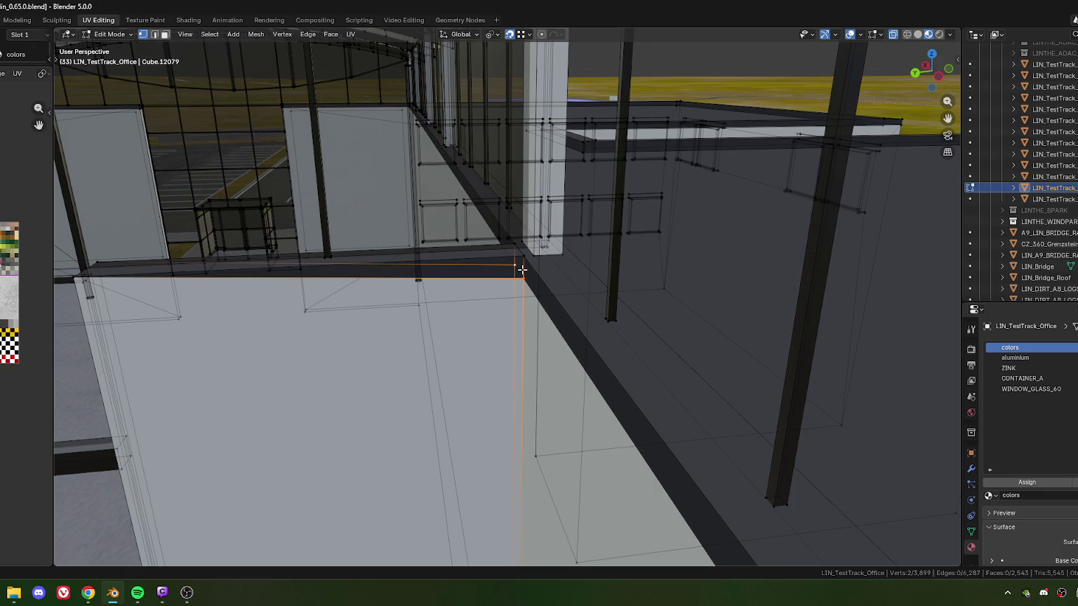
{"action": "key", "text": "shift+v"}
{"action": "left_click", "coordinate": [525, 260]}
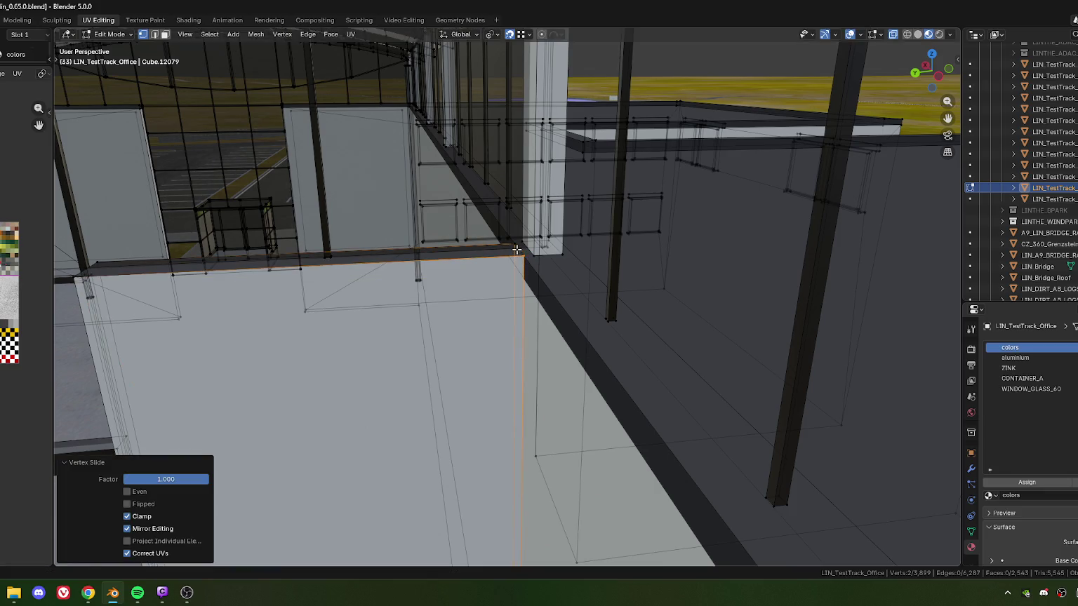
{"action": "left_click", "coordinate": [513, 243], "text": "shift"}
{"action": "key", "text": "m"}
{"action": "left_click", "coordinate": [520, 277]}
{"action": "mouse_move", "coordinate": [286, 286]}
{"action": "middle_mouse_down"}
{"action": "mouse_move", "coordinate": [397, 271]}
{"action": "mouse_move", "coordinate": [350, 277]}
{"action": "middle_mouse_up"}
{"action": "key", "text": "3"}
{"action": "left_click", "coordinate": [384, 272]}
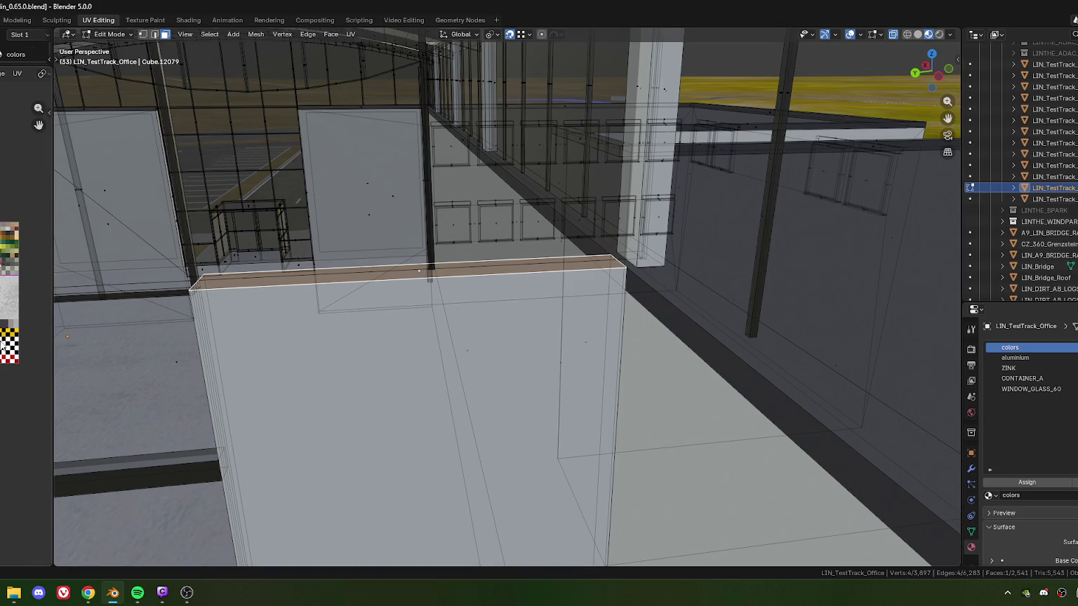
Select the partition wall face.
{"action": "scroll", "coordinate": [6, 301], "scroll_direction": "up", "scroll_amount": 3}
{"action": "scroll", "coordinate": [6, 302], "scroll_direction": "up", "scroll_amount": 2}
{"action": "scroll", "coordinate": [6, 302], "scroll_direction": "up", "scroll_amount": 1}
{"action": "scroll", "coordinate": [5, 302], "scroll_direction": "up", "scroll_amount": 2}
{"action": "scroll", "coordinate": [5, 302], "scroll_direction": "up", "scroll_amount": 1}
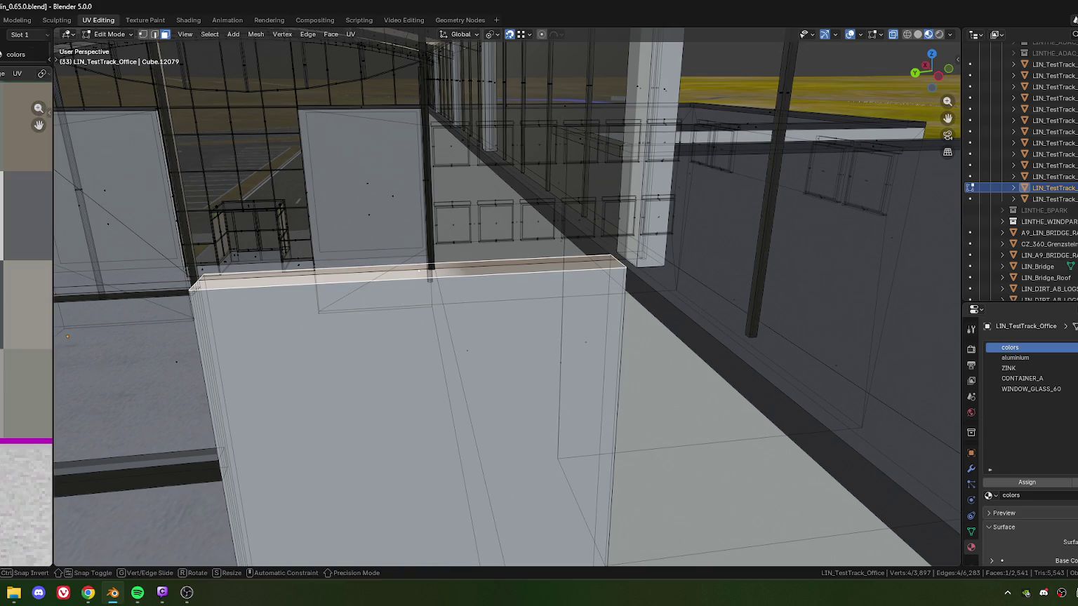
{"action": "key", "text": "g"}
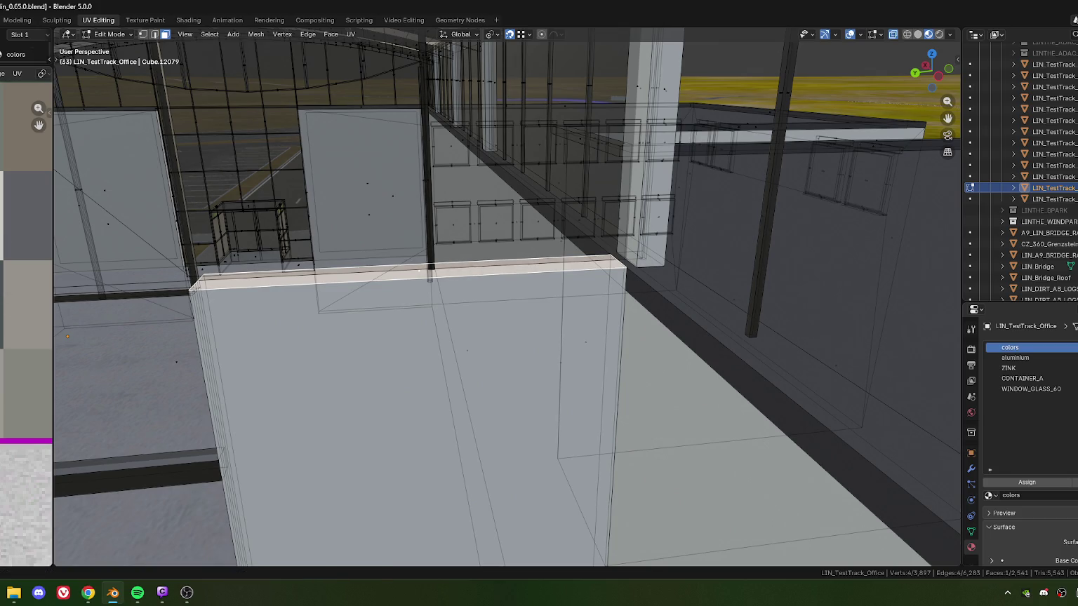
{"action": "mouse_move", "coordinate": [193, 346]}
{"action": "middle_mouse_down"}
{"action": "mouse_move", "coordinate": [662, 282]}
{"action": "mouse_move", "coordinate": [401, 378]}
{"action": "mouse_move", "coordinate": [384, 459]}
{"action": "middle_mouse_up"}
{"action": "left_click", "coordinate": [383, 464]}
Edge-slide the wall's top edge to factor -0.05 and merge duplicate vertices by distance.
{"action": "mouse_move", "coordinate": [564, 371]}
{"action": "middle_mouse_down"}
{"action": "mouse_move", "coordinate": [456, 305]}
{"action": "mouse_move", "coordinate": [372, 220]}
{"action": "mouse_move", "coordinate": [679, 263]}
{"action": "middle_mouse_up"}
{"action": "key", "text": "1"}
{"action": "left_click", "coordinate": [365, 241], "text": "shift"}
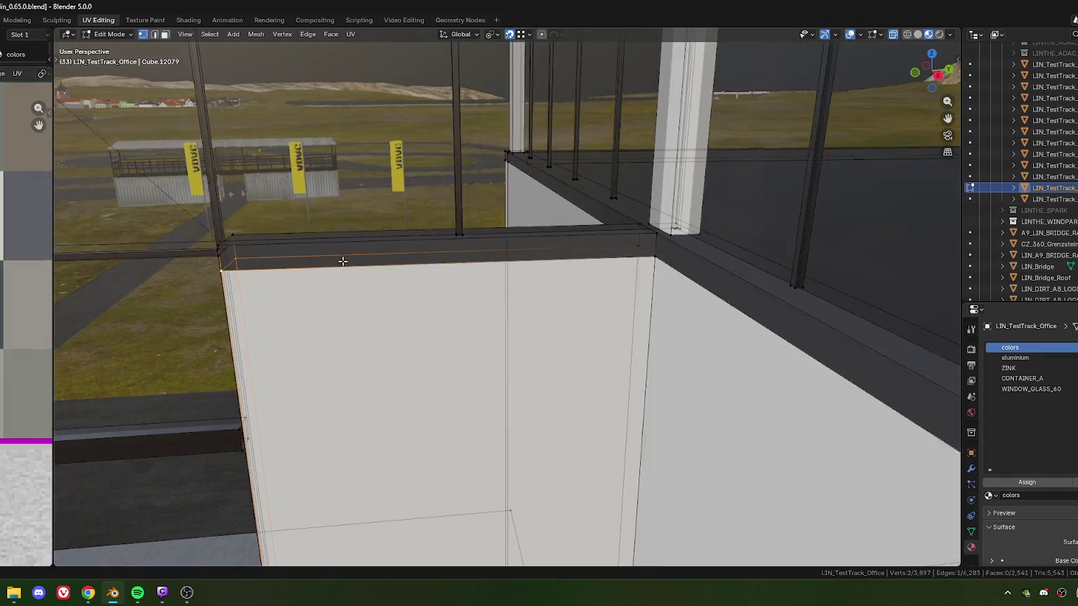
{"action": "left_click", "coordinate": [645, 262], "text": "shift"}
{"action": "key", "text": "g"}
{"action": "key", "text": "g"}
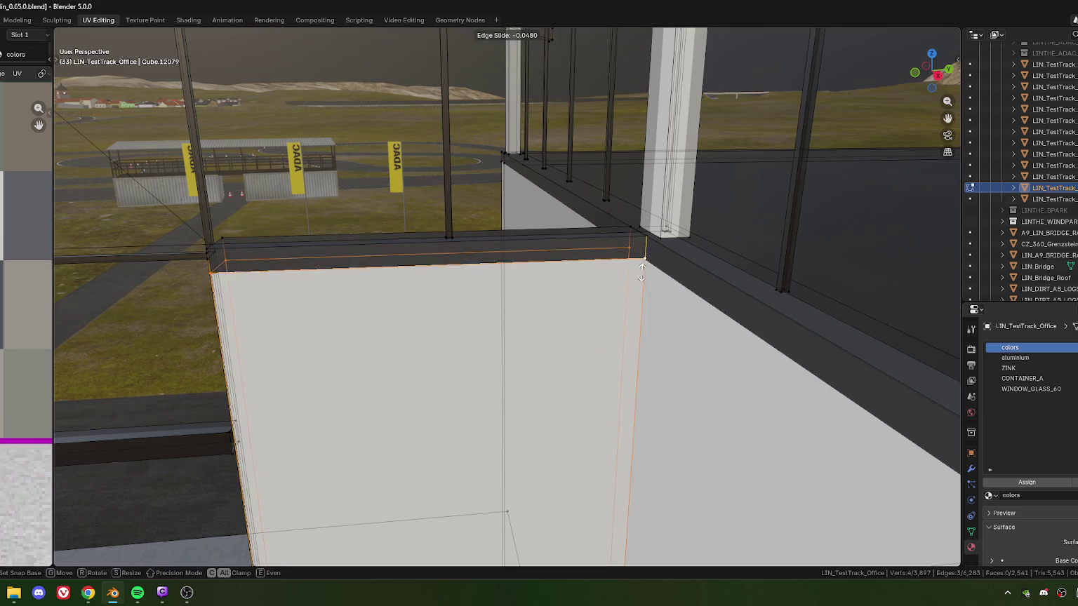
{"action": "left_click", "coordinate": [647, 235]}
{"action": "key", "text": "g"}
{"action": "key", "text": "g"}
{"action": "left_click", "coordinate": [617, 317]}
{"action": "middle_click_drag", "start_coordinate": [640, 246], "coordinate": [586, 303]}
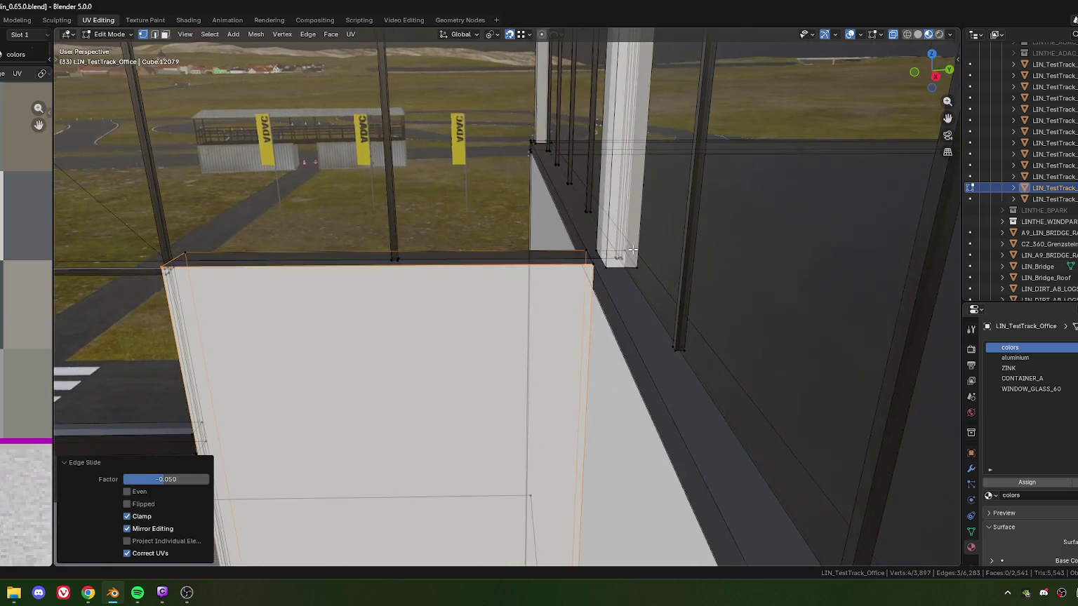
{"action": "key", "text": "a"}
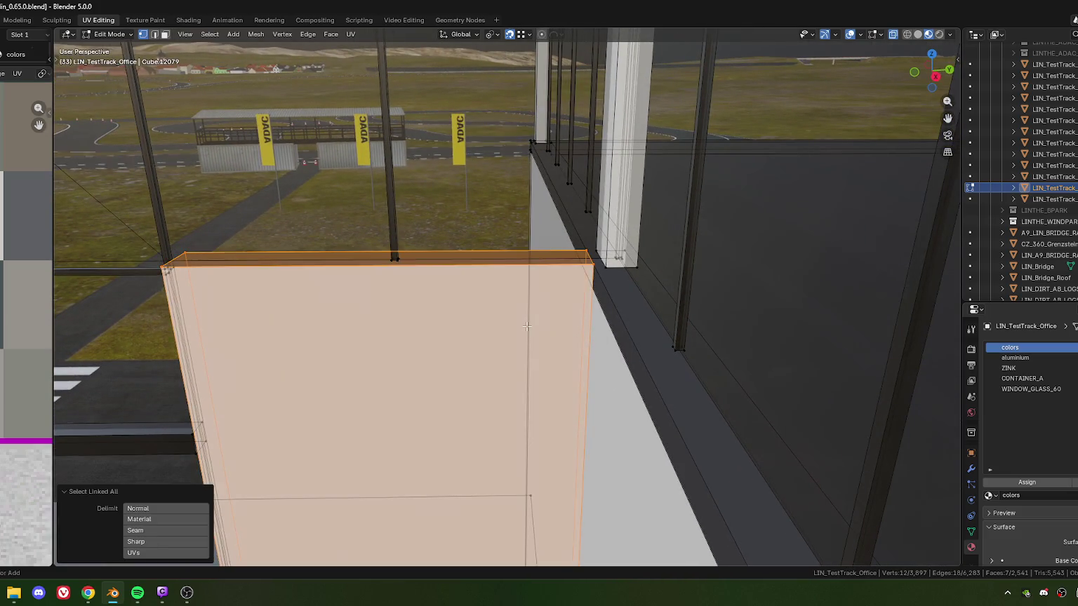
{"action": "key", "text": "m"}
{"action": "left_click", "coordinate": [521, 326]}
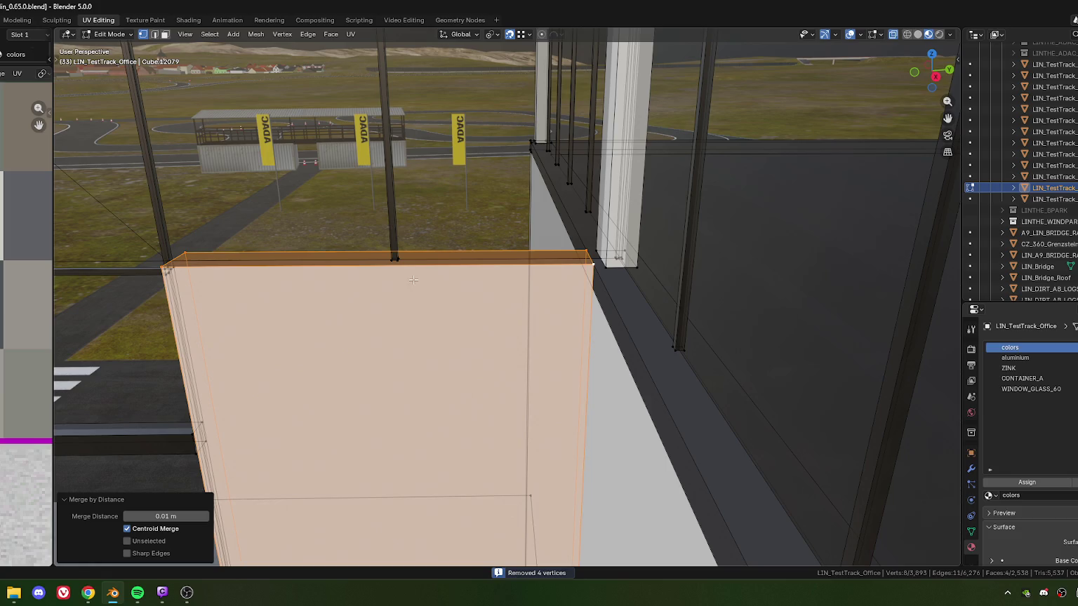
Select the wall's front face and try a move/scale, cancelling it unchanged.
{"action": "key", "text": "3"}
{"action": "left_click", "coordinate": [380, 289]}
{"action": "scroll", "coordinate": [47, 148], "scroll_direction": "down", "scroll_amount": 4}
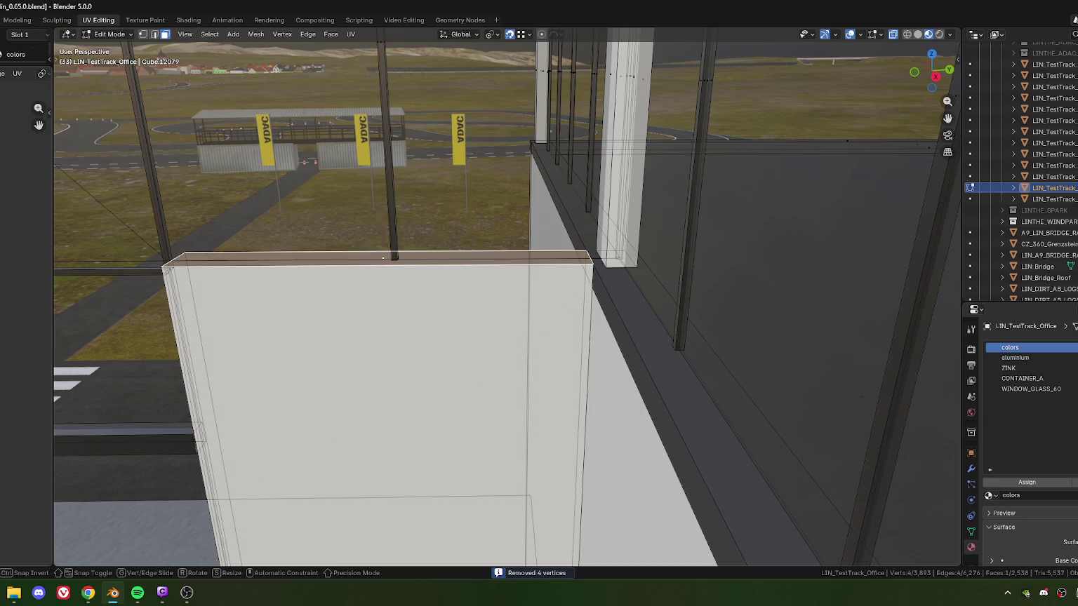
{"action": "scroll", "coordinate": [28, 211], "scroll_direction": "up", "scroll_amount": 2}
{"action": "scroll", "coordinate": [26, 281], "scroll_direction": "up", "scroll_amount": 3}
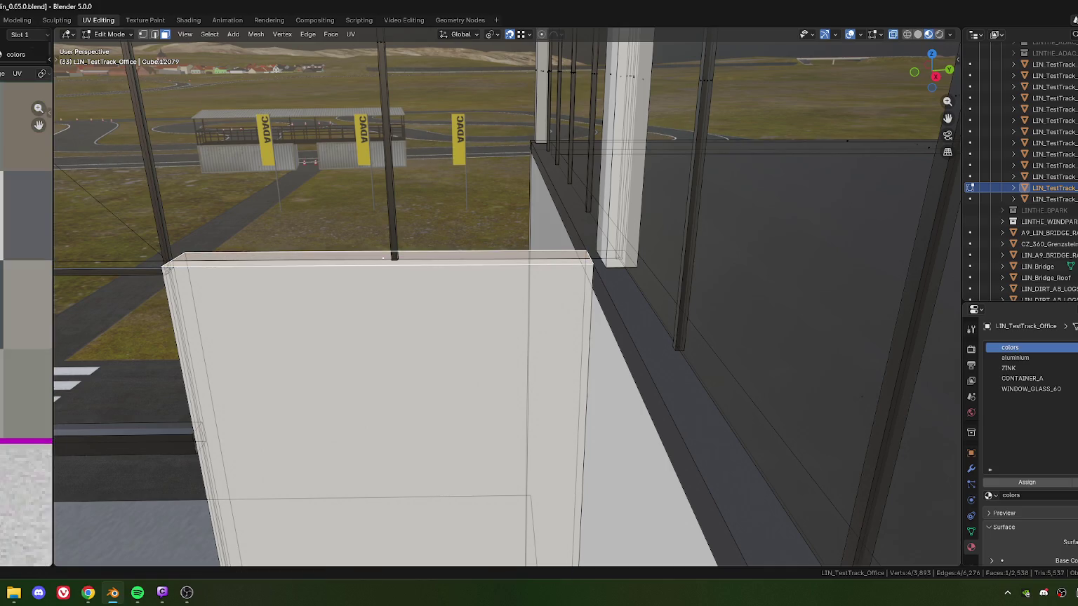
{"action": "scroll", "coordinate": [26, 281], "scroll_direction": "up", "scroll_amount": 2}
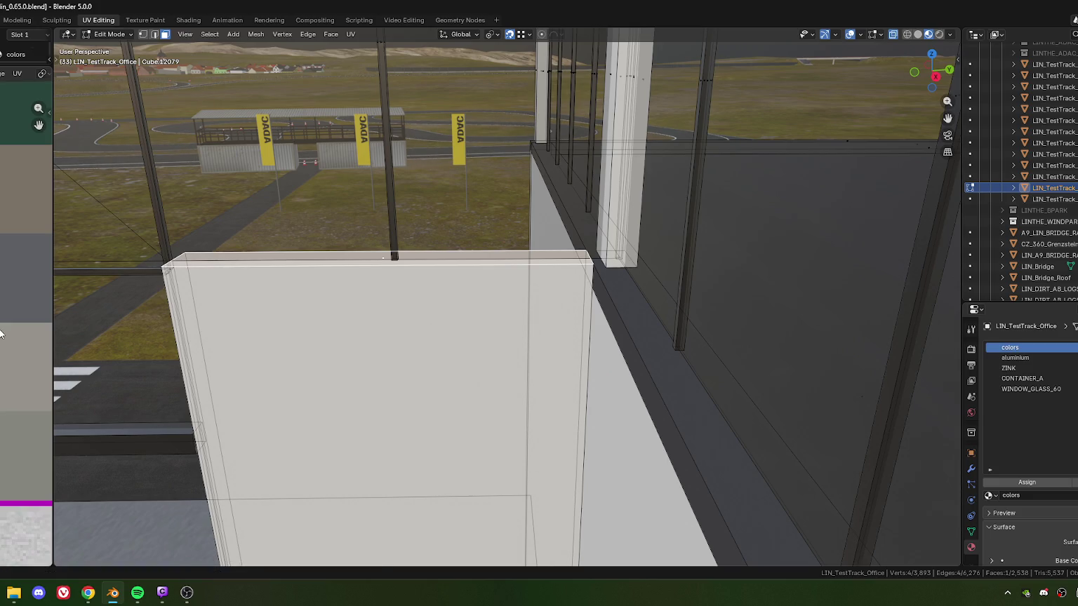
{"action": "key", "text": "g"}
{"action": "key", "text": "s"}
{"action": "key", "text": "Escape"}
Return to Object Mode and zoom out to view the whole office building.
{"action": "middle_click_drag", "start_coordinate": [343, 311], "coordinate": [456, 300]}
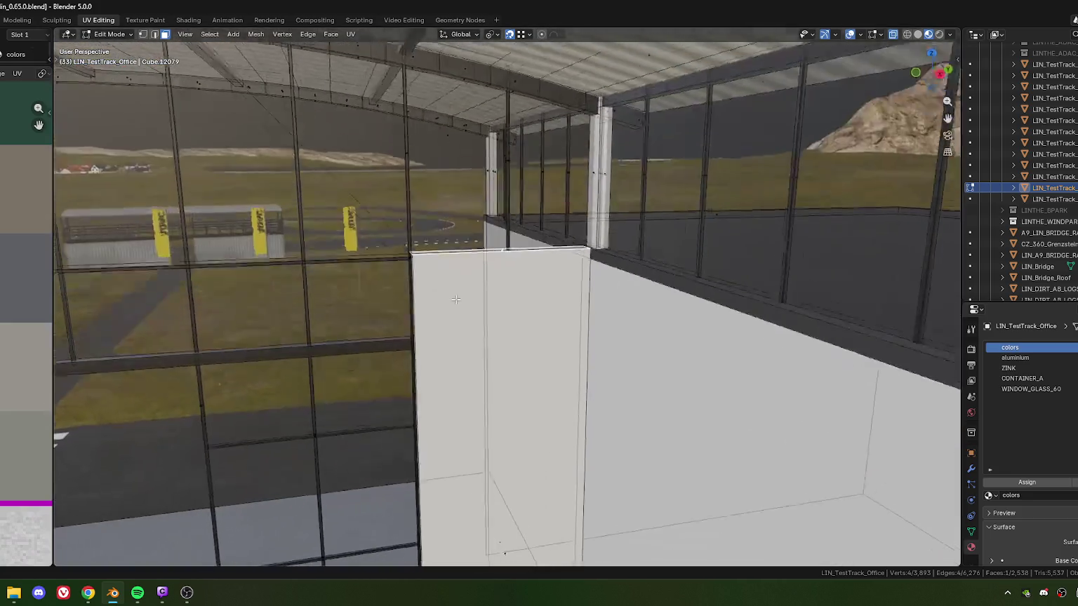
{"action": "key", "text": "Tab"}
{"action": "mouse_move", "coordinate": [475, 305]}
{"action": "middle_mouse_down"}
{"action": "mouse_move", "coordinate": [510, 313]}
{"action": "mouse_move", "coordinate": [628, 299]}
{"action": "mouse_move", "coordinate": [505, 273]}
{"action": "mouse_move", "coordinate": [574, 273]}
{"action": "mouse_move", "coordinate": [510, 274]}
{"action": "middle_mouse_up"}
{"action": "scroll", "coordinate": [523, 293], "scroll_direction": "down", "scroll_amount": 5}
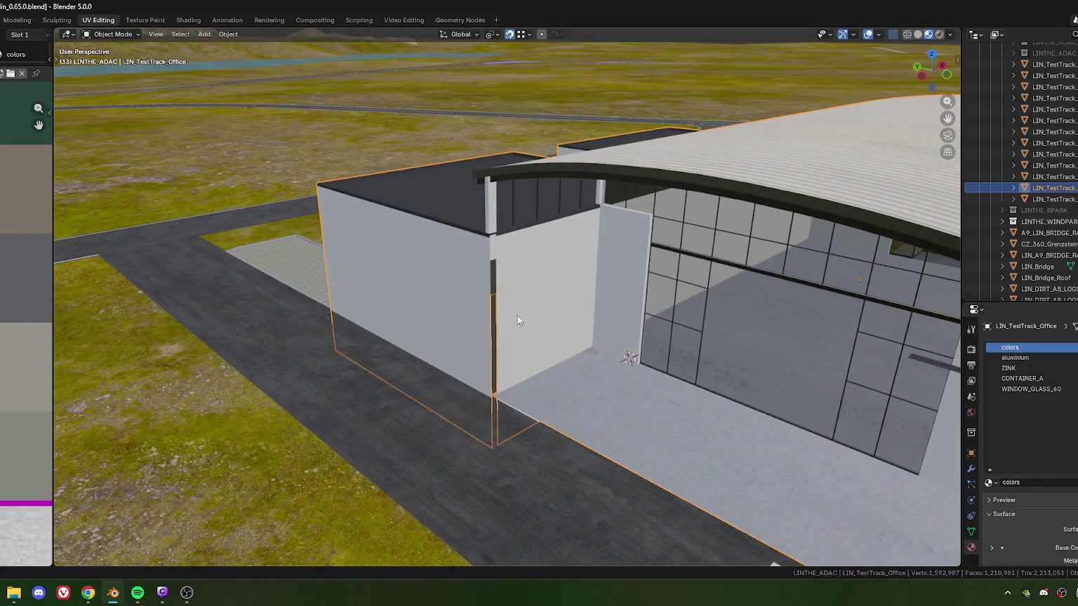
Select two wall corner vertices and move them 0.332 m to meet the adjoining wall.
{"action": "key", "text": "Tab"}
{"action": "scroll", "coordinate": [518, 322], "scroll_direction": "up", "scroll_amount": 5}
{"action": "mouse_move", "coordinate": [518, 323]}
{"action": "middle_mouse_down"}
{"action": "mouse_move", "coordinate": [517, 303]}
{"action": "mouse_move", "coordinate": [537, 282]}
{"action": "middle_mouse_up"}
{"action": "key", "text": "1"}
{"action": "left_click", "coordinate": [535, 284]}
{"action": "left_click", "coordinate": [535, 298], "text": "shift"}
{"action": "scroll", "coordinate": [535, 370], "scroll_direction": "down", "scroll_amount": 4}
{"action": "scroll", "coordinate": [510, 503], "scroll_direction": "up", "scroll_amount": 1}
{"action": "scroll", "coordinate": [523, 484], "scroll_direction": "up", "scroll_amount": 2}
{"action": "middle_click_drag", "start_coordinate": [528, 470], "coordinate": [507, 250]}
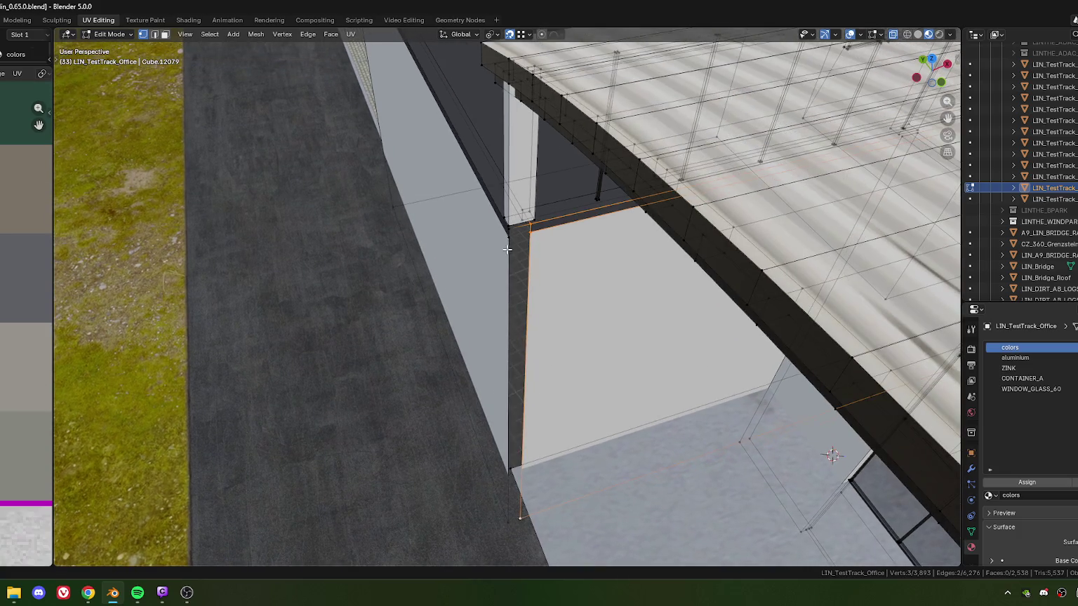
{"action": "key", "text": "g"}
{"action": "key", "text": "x"}
{"action": "key", "text": "x"}
{"action": "left_click", "coordinate": [511, 237]}
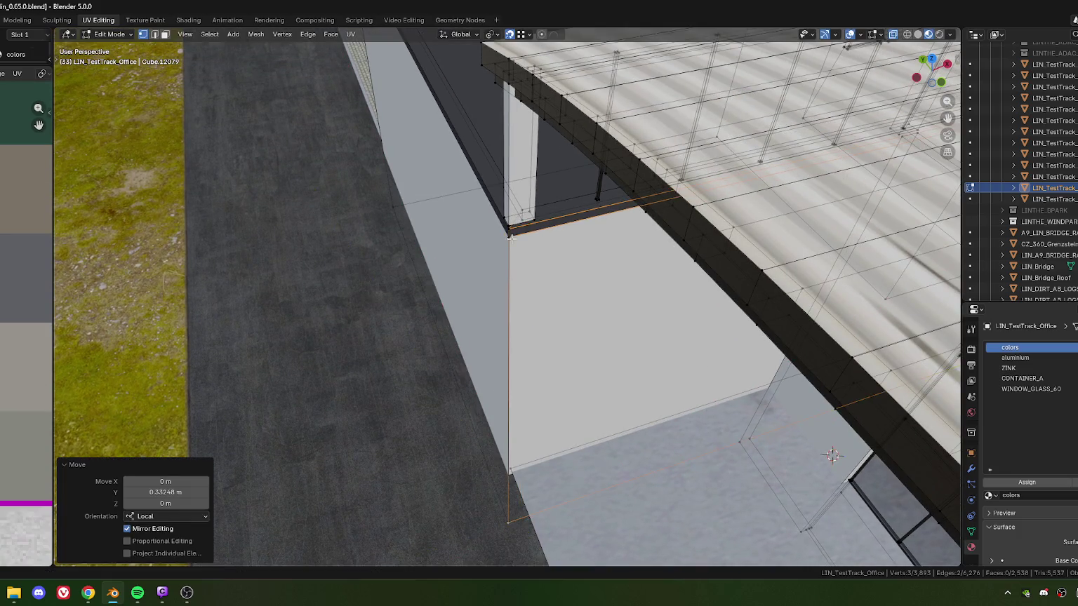
Add the overlapping corner vertices and merge them by distance.
{"action": "scroll", "coordinate": [511, 236], "scroll_direction": "up", "scroll_amount": 2}
{"action": "mouse_move", "coordinate": [510, 237]}
{"action": "middle_mouse_down"}
{"action": "mouse_move", "coordinate": [514, 334]}
{"action": "mouse_move", "coordinate": [549, 189]}
{"action": "middle_mouse_up"}
{"action": "left_click", "coordinate": [508, 304], "text": "shift"}
{"action": "left_click", "coordinate": [450, 419], "text": "shift"}
{"action": "key", "text": "m"}
{"action": "left_click", "coordinate": [499, 331]}
{"action": "scroll", "coordinate": [500, 331], "scroll_direction": "down", "scroll_amount": 4}
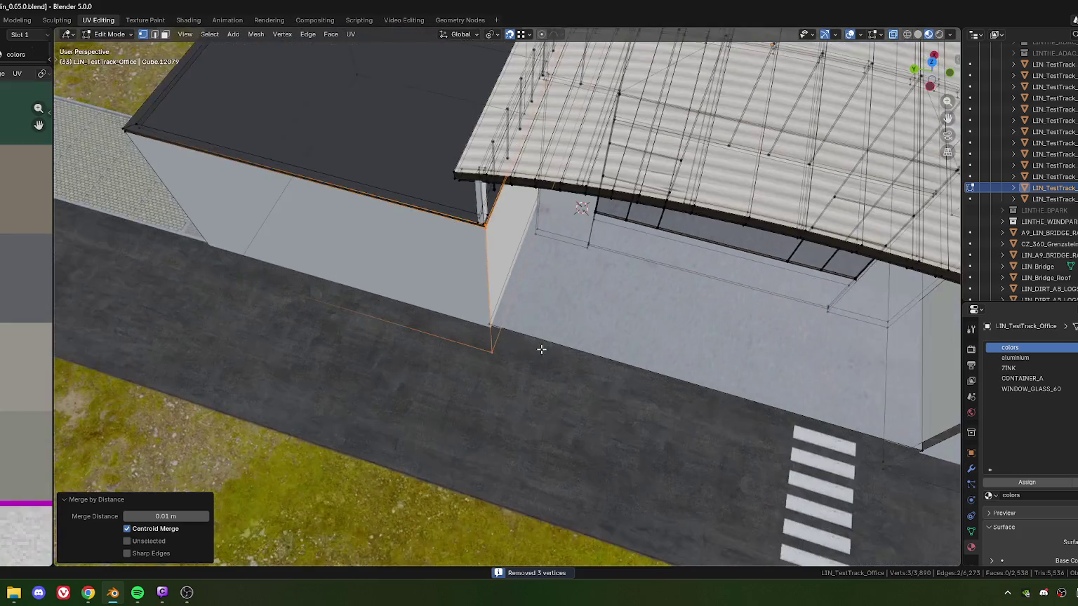
{"action": "middle_click_drag", "start_coordinate": [536, 350], "coordinate": [488, 319]}
{"action": "scroll", "coordinate": [497, 334], "scroll_direction": "up", "scroll_amount": 3}
{"action": "scroll", "coordinate": [468, 300], "scroll_direction": "up", "scroll_amount": 5}
Move another wall corner vertex along Y and merge its duplicates by distance.
{"action": "left_click", "coordinate": [441, 247], "text": "shift"}
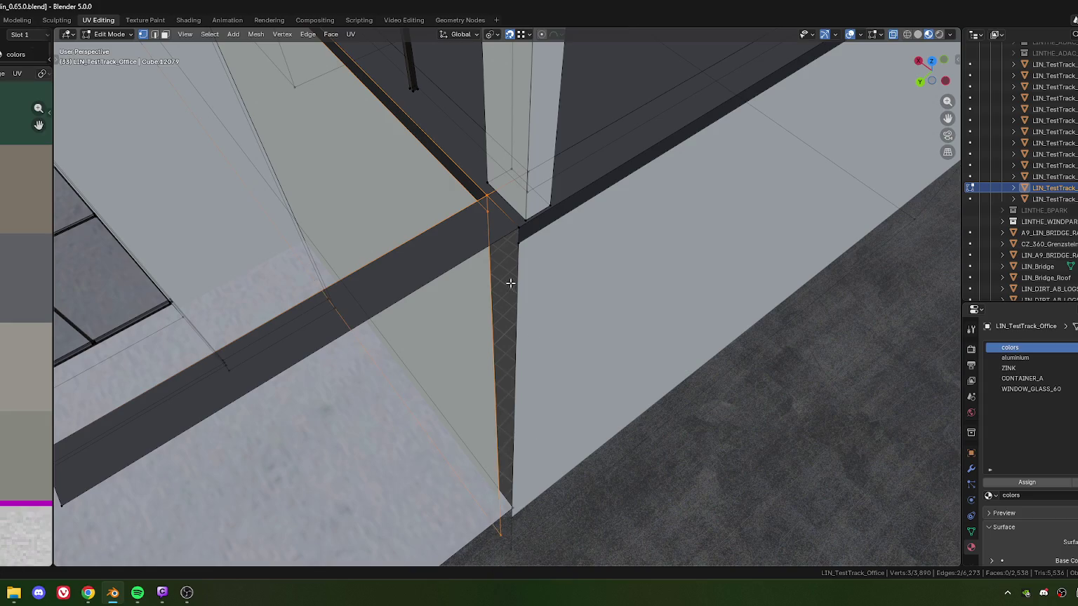
{"action": "key", "text": "g"}
{"action": "key", "text": "y"}
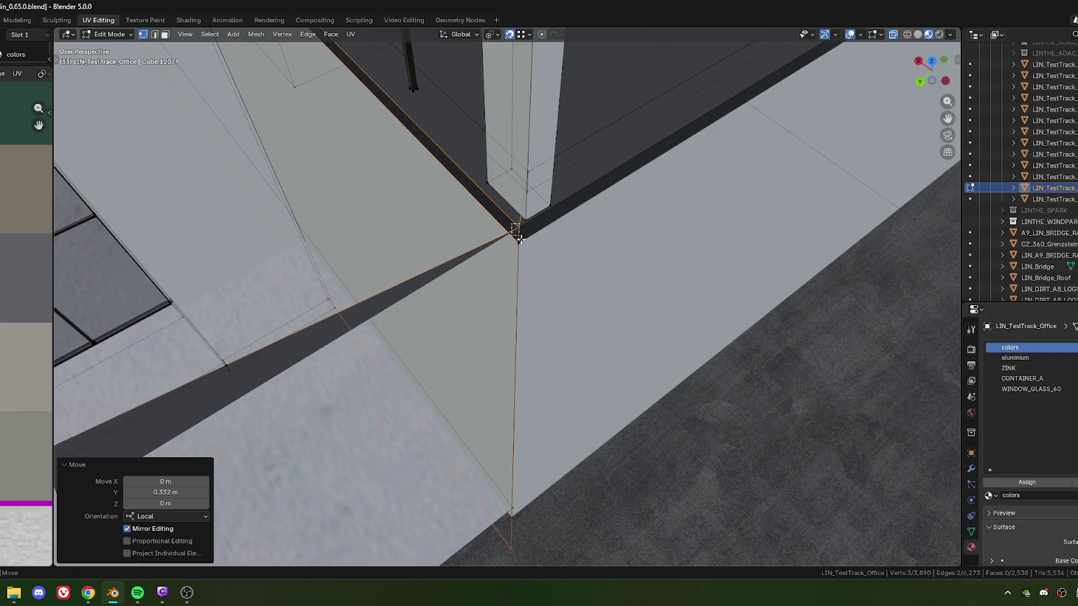
{"action": "left_click", "coordinate": [519, 234], "text": "shift"}
{"action": "middle_click_drag", "start_coordinate": [520, 234], "coordinate": [514, 476]}
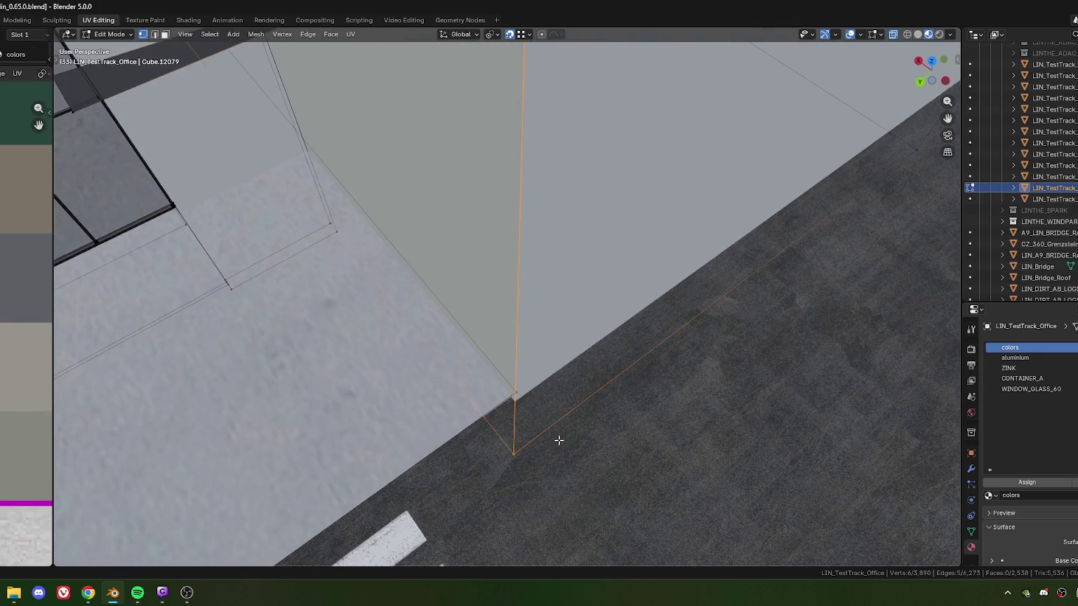
{"action": "key", "text": "m"}
{"action": "left_click", "coordinate": [549, 370]}
{"action": "scroll", "coordinate": [549, 347], "scroll_direction": "down", "scroll_amount": 5}
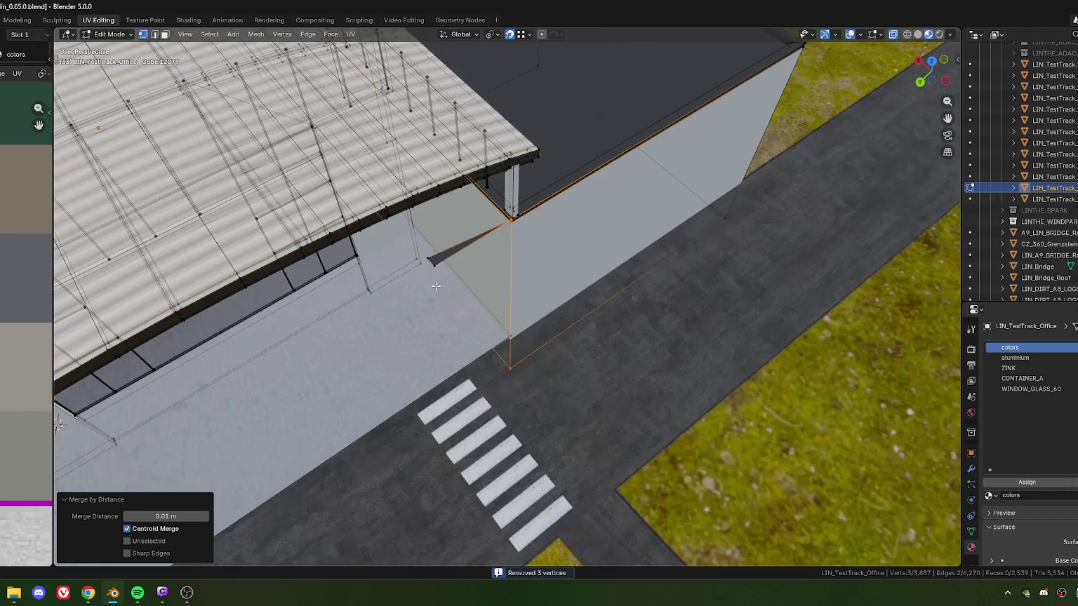
Delete the two stray vertices and return the building to Object Mode.
{"action": "left_click", "coordinate": [453, 313], "text": "shift"}
{"action": "key", "text": "x"}
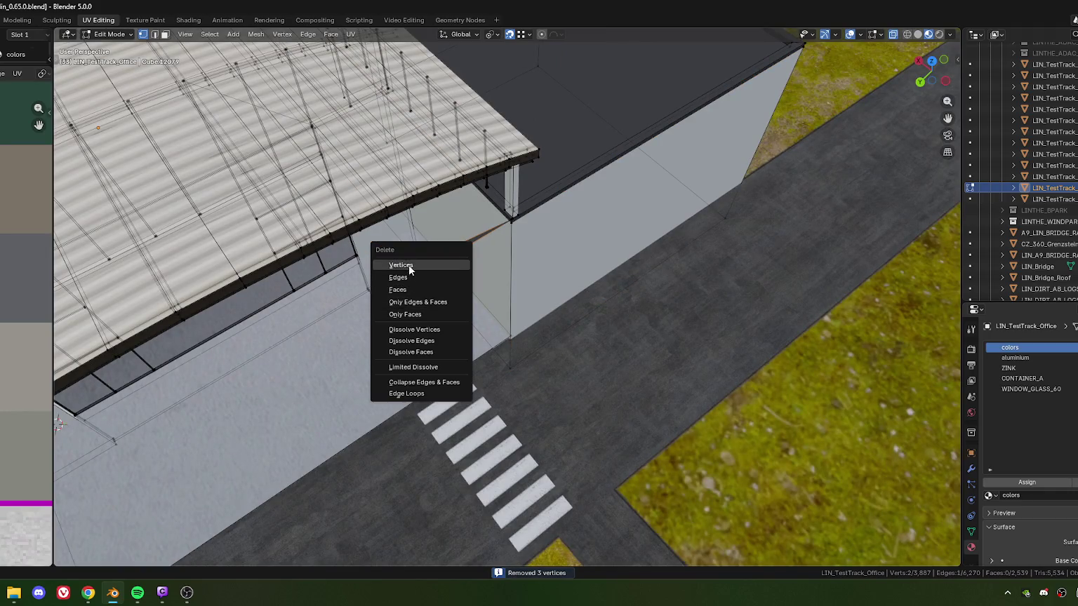
{"action": "left_click", "coordinate": [404, 265]}
{"action": "mouse_move", "coordinate": [403, 264]}
{"action": "middle_mouse_down"}
{"action": "mouse_move", "coordinate": [461, 387]}
{"action": "mouse_move", "coordinate": [386, 362]}
{"action": "mouse_move", "coordinate": [421, 394]}
{"action": "middle_mouse_up"}
{"action": "scroll", "coordinate": [461, 386], "scroll_direction": "down", "scroll_amount": 2}
{"action": "scroll", "coordinate": [386, 362], "scroll_direction": "down", "scroll_amount": 4}
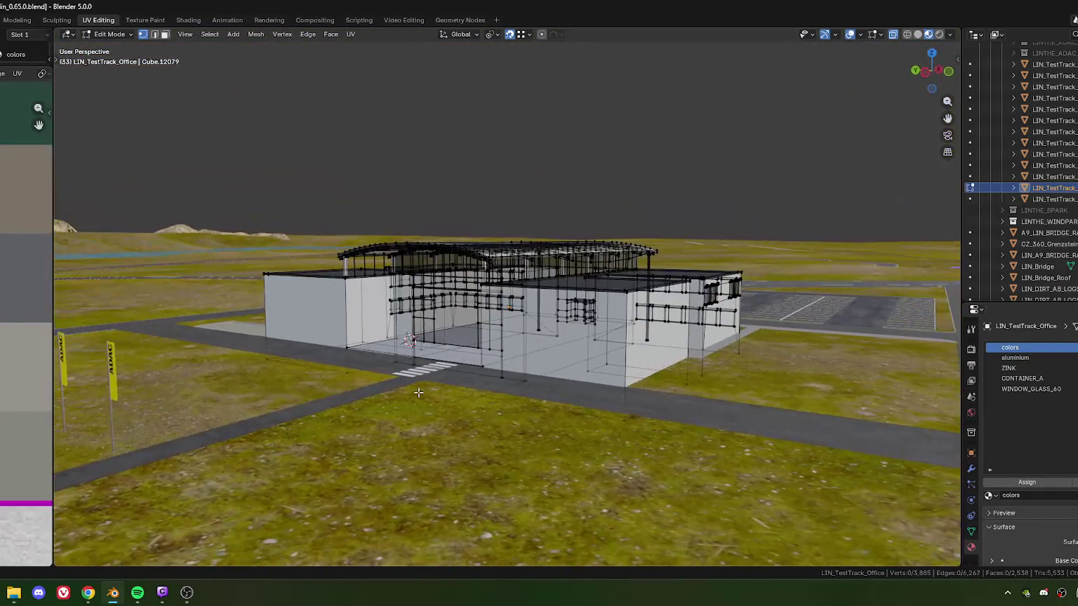
{"action": "key", "text": "Tab"}
{"action": "key", "text": "alt+Tab"}
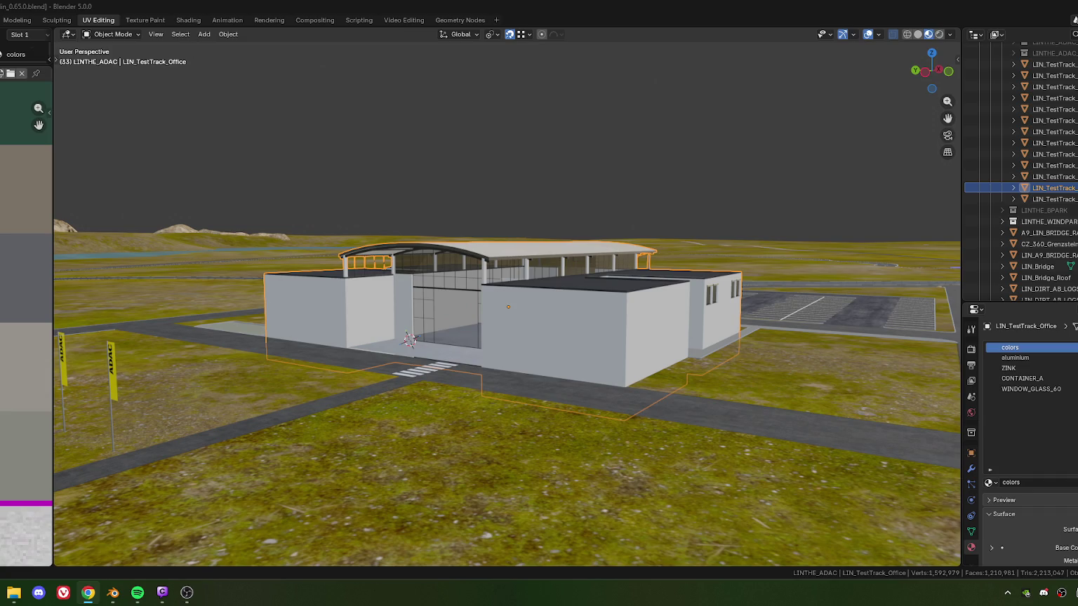
Orbit and zoom to face the office wall and its forecourt edge head-on.
{"action": "scroll", "coordinate": [522, 407], "scroll_direction": "up", "scroll_amount": 5}
{"action": "mouse_move", "coordinate": [320, 428]}
{"action": "middle_mouse_down"}
{"action": "mouse_move", "coordinate": [373, 378]}
{"action": "mouse_move", "coordinate": [426, 353]}
{"action": "middle_mouse_up"}
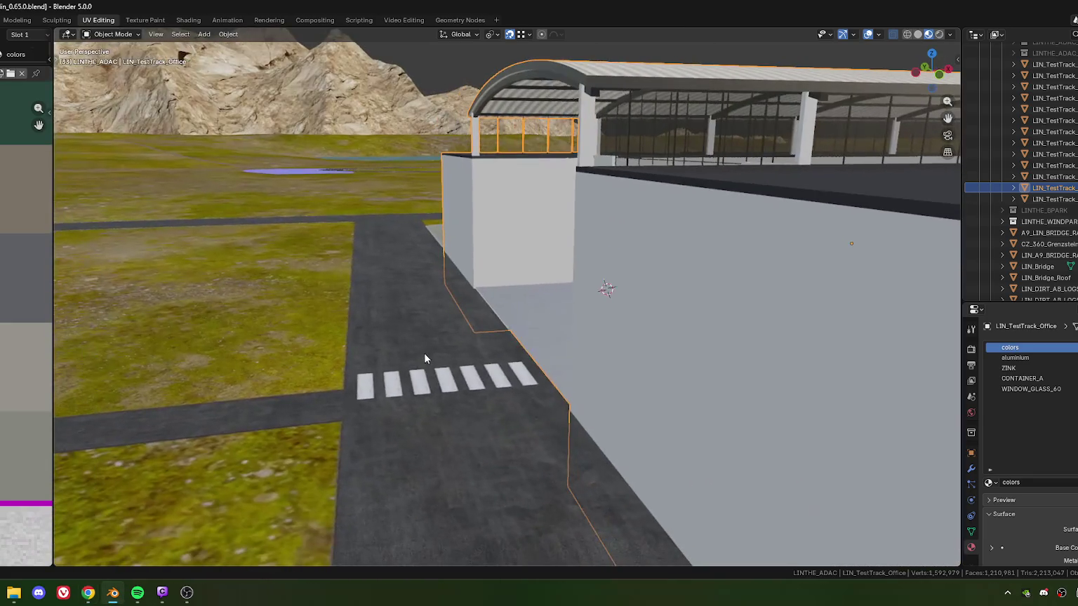
{"action": "mouse_move", "coordinate": [506, 356]}
{"action": "middle_mouse_down"}
{"action": "mouse_move", "coordinate": [415, 362]}
{"action": "mouse_move", "coordinate": [413, 377]}
{"action": "mouse_move", "coordinate": [527, 390]}
{"action": "mouse_move", "coordinate": [515, 409]}
{"action": "mouse_move", "coordinate": [413, 401]}
{"action": "middle_mouse_up"}
{"action": "scroll", "coordinate": [413, 401], "scroll_direction": "down", "scroll_amount": 2}
{"action": "scroll", "coordinate": [428, 428], "scroll_direction": "up", "scroll_amount": 3}
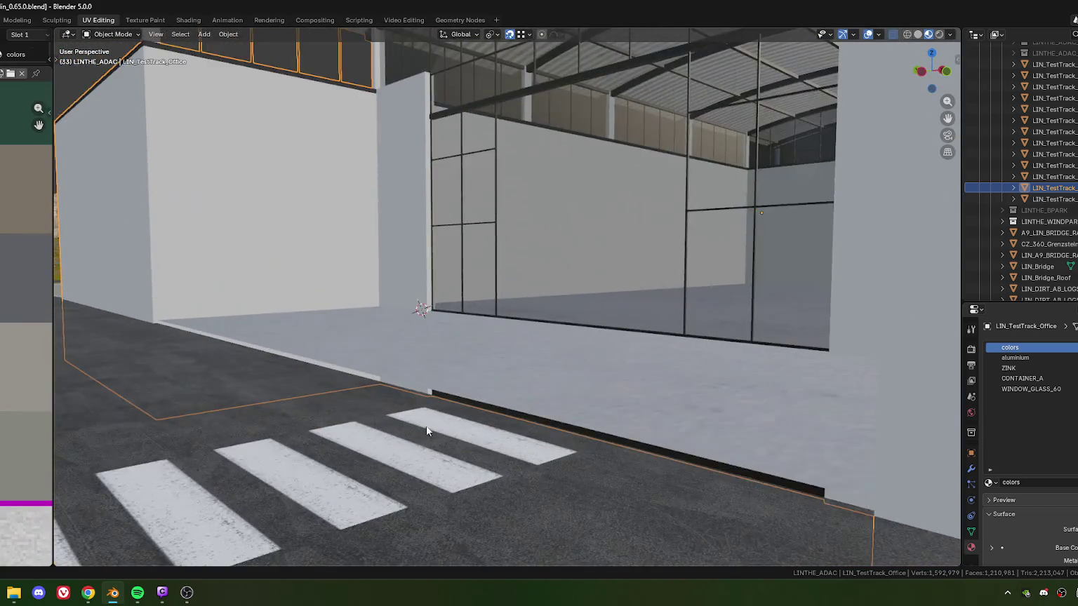
{"action": "scroll", "coordinate": [338, 362], "scroll_direction": "up", "scroll_amount": 3}
{"action": "scroll", "coordinate": [357, 381], "scroll_direction": "up", "scroll_amount": 2}
{"action": "scroll", "coordinate": [347, 372], "scroll_direction": "up", "scroll_amount": 1}
{"action": "scroll", "coordinate": [338, 356], "scroll_direction": "up", "scroll_amount": 1}
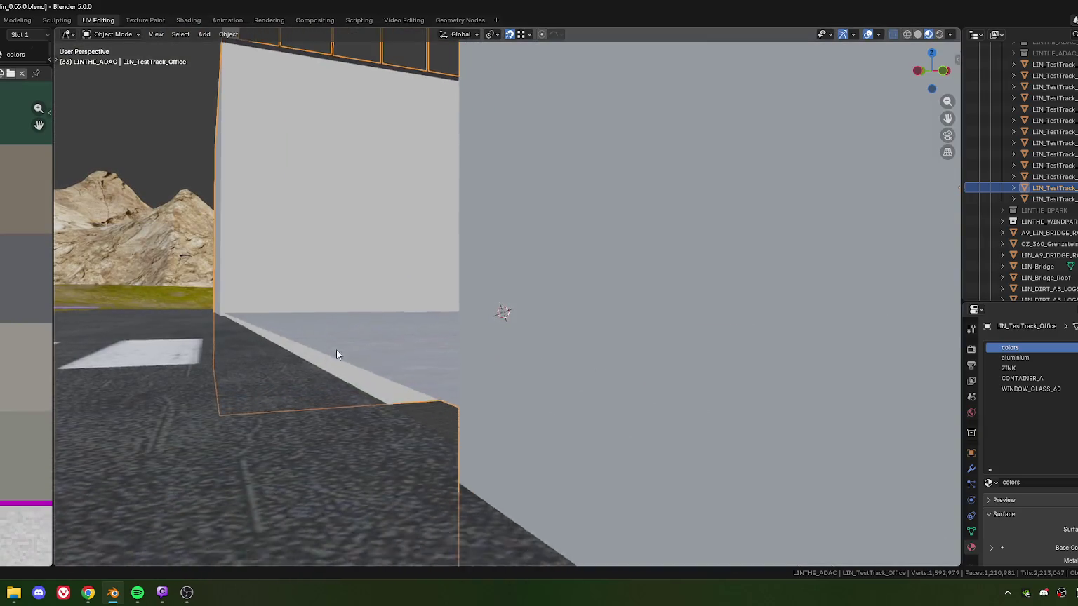
{"action": "scroll", "coordinate": [336, 343], "scroll_direction": "up", "scroll_amount": 1}
{"action": "scroll", "coordinate": [330, 345], "scroll_direction": "up", "scroll_amount": 1}
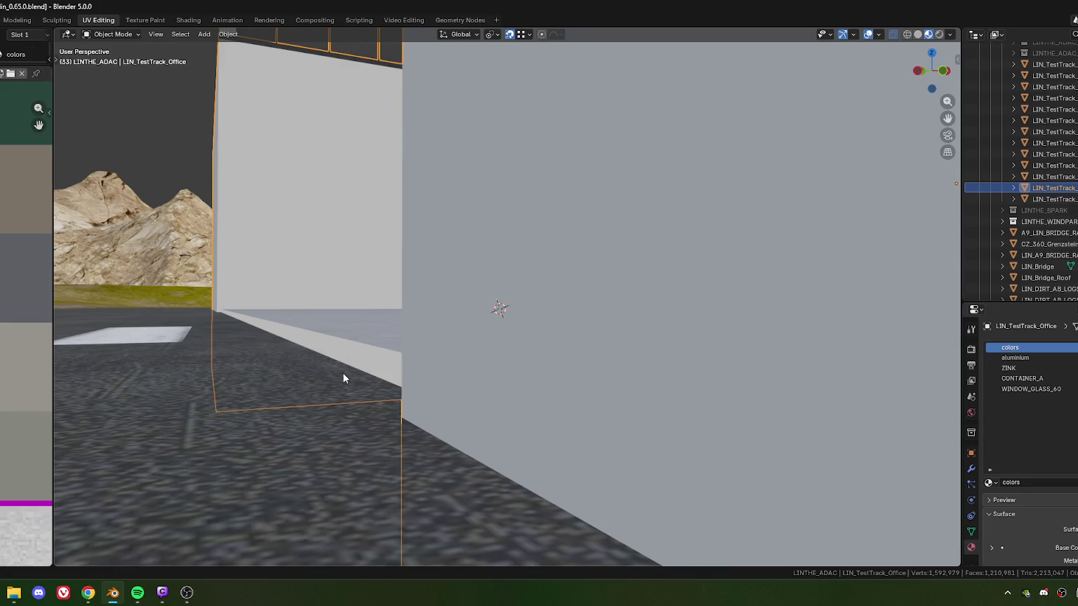
{"action": "scroll", "coordinate": [344, 378], "scroll_direction": "down", "scroll_amount": 4}
Extrude the floor edge at the wall base slightly downward along Z.
{"action": "key", "text": "Tab"}
{"action": "key", "text": "2"}
{"action": "left_click", "coordinate": [390, 336]}
{"action": "scroll", "coordinate": [421, 362], "scroll_direction": "up", "scroll_amount": 1}
{"action": "scroll", "coordinate": [427, 380], "scroll_direction": "up", "scroll_amount": 2}
{"action": "scroll", "coordinate": [427, 381], "scroll_direction": "down", "scroll_amount": 1}
{"action": "key", "text": "e"}
{"action": "key", "text": "z"}
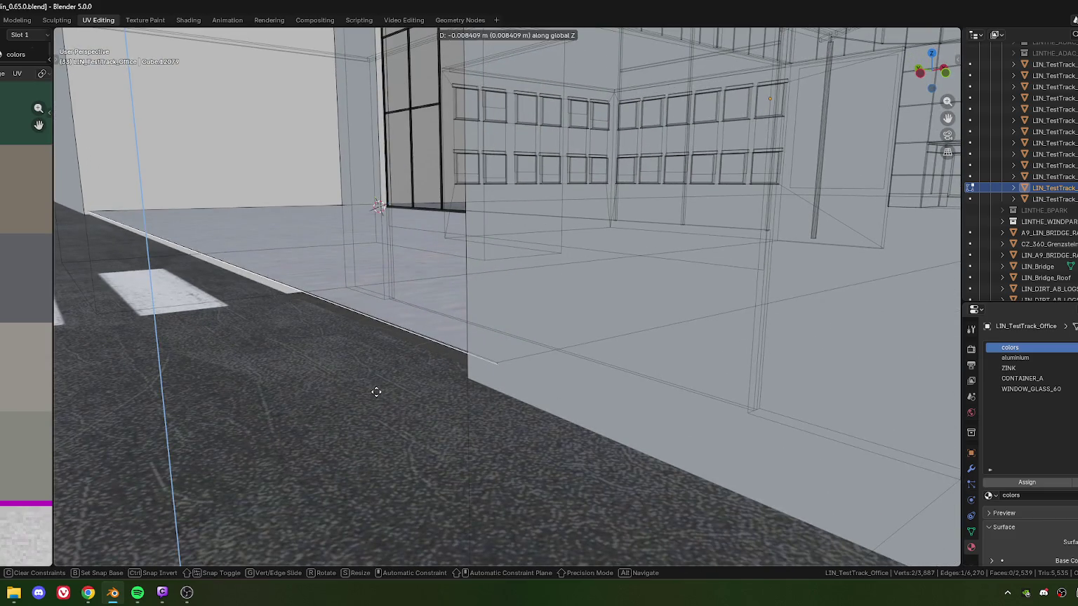
{"action": "left_click", "coordinate": [375, 394]}
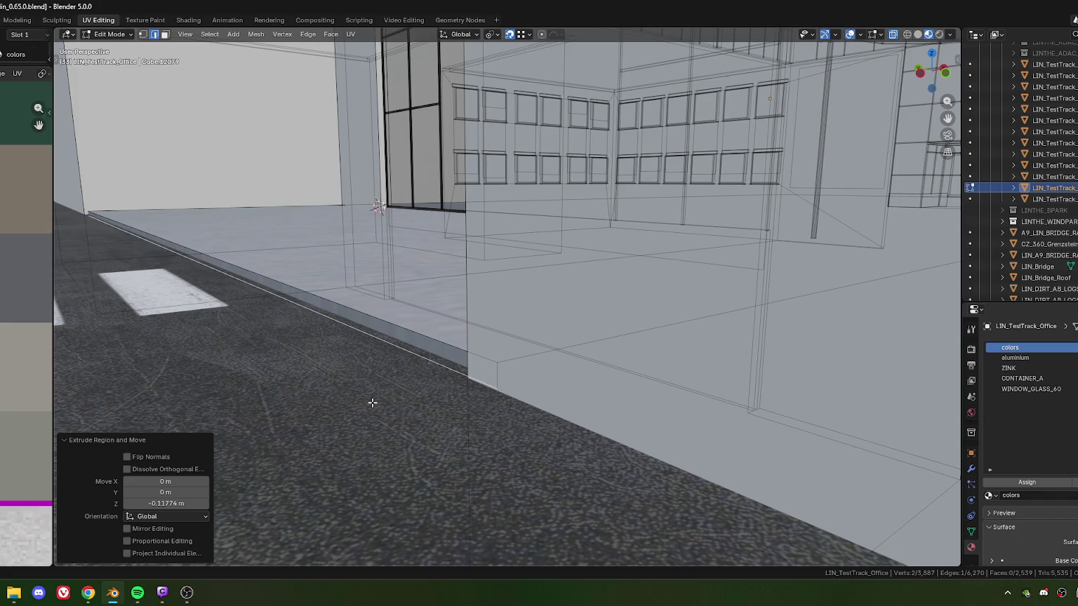
Lower the forecourt edge by 0.0506 m, then leave Edit Mode with X-ray off.
{"action": "key", "text": "g"}
{"action": "key", "text": "z"}
{"action": "left_click", "coordinate": [372, 403]}
{"action": "scroll", "coordinate": [361, 382], "scroll_direction": "down", "scroll_amount": 2}
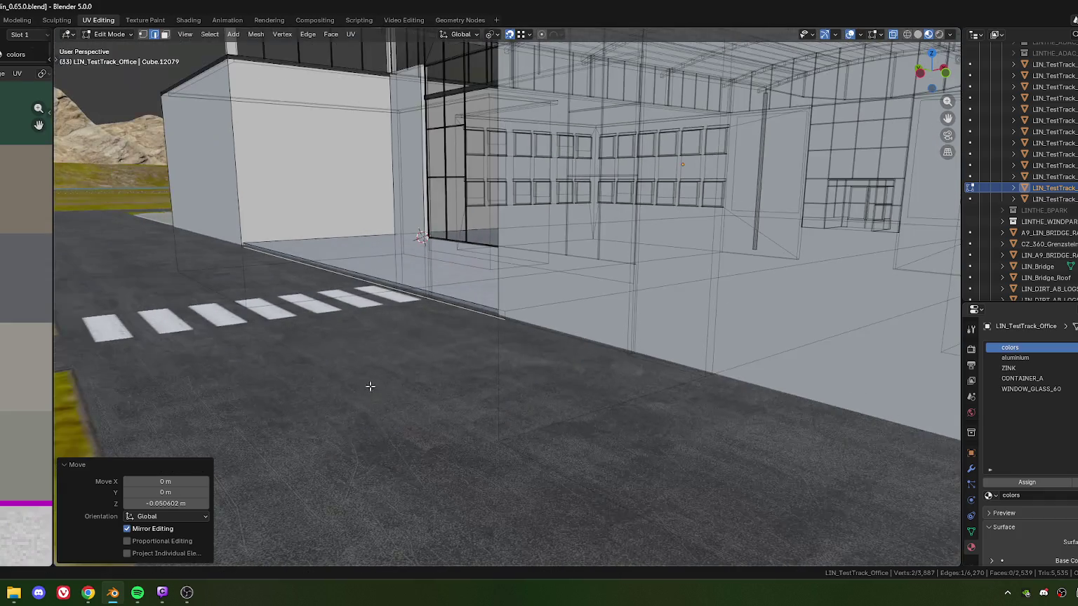
{"action": "key", "text": "Tab"}
{"action": "key", "text": "alt+z"}
Orbit around the building exterior toward the crosswalk side.
{"action": "mouse_move", "coordinate": [343, 355]}
{"action": "middle_mouse_down"}
{"action": "mouse_move", "coordinate": [341, 378]}
{"action": "mouse_move", "coordinate": [327, 356]}
{"action": "mouse_move", "coordinate": [375, 380]}
{"action": "middle_mouse_up"}
{"action": "scroll", "coordinate": [375, 380], "scroll_direction": "up", "scroll_amount": 1}
{"action": "scroll", "coordinate": [376, 380], "scroll_direction": "up", "scroll_amount": 1}
{"action": "scroll", "coordinate": [416, 366], "scroll_direction": "up", "scroll_amount": 1}
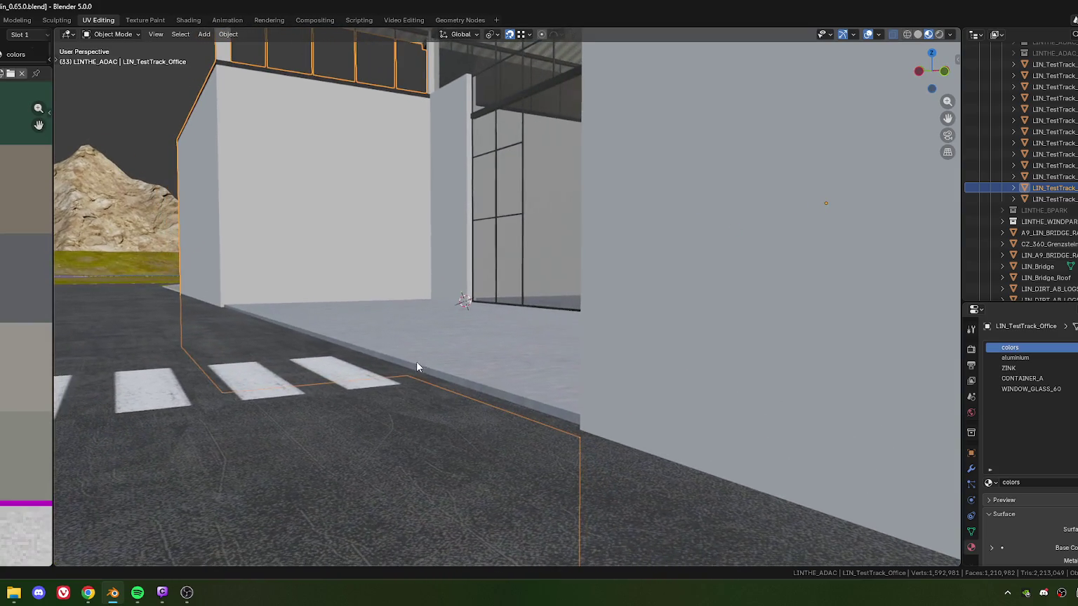
{"action": "scroll", "coordinate": [379, 393], "scroll_direction": "down", "scroll_amount": 1}
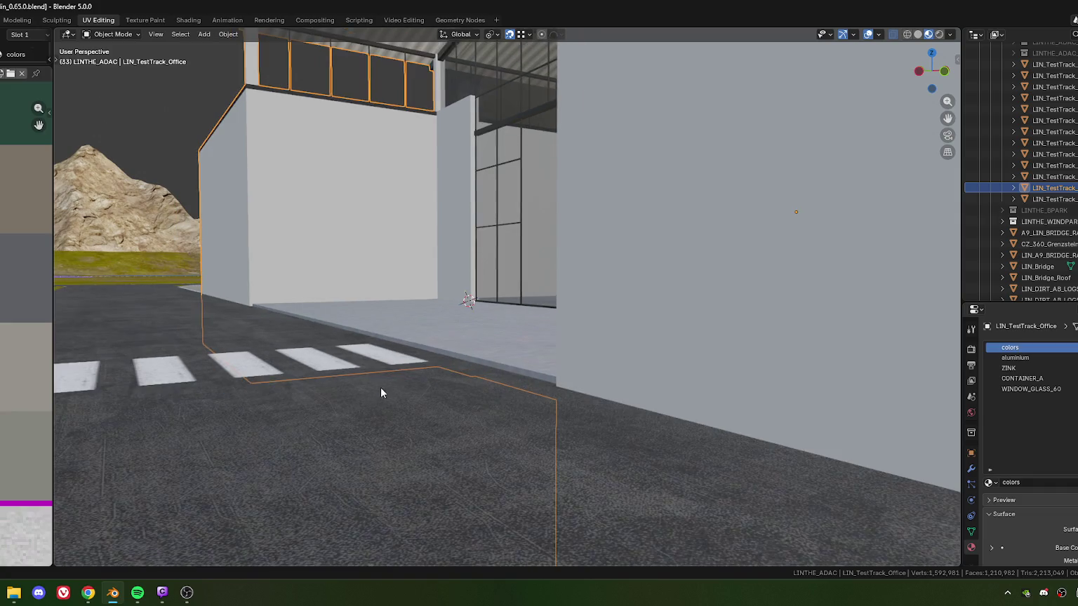
{"action": "middle_click_drag", "start_coordinate": [403, 369], "coordinate": [400, 388]}
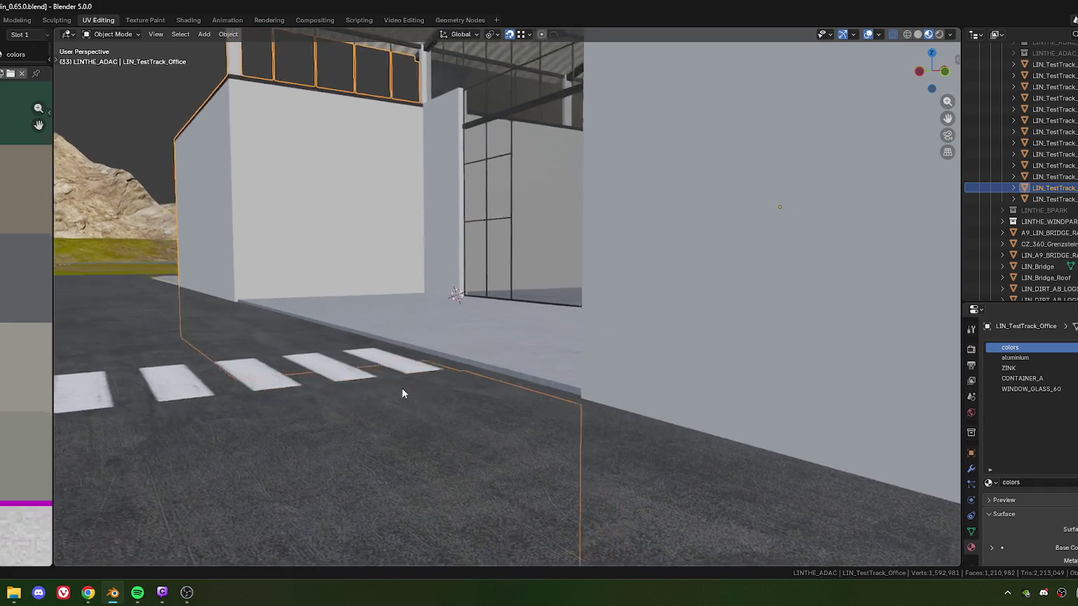
{"action": "scroll", "coordinate": [401, 387], "scroll_direction": "up", "scroll_amount": 2}
{"action": "scroll", "coordinate": [403, 390], "scroll_direction": "down", "scroll_amount": 2}
Inspect the forecourt wireframe in Edit Mode, then look down on the roof.
{"action": "key", "text": "Tab"}
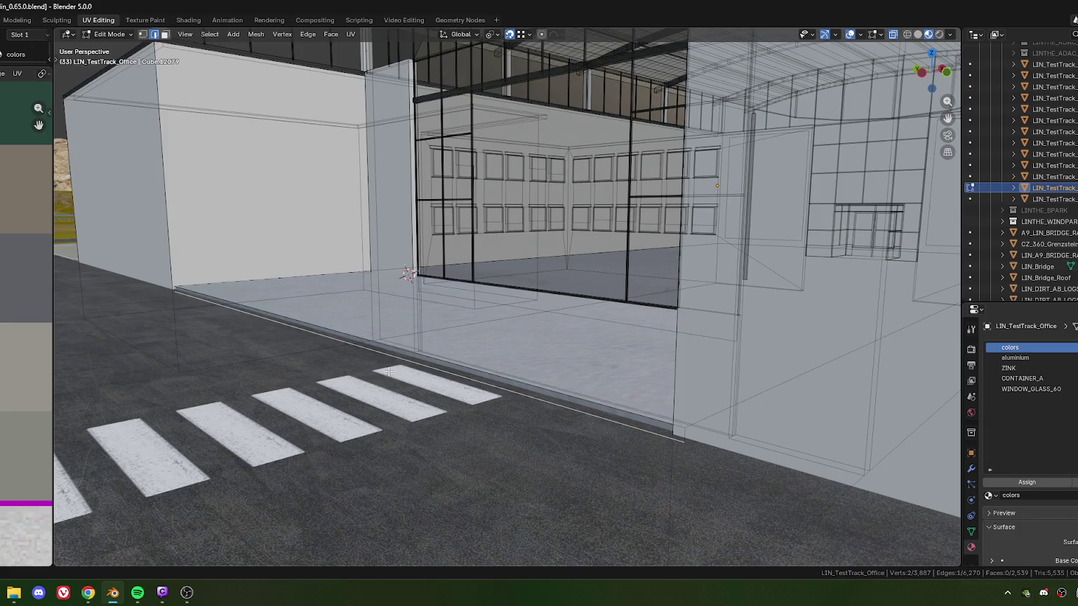
{"action": "scroll", "coordinate": [400, 383], "scroll_direction": "down", "scroll_amount": 1}
{"action": "scroll", "coordinate": [398, 376], "scroll_direction": "up", "scroll_amount": 3}
{"action": "middle_click_drag", "start_coordinate": [398, 377], "coordinate": [431, 390]}
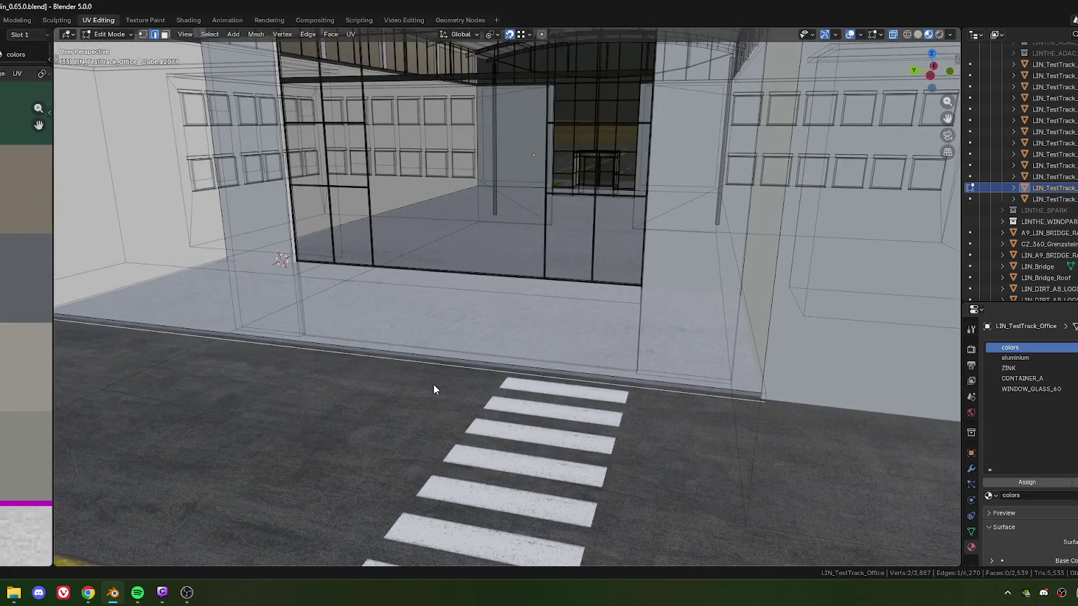
{"action": "key", "text": "Tab"}
{"action": "scroll", "coordinate": [433, 382], "scroll_direction": "down", "scroll_amount": 3}
{"action": "scroll", "coordinate": [420, 369], "scroll_direction": "down", "scroll_amount": 3}
{"action": "scroll", "coordinate": [456, 379], "scroll_direction": "up", "scroll_amount": 1}
{"action": "scroll", "coordinate": [492, 366], "scroll_direction": "up", "scroll_amount": 2}
{"action": "mouse_move", "coordinate": [492, 372]}
{"action": "middle_mouse_down"}
{"action": "mouse_move", "coordinate": [505, 396]}
{"action": "mouse_move", "coordinate": [462, 389]}
{"action": "mouse_move", "coordinate": [507, 372]}
{"action": "mouse_move", "coordinate": [492, 380]}
{"action": "mouse_move", "coordinate": [416, 313]}
{"action": "middle_mouse_up"}
{"action": "scroll", "coordinate": [506, 366], "scroll_direction": "up", "scroll_amount": 2}
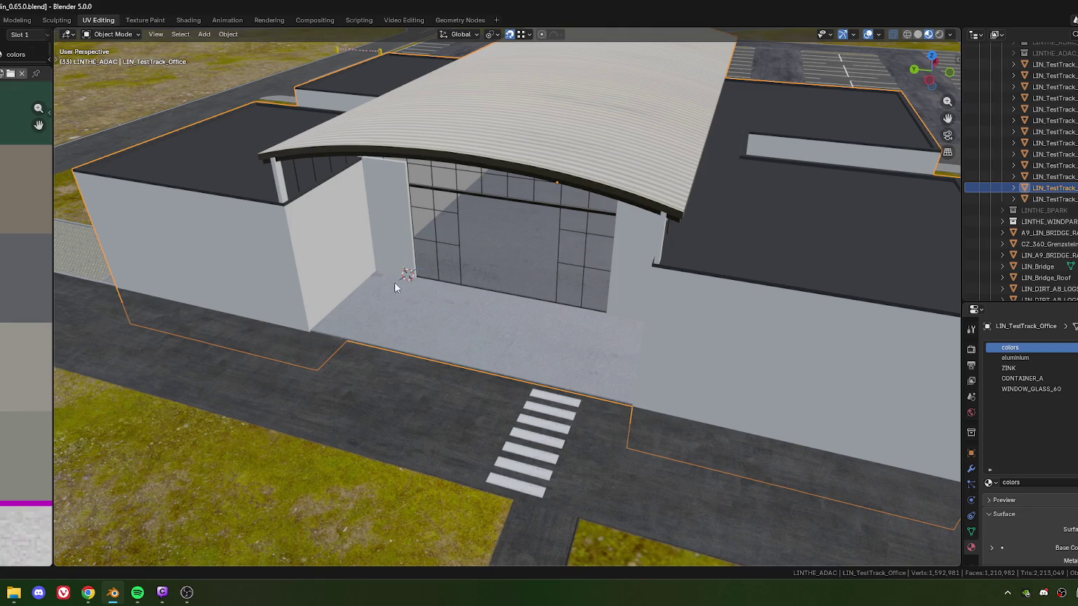
{"action": "middle_click_drag", "start_coordinate": [394, 283], "coordinate": [371, 353]}
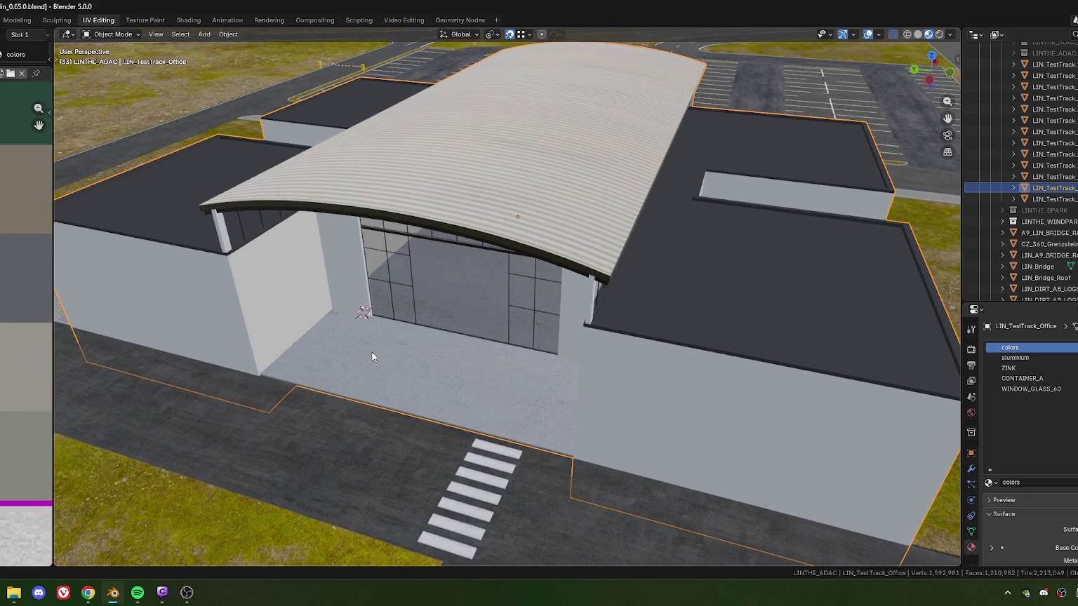
{"action": "scroll", "coordinate": [442, 393], "scroll_direction": "up", "scroll_amount": 5}
{"action": "scroll", "coordinate": [438, 400], "scroll_direction": "up", "scroll_amount": 3}
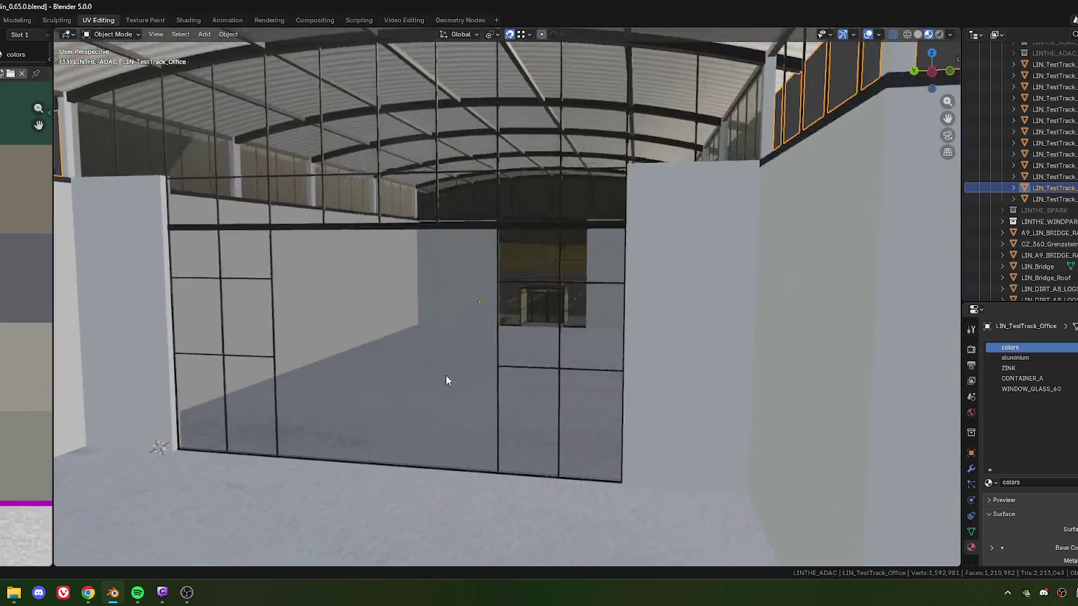
{"action": "scroll", "coordinate": [435, 384], "scroll_direction": "down", "scroll_amount": 3}
{"action": "scroll", "coordinate": [456, 365], "scroll_direction": "down", "scroll_amount": 5}
{"action": "middle_click_drag", "start_coordinate": [494, 345], "coordinate": [471, 390]}
{"action": "scroll", "coordinate": [499, 392], "scroll_direction": "up", "scroll_amount": 3}
{"action": "scroll", "coordinate": [491, 368], "scroll_direction": "down", "scroll_amount": 4}
{"action": "middle_click_drag", "start_coordinate": [444, 351], "coordinate": [463, 353]}
{"action": "scroll", "coordinate": [488, 355], "scroll_direction": "up", "scroll_amount": 1}
{"action": "scroll", "coordinate": [484, 347], "scroll_direction": "up", "scroll_amount": 2}
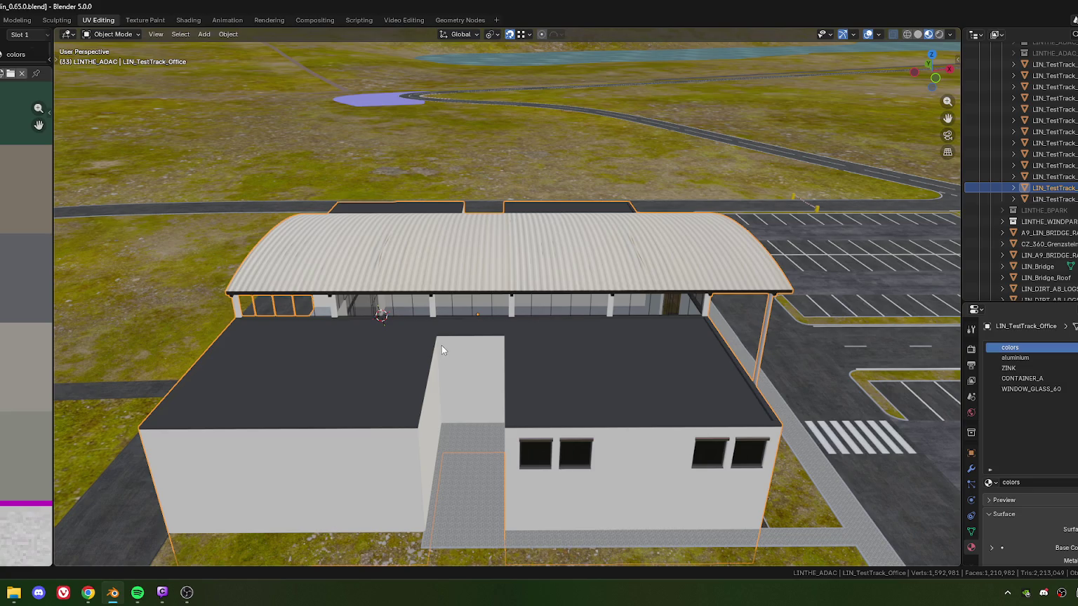
{"action": "key", "text": "alt+Tab"}
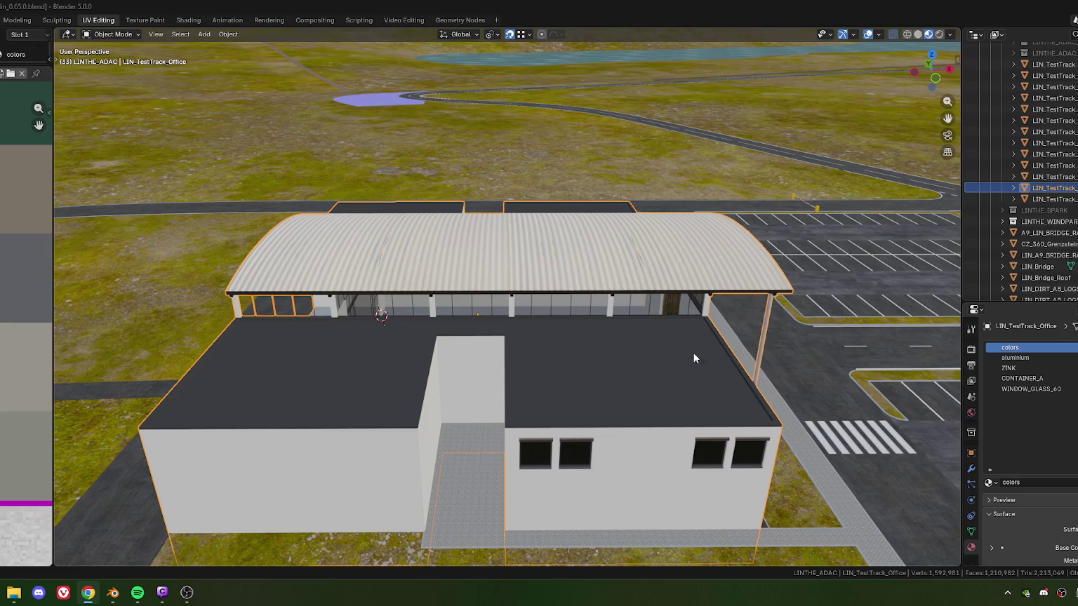
{"action": "middle_click_drag", "start_coordinate": [388, 280], "coordinate": [399, 301], "text": "shift"}
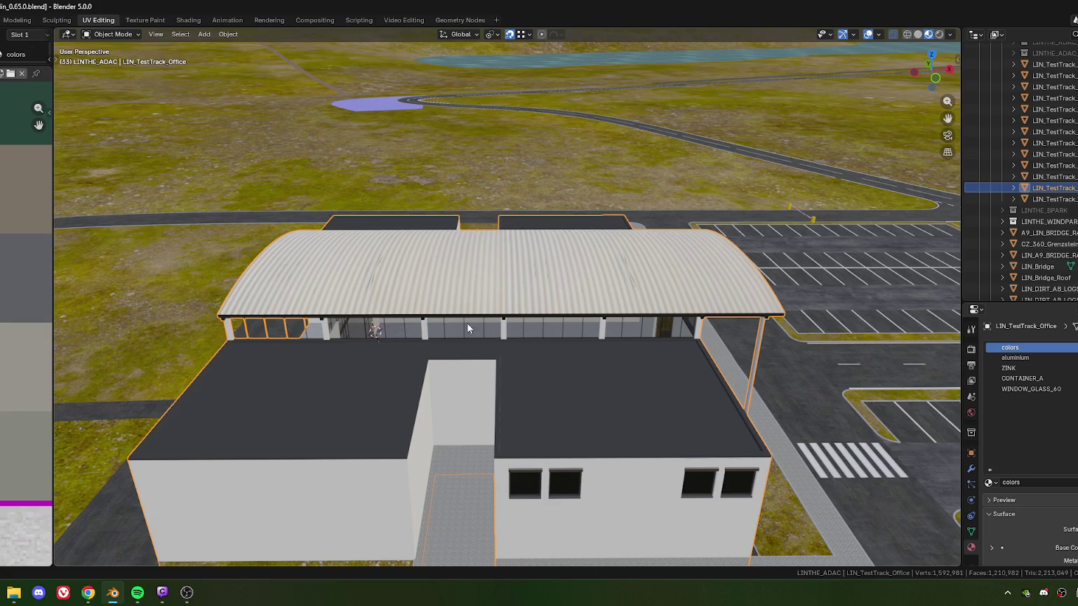
{"action": "key", "text": "Tab"}
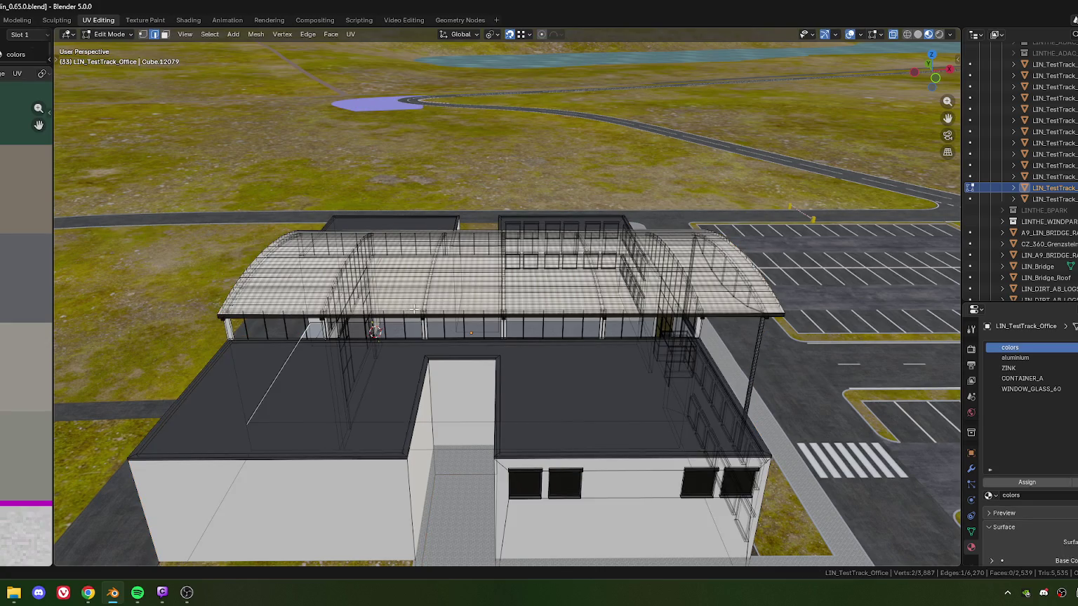
Select two long strips of roof faces on the office building.
{"action": "middle_click_drag", "start_coordinate": [440, 302], "coordinate": [456, 307]}
{"action": "scroll", "coordinate": [474, 311], "scroll_direction": "up", "scroll_amount": 4}
{"action": "left_click", "coordinate": [287, 296]}
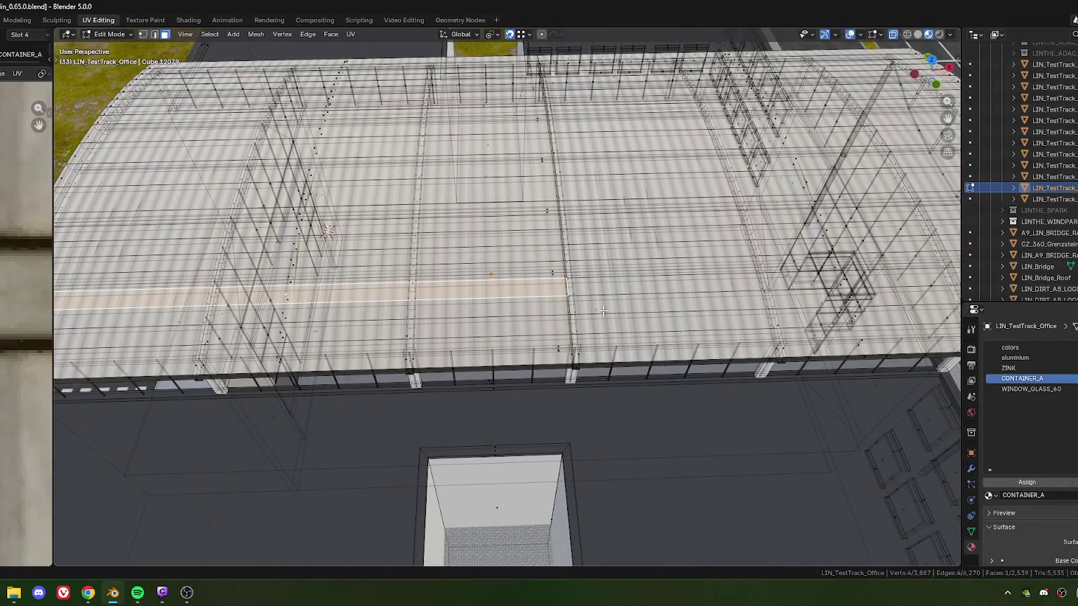
{"action": "middle_click_drag", "start_coordinate": [595, 306], "coordinate": [378, 306], "text": "shift"}
{"action": "left_click", "coordinate": [611, 308], "text": "shift"}
{"action": "scroll", "coordinate": [305, 340], "scroll_direction": "down", "scroll_amount": 2}
{"action": "scroll", "coordinate": [378, 358], "scroll_direction": "down", "scroll_amount": 3}
{"action": "scroll", "coordinate": [477, 382], "scroll_direction": "down", "scroll_amount": 4}
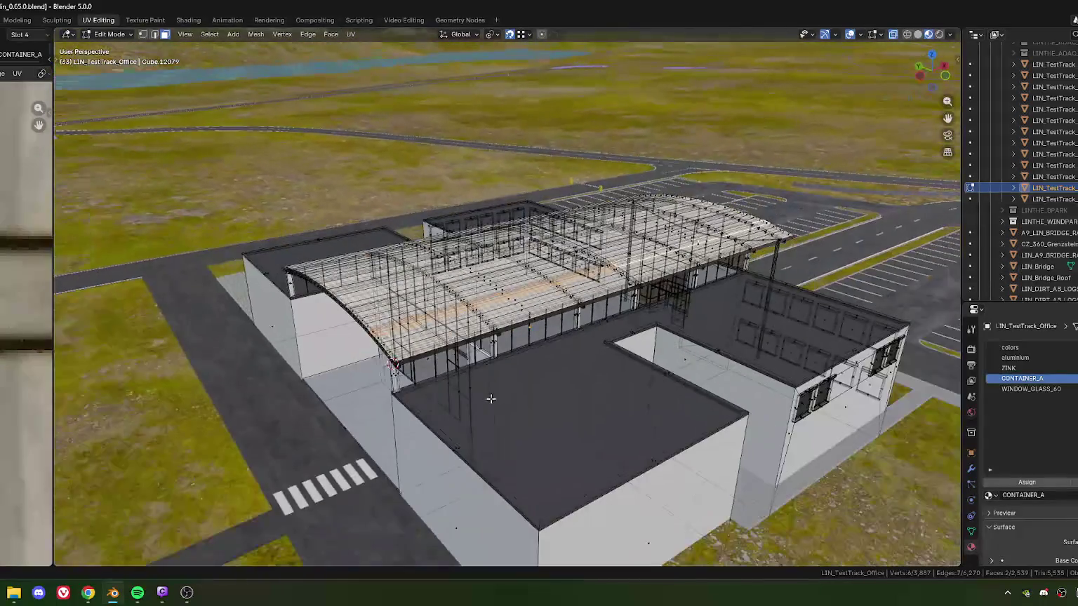
Duplicate the roof strips 1 m up in Z and separate them into a new object.
{"action": "key", "text": "shift+d"}
{"action": "type", "text": "z"}
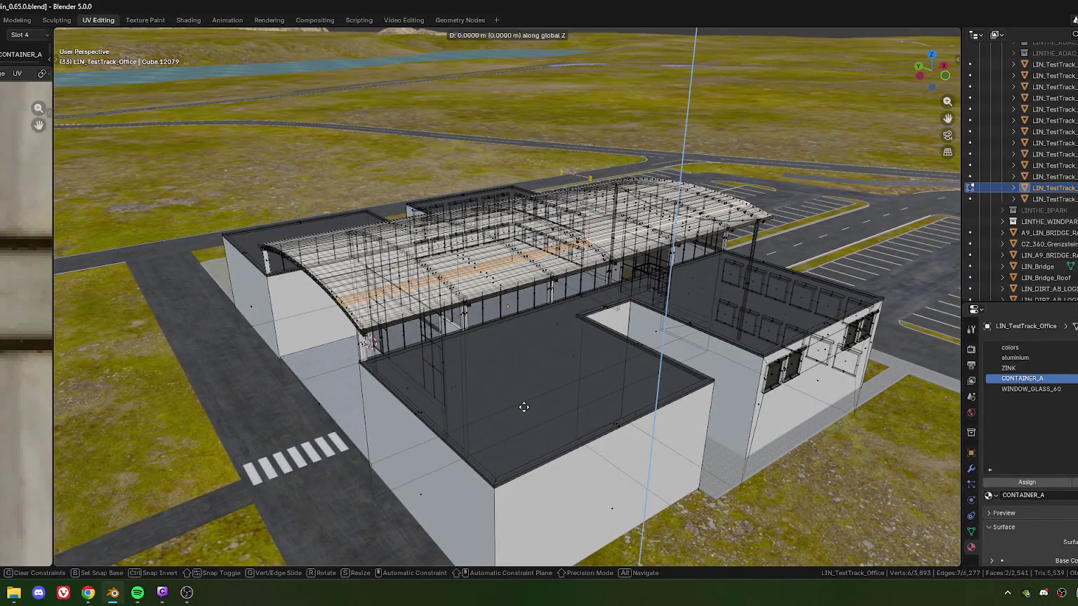
{"action": "type", "text": "1"}
{"action": "key", "text": "Return"}
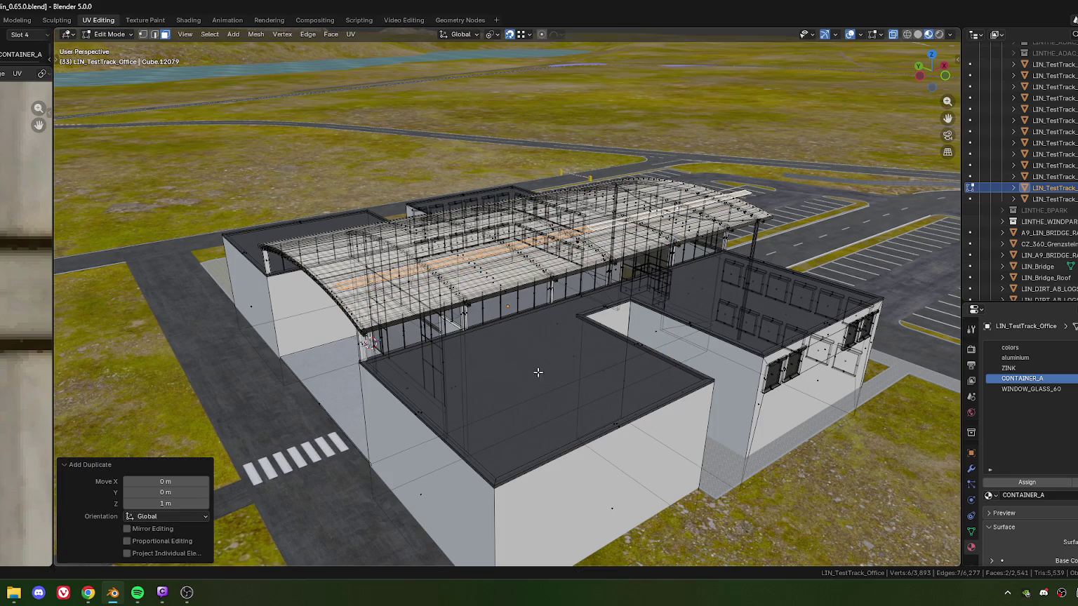
{"action": "key", "text": "ctrl+f"}
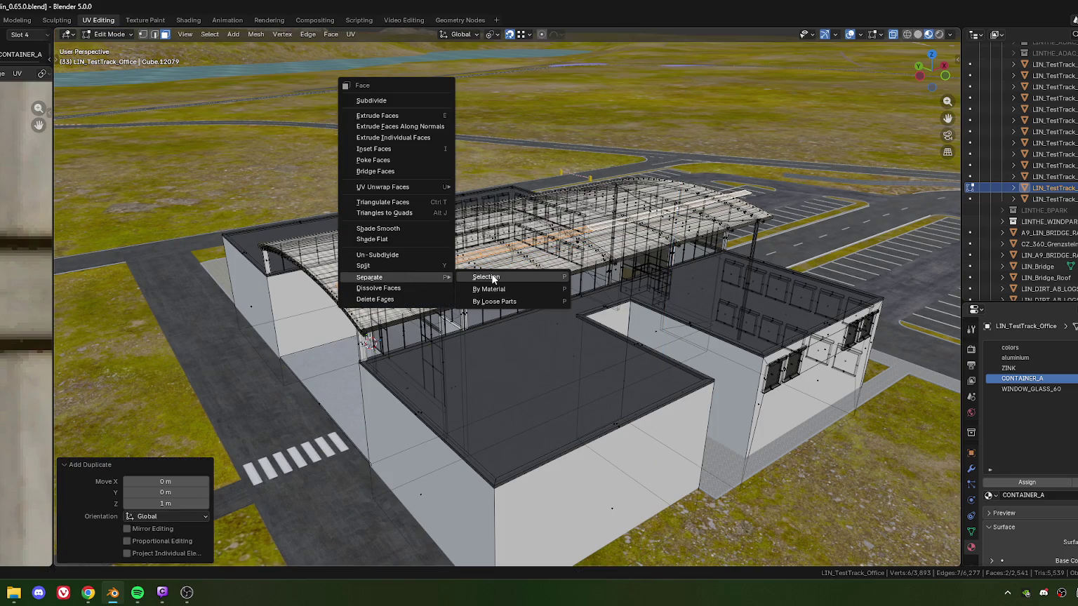
{"action": "mouse_move", "coordinate": [369, 278]}
{"action": "left_click", "coordinate": [475, 279]}
{"action": "scroll", "coordinate": [458, 295], "scroll_direction": "up", "scroll_amount": 2}
{"action": "scroll", "coordinate": [459, 294], "scroll_direction": "up", "scroll_amount": 2}
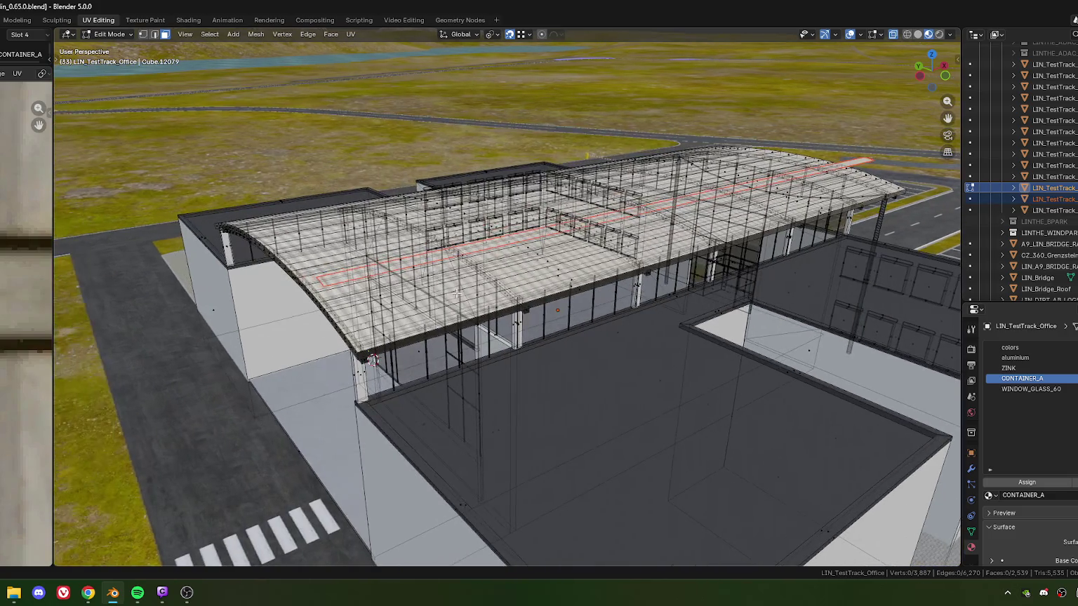
Edit the new LIN_TestTrack_Office.001 object and dissolve its extra vertices.
{"action": "key", "text": "Tab"}
{"action": "scroll", "coordinate": [411, 274], "scroll_direction": "down", "scroll_amount": 2}
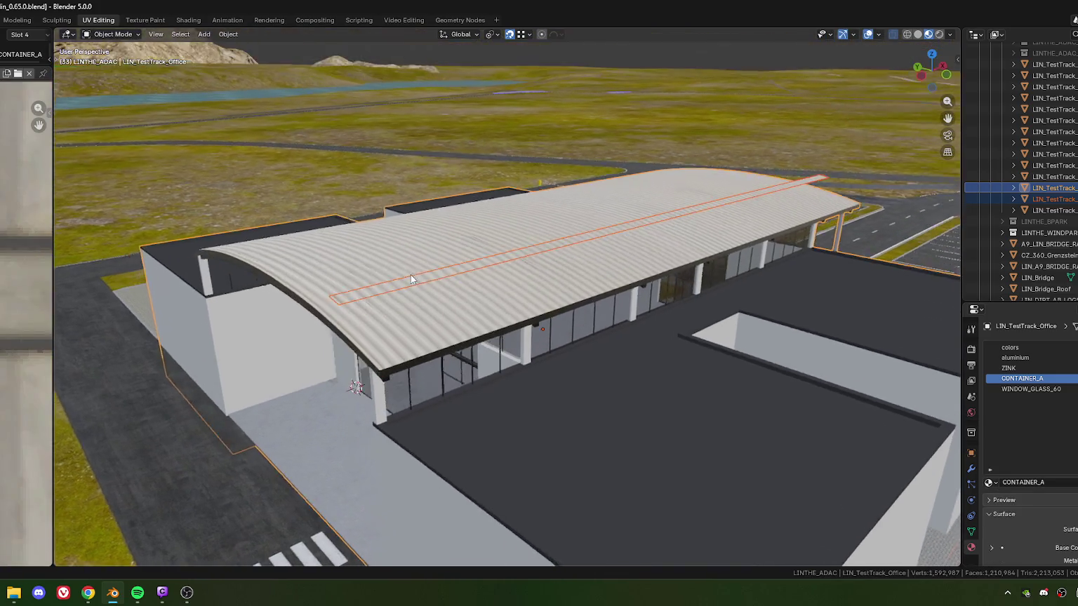
{"action": "key", "text": "Tab"}
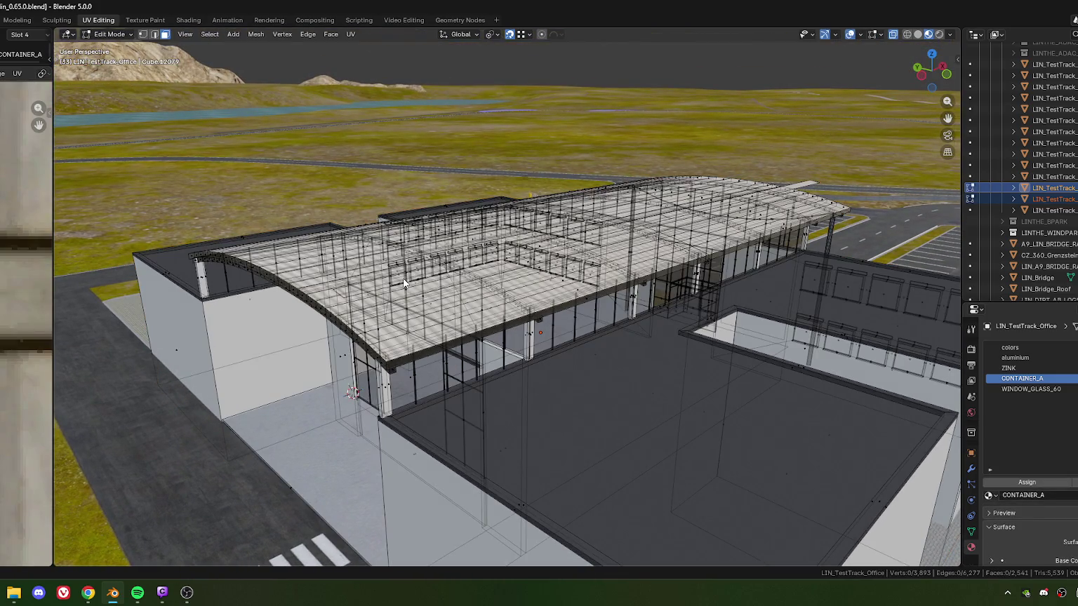
{"action": "key", "text": "Tab"}
{"action": "left_click", "coordinate": [463, 285]}
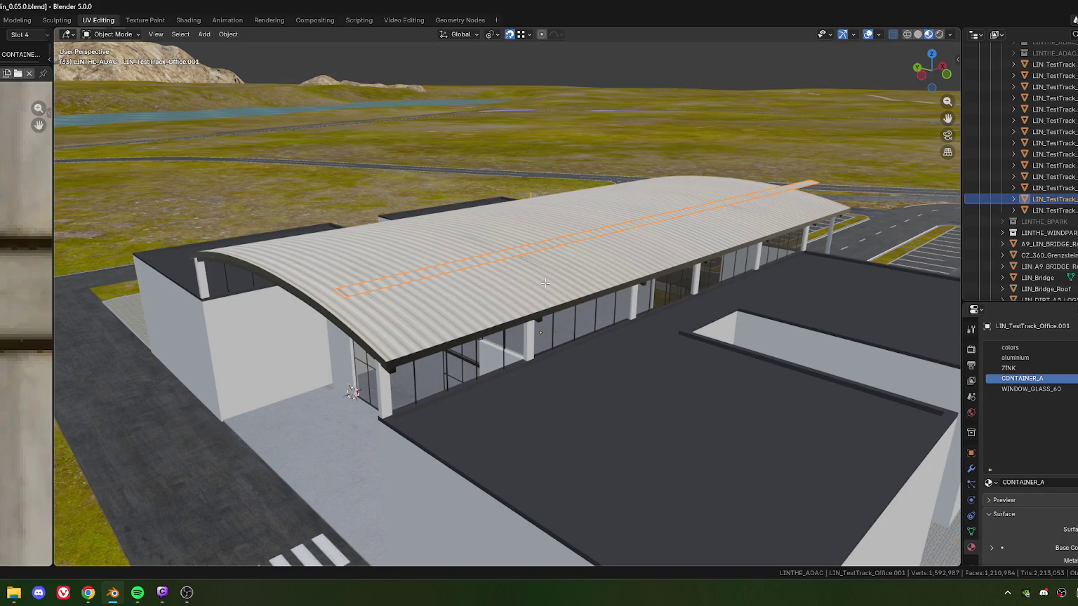
{"action": "key", "text": "Tab"}
{"action": "middle_click_drag", "start_coordinate": [711, 253], "coordinate": [691, 259], "text": "shift"}
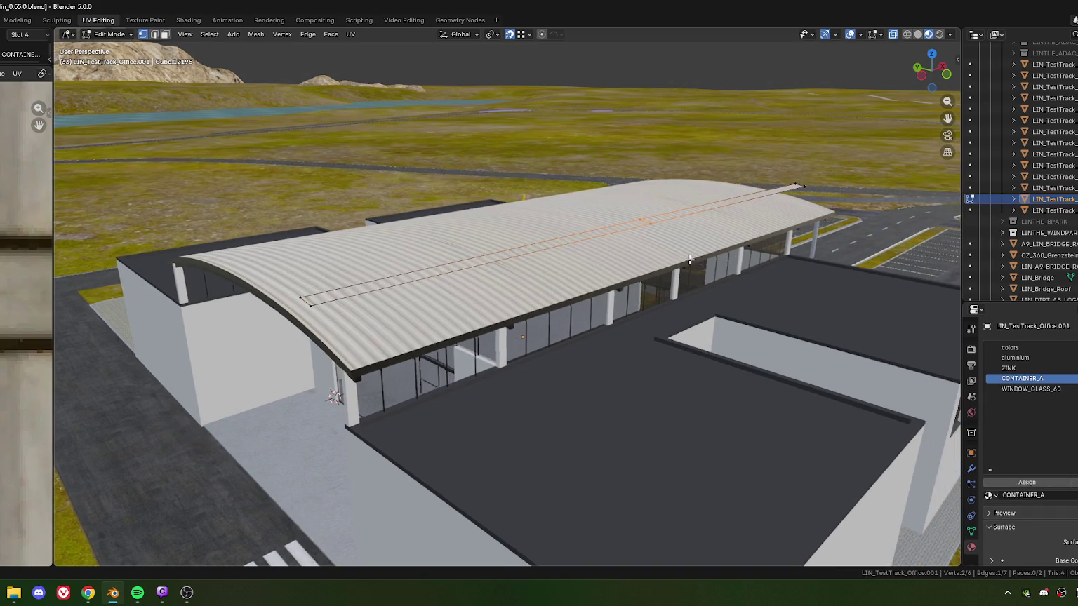
{"action": "right_click", "coordinate": [624, 261]}
{"action": "left_click", "coordinate": [586, 280]}
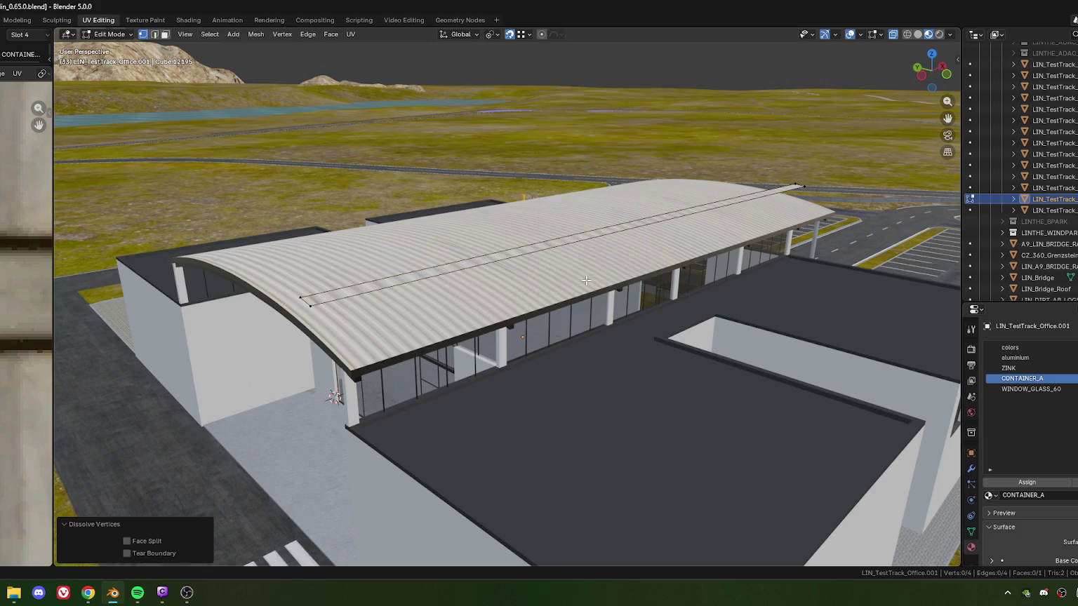
Add 7 centred loop cuts along the roof strip and box-select the whole strip.
{"action": "middle_click_drag", "start_coordinate": [586, 280], "coordinate": [468, 295]}
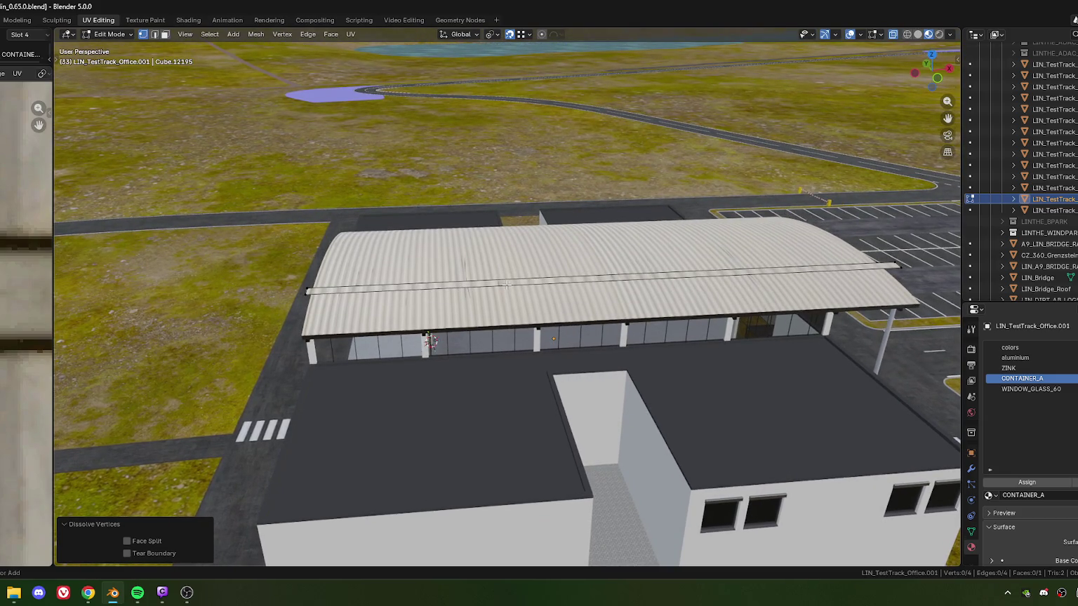
{"action": "key", "text": "ctrl+r"}
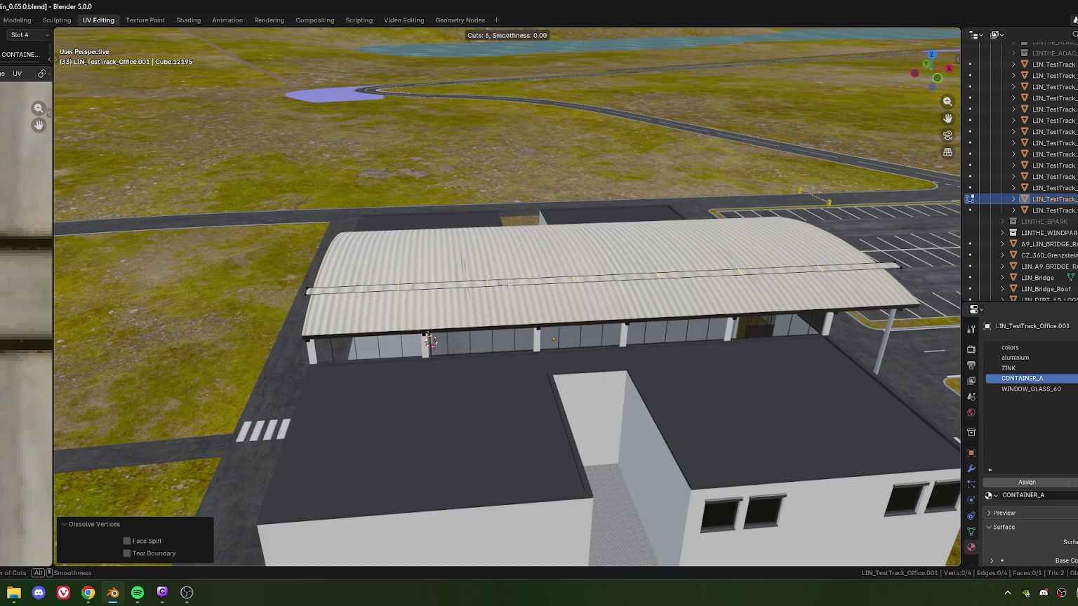
{"action": "scroll", "coordinate": [506, 285], "scroll_direction": "up", "scroll_amount": 2}
{"action": "left_click", "coordinate": [506, 285]}
{"action": "right_click", "coordinate": [507, 285]}
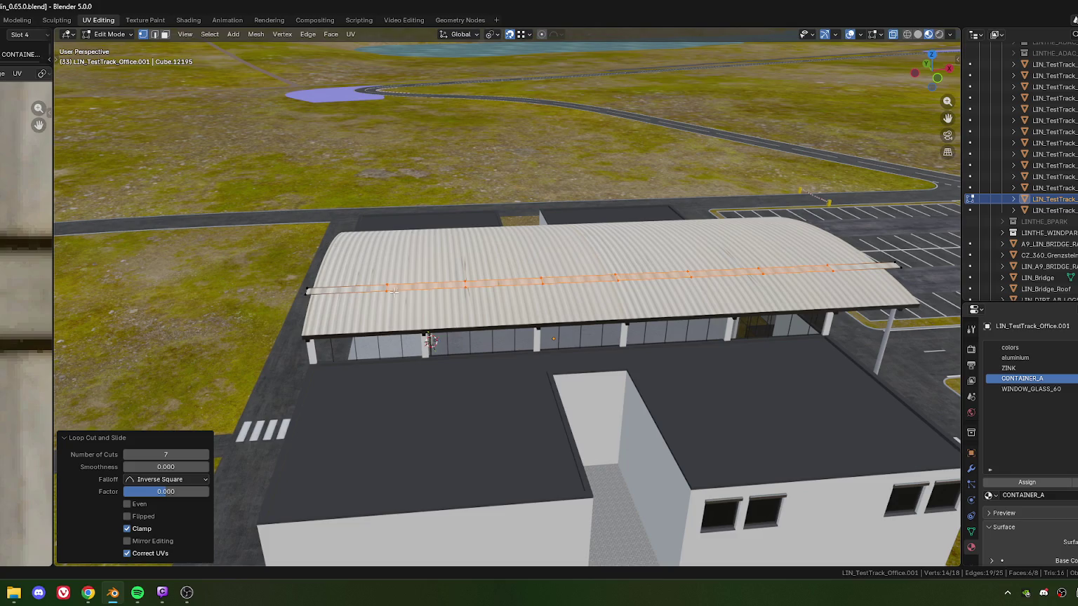
{"action": "left_click_drag", "start_coordinate": [265, 209], "coordinate": [938, 403]}
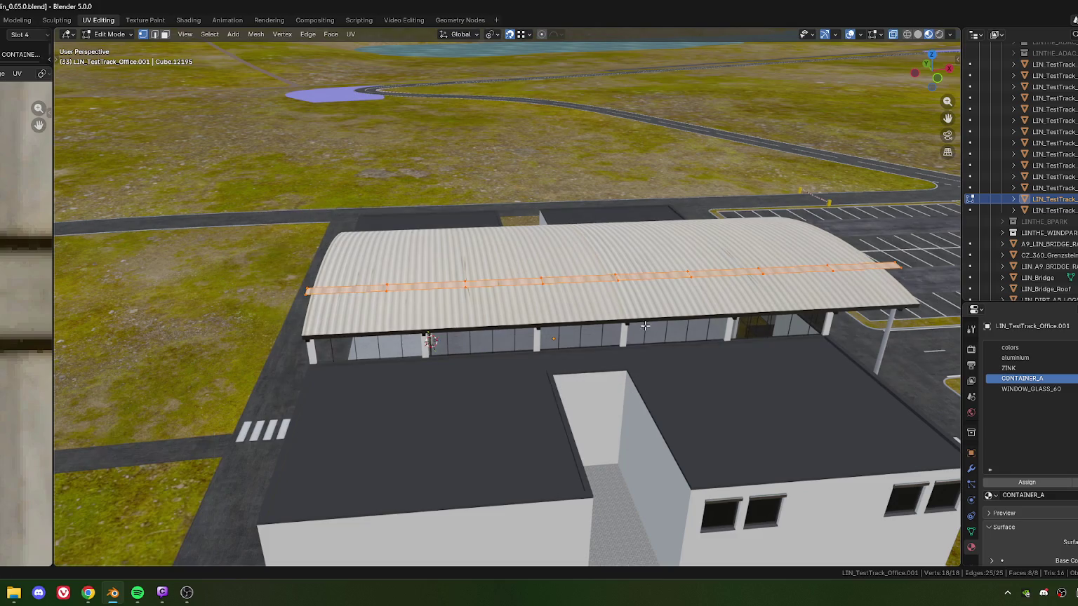
{"action": "scroll", "coordinate": [651, 327], "scroll_direction": "up", "scroll_amount": 2, "text": "shift"}
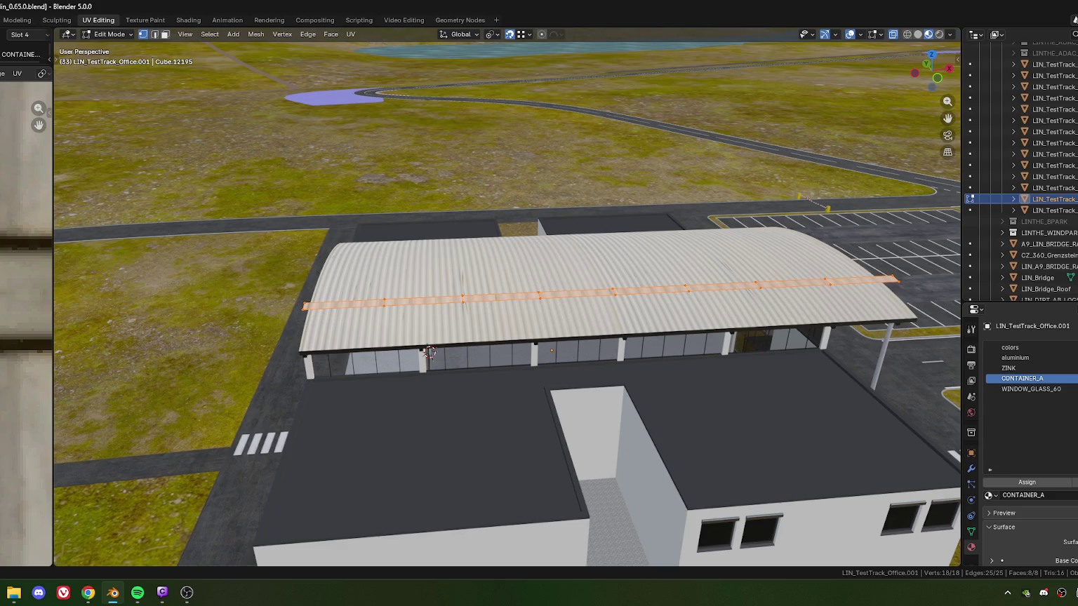
{"action": "key", "text": "alt+Tab"}
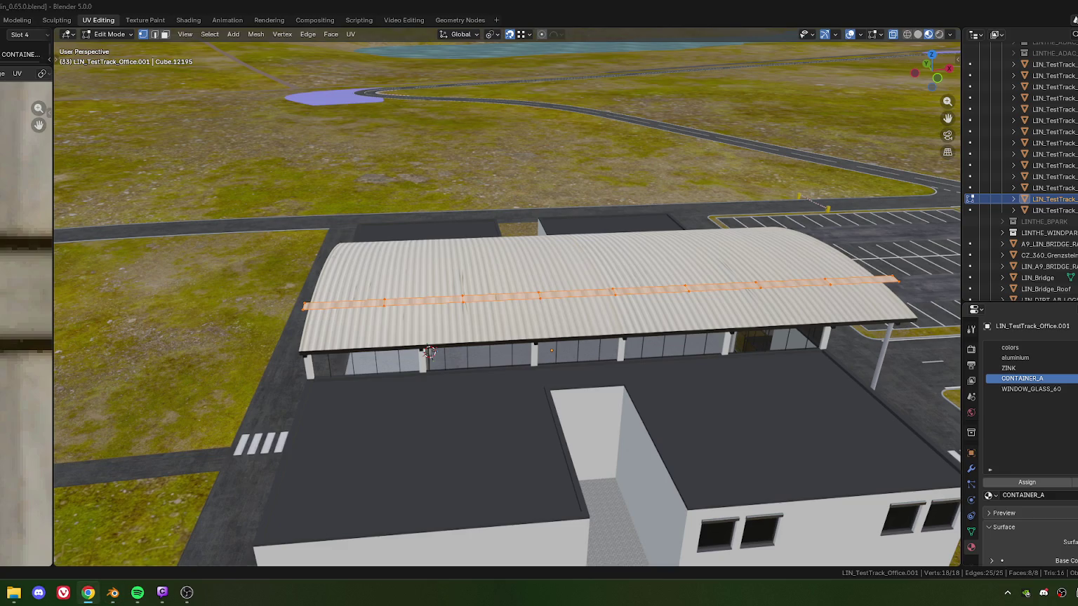
{"action": "middle_click_drag", "start_coordinate": [638, 280], "coordinate": [468, 303], "text": "shift"}
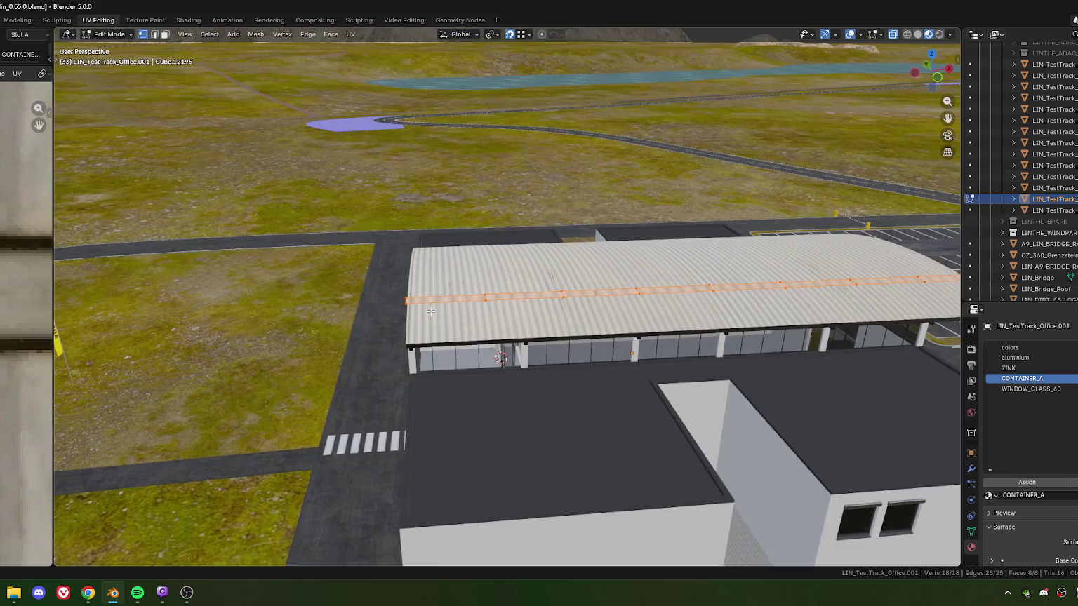
From top view, narrow the roof strip along local Y to 0.969.
{"action": "key", "text": "KP_7"}
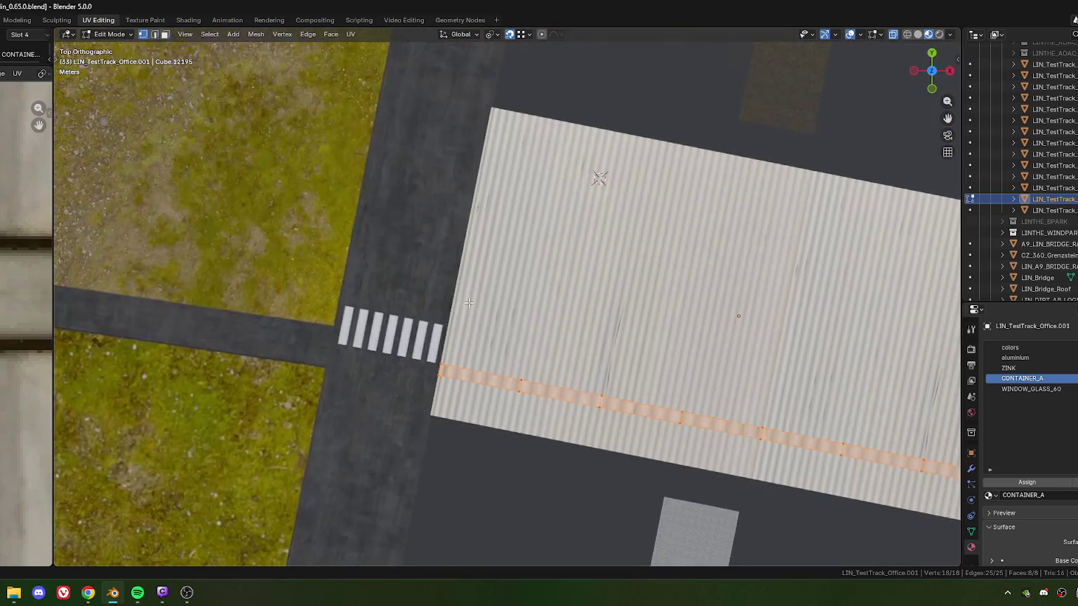
{"action": "scroll", "coordinate": [423, 336], "scroll_direction": "up", "scroll_amount": 2}
{"action": "scroll", "coordinate": [423, 336], "scroll_direction": "up", "scroll_amount": 2}
{"action": "scroll", "coordinate": [424, 336], "scroll_direction": "up", "scroll_amount": 2}
{"action": "scroll", "coordinate": [531, 226], "scroll_direction": "up", "scroll_amount": 2}
{"action": "key", "text": "s"}
{"action": "key", "text": "y"}
{"action": "key", "text": "y"}
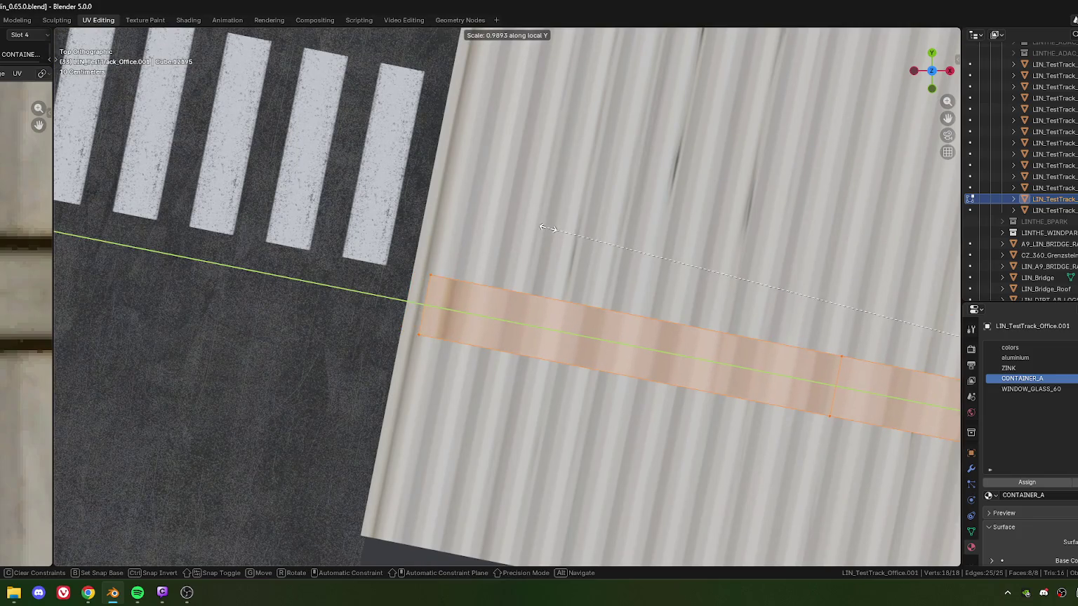
{"action": "left_click", "coordinate": [524, 332]}
Rescale the strip width along local Y to 0.991 and check it from the side.
{"action": "scroll", "coordinate": [524, 331], "scroll_direction": "down", "scroll_amount": 3}
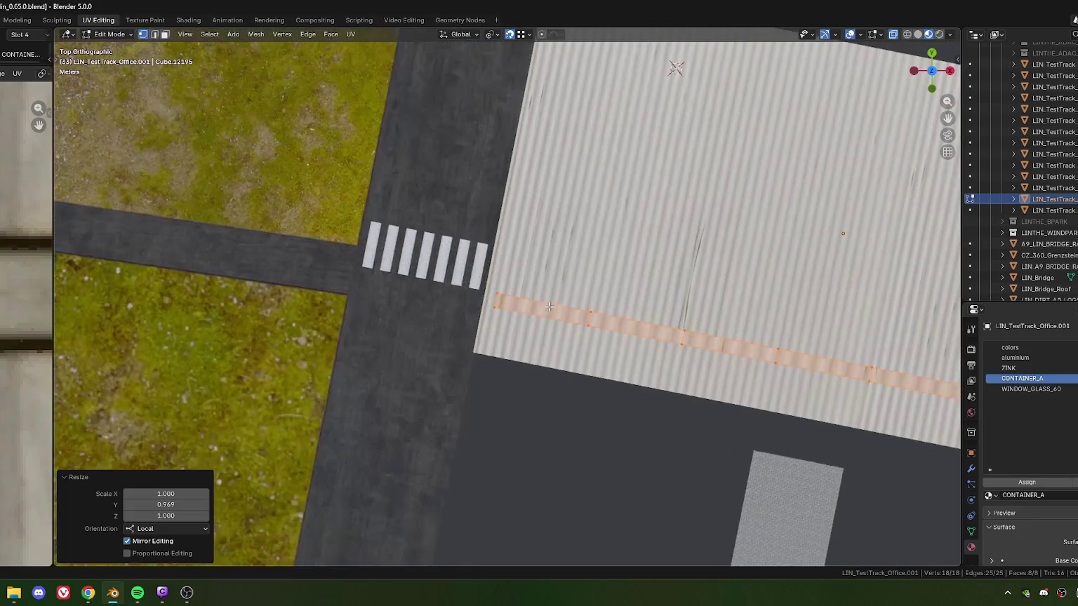
{"action": "scroll", "coordinate": [524, 337], "scroll_direction": "down", "scroll_amount": 4}
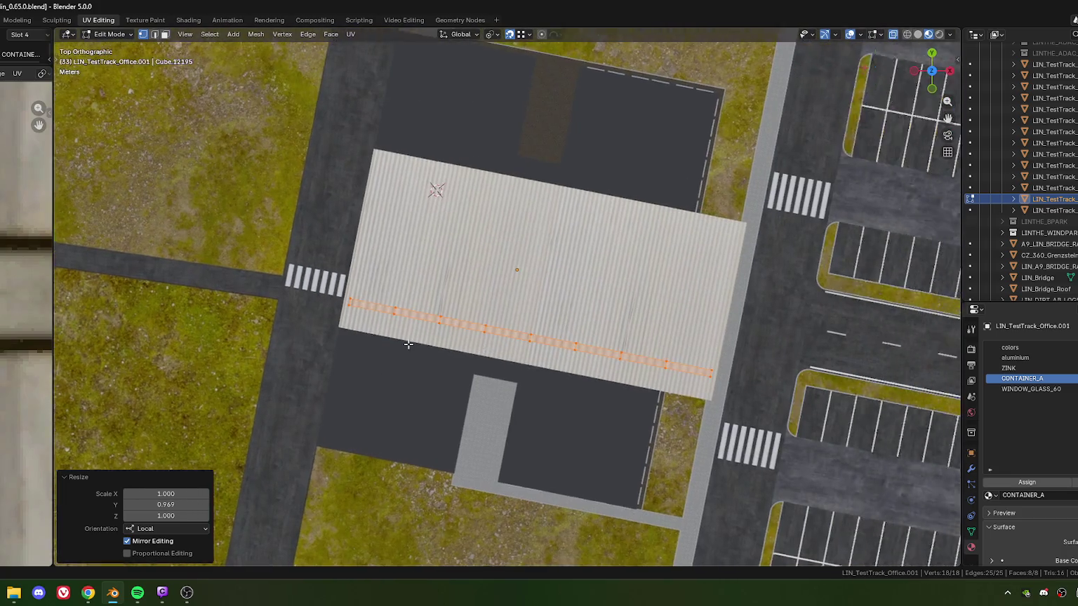
{"action": "mouse_move", "coordinate": [524, 344]}
{"action": "middle_mouse_down", "text": "shift"}
{"action": "mouse_move", "coordinate": [175, 336]}
{"action": "mouse_move", "coordinate": [459, 290]}
{"action": "mouse_move", "coordinate": [468, 271]}
{"action": "middle_mouse_up", "text": "shift"}
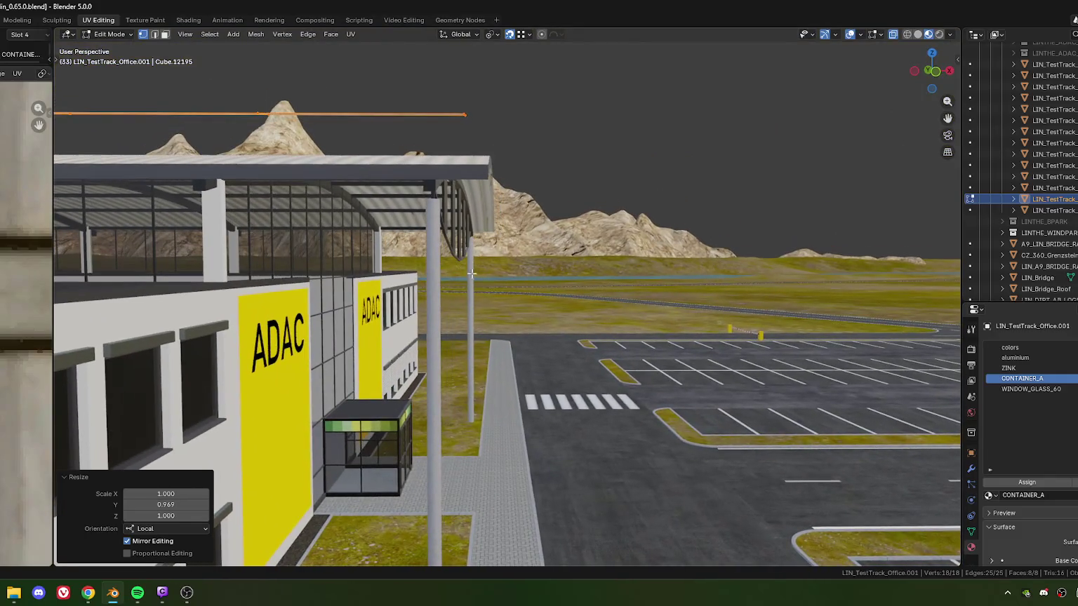
{"action": "middle_click_drag", "start_coordinate": [535, 121], "coordinate": [540, 116]}
{"action": "key", "text": "s"}
{"action": "key", "text": "y"}
{"action": "key", "text": "y"}
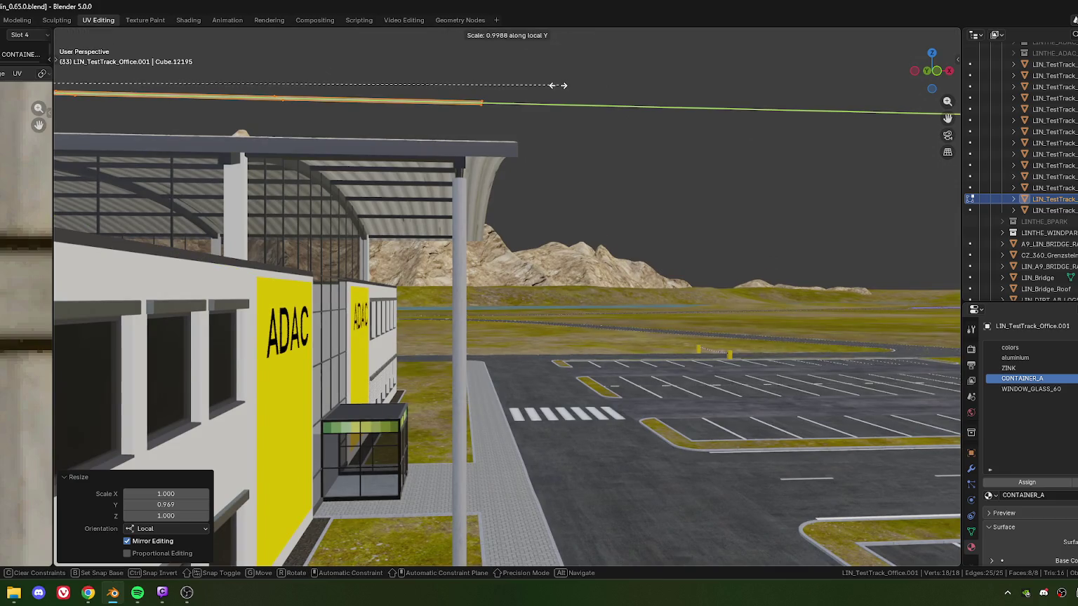
{"action": "left_click", "coordinate": [558, 85]}
{"action": "mouse_move", "coordinate": [550, 85]}
{"action": "middle_mouse_down"}
{"action": "mouse_move", "coordinate": [404, 236]}
{"action": "mouse_move", "coordinate": [358, 237]}
{"action": "middle_mouse_up"}
{"action": "scroll", "coordinate": [349, 238], "scroll_direction": "up", "scroll_amount": 3}
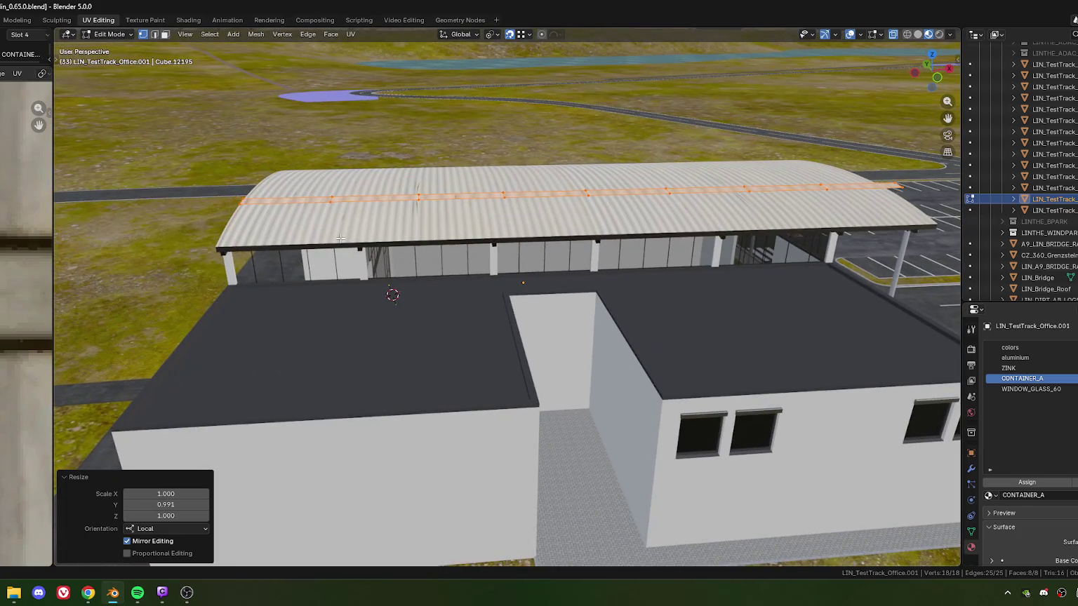
{"action": "scroll", "coordinate": [349, 238], "scroll_direction": "down", "scroll_amount": 2}
{"action": "scroll", "coordinate": [332, 244], "scroll_direction": "down", "scroll_amount": 1}
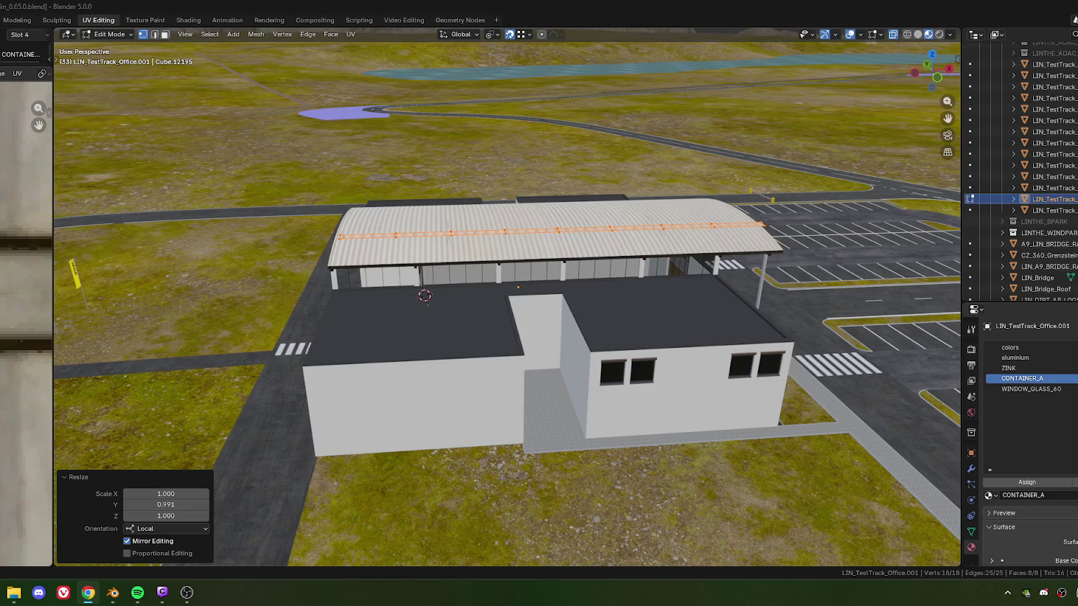
{"action": "mouse_move", "coordinate": [635, 347]}
{"action": "middle_mouse_down"}
{"action": "mouse_move", "coordinate": [515, 296]}
{"action": "mouse_move", "coordinate": [487, 297]}
{"action": "middle_mouse_up"}
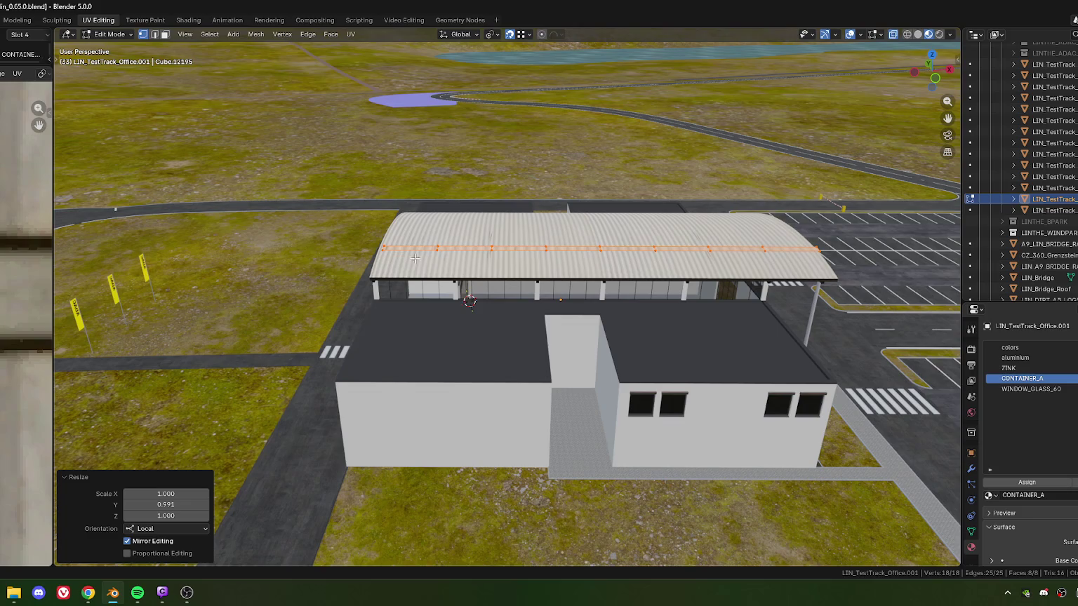
{"action": "mouse_move", "coordinate": [535, 256]}
{"action": "middle_mouse_down"}
{"action": "mouse_move", "coordinate": [487, 301]}
{"action": "mouse_move", "coordinate": [496, 296]}
{"action": "middle_mouse_up"}
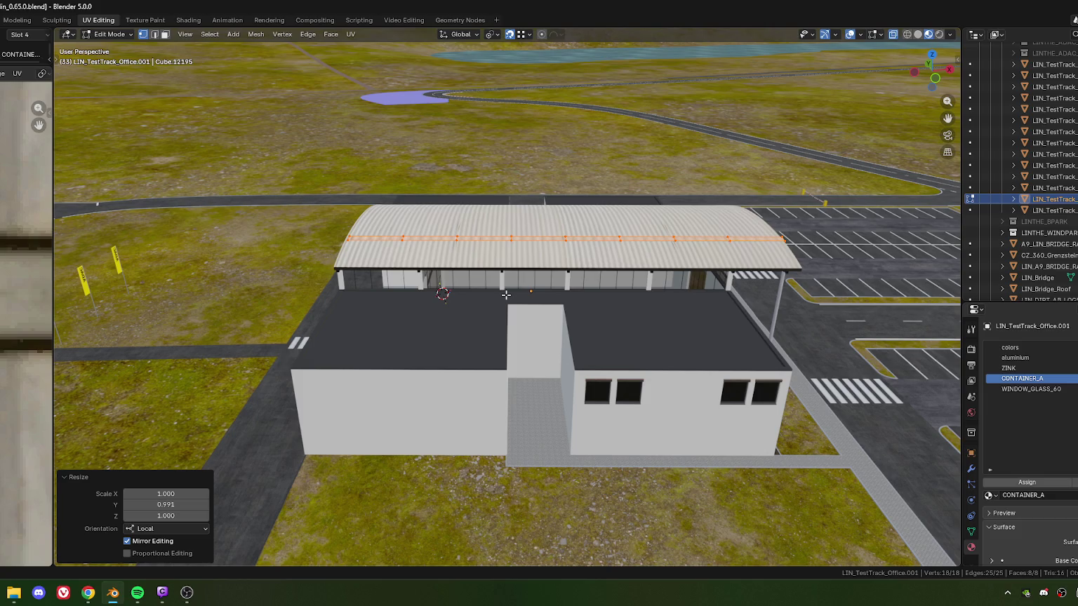
{"action": "key", "text": "alt+Tab"}
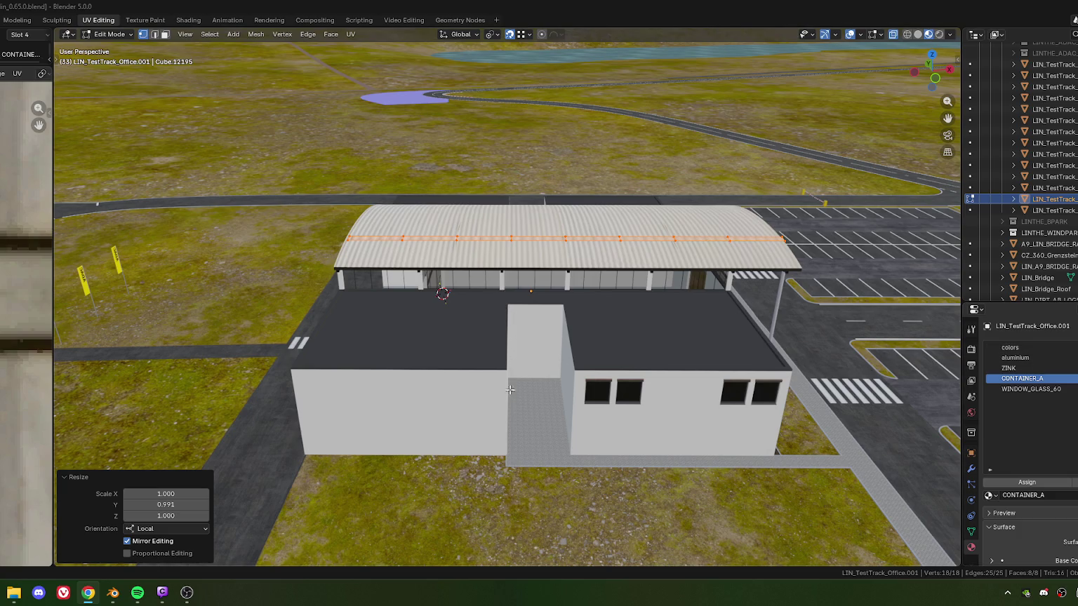
Orbit and zoom around the building to inspect the narrowed ridge strip on the curved roof.
{"action": "middle_click_drag", "start_coordinate": [510, 388], "coordinate": [513, 376]}
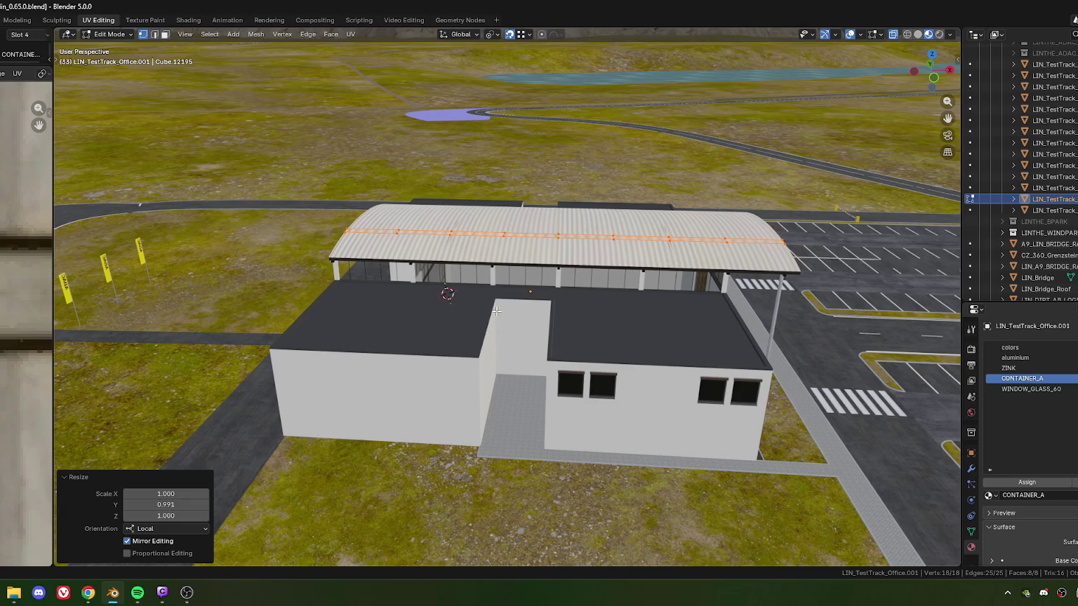
{"action": "middle_click_drag", "start_coordinate": [496, 311], "coordinate": [507, 324]}
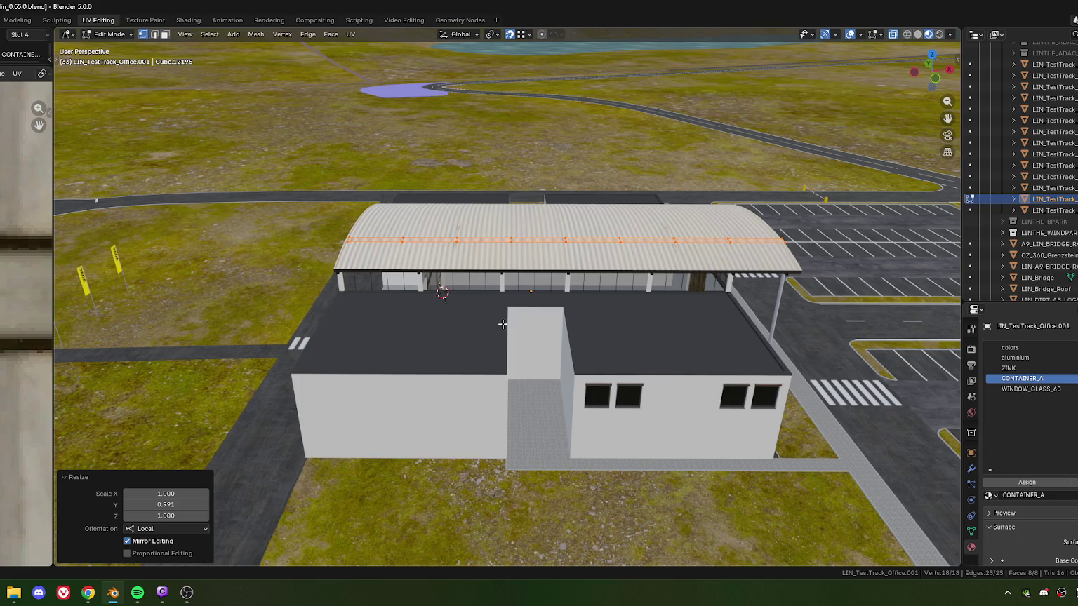
{"action": "mouse_move", "coordinate": [505, 352]}
{"action": "middle_mouse_down"}
{"action": "mouse_move", "coordinate": [478, 363]}
{"action": "mouse_move", "coordinate": [503, 301]}
{"action": "middle_mouse_up"}
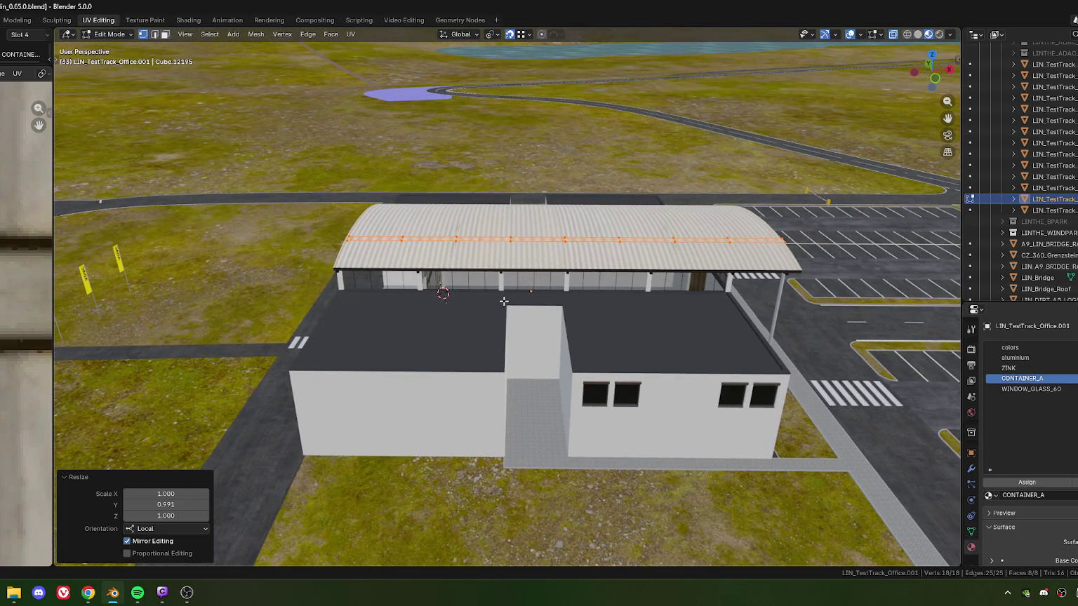
{"action": "scroll", "coordinate": [505, 309], "scroll_direction": "up", "scroll_amount": 1}
{"action": "scroll", "coordinate": [507, 323], "scroll_direction": "up", "scroll_amount": 1}
{"action": "scroll", "coordinate": [509, 351], "scroll_direction": "up", "scroll_amount": 2}
{"action": "mouse_move", "coordinate": [509, 352]}
{"action": "middle_mouse_down"}
{"action": "mouse_move", "coordinate": [501, 338]}
{"action": "mouse_move", "coordinate": [539, 344]}
{"action": "middle_mouse_up"}
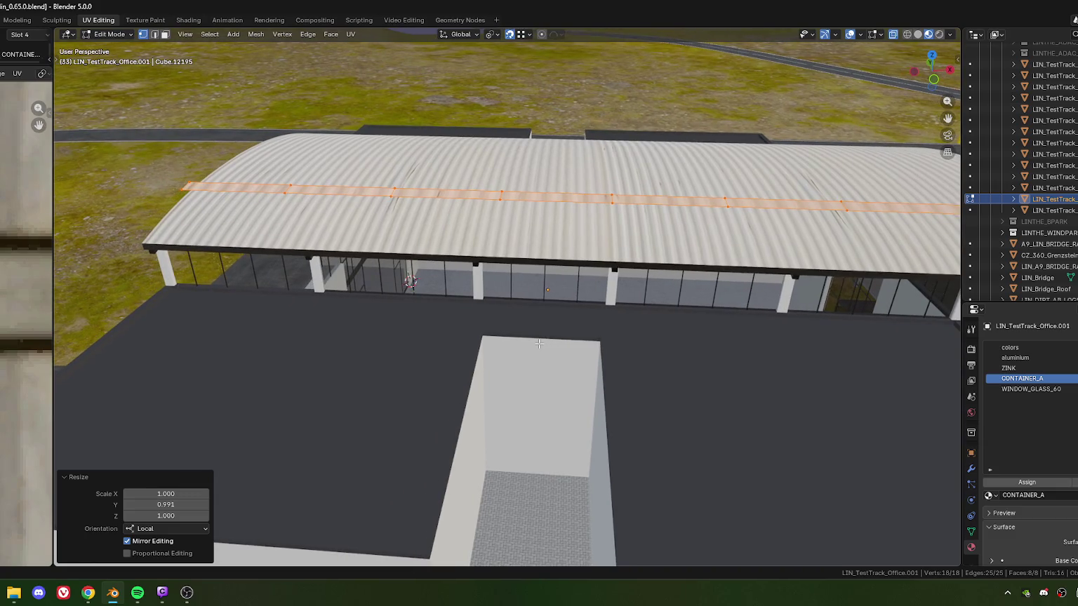
{"action": "scroll", "coordinate": [508, 359], "scroll_direction": "down", "scroll_amount": 2}
{"action": "scroll", "coordinate": [508, 351], "scroll_direction": "down", "scroll_amount": 1}
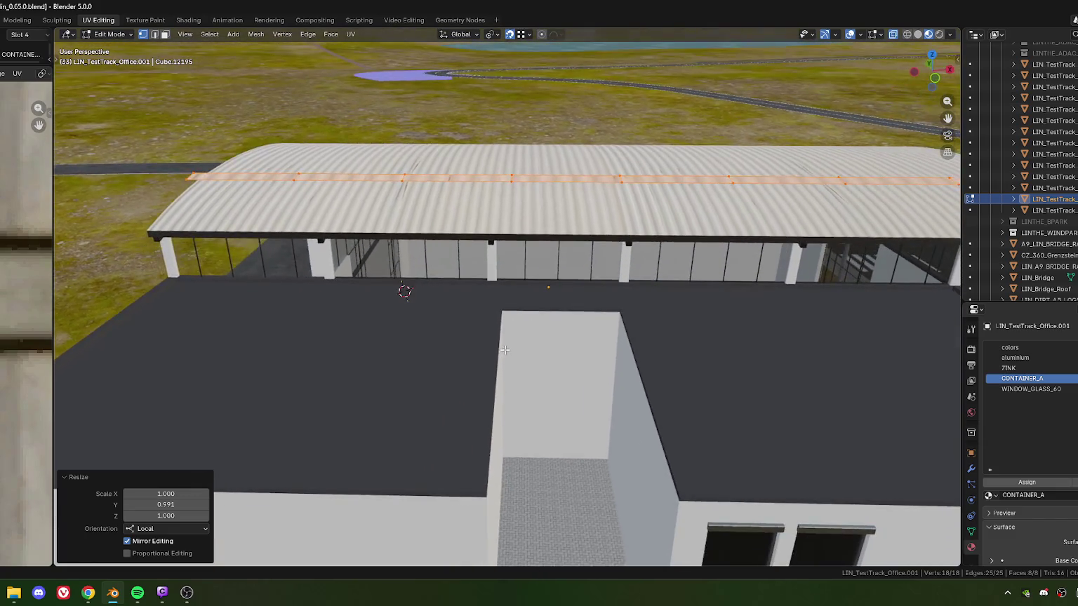
{"action": "scroll", "coordinate": [510, 342], "scroll_direction": "down", "scroll_amount": 2}
{"action": "middle_click_drag", "start_coordinate": [510, 339], "coordinate": [590, 366]}
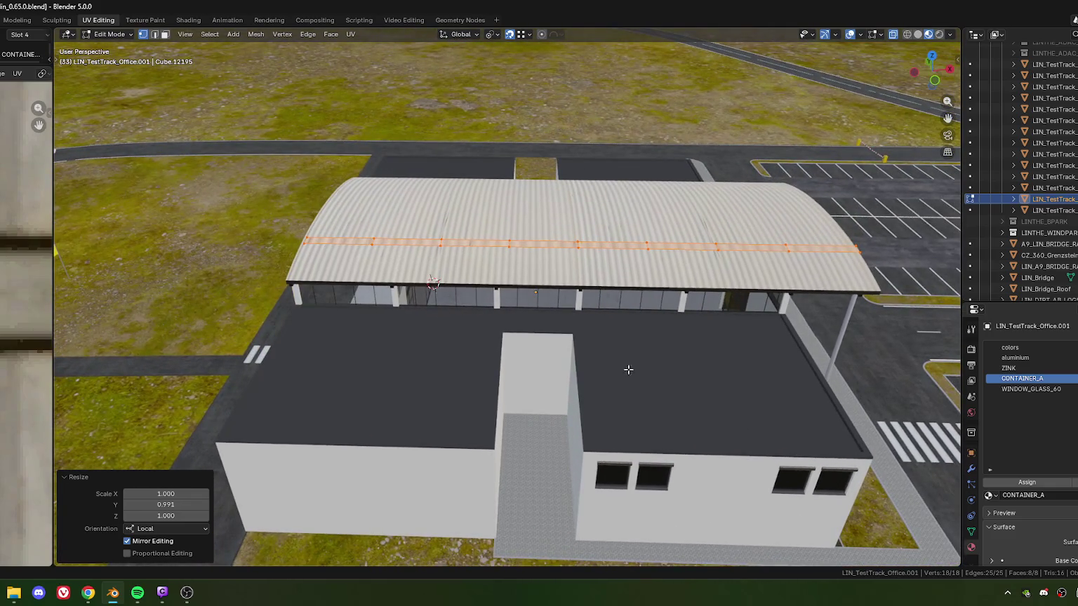
Check the roof from diagonal, overhead and low side angles, then return to Object Mode.
{"action": "key", "text": "alt+Tab"}
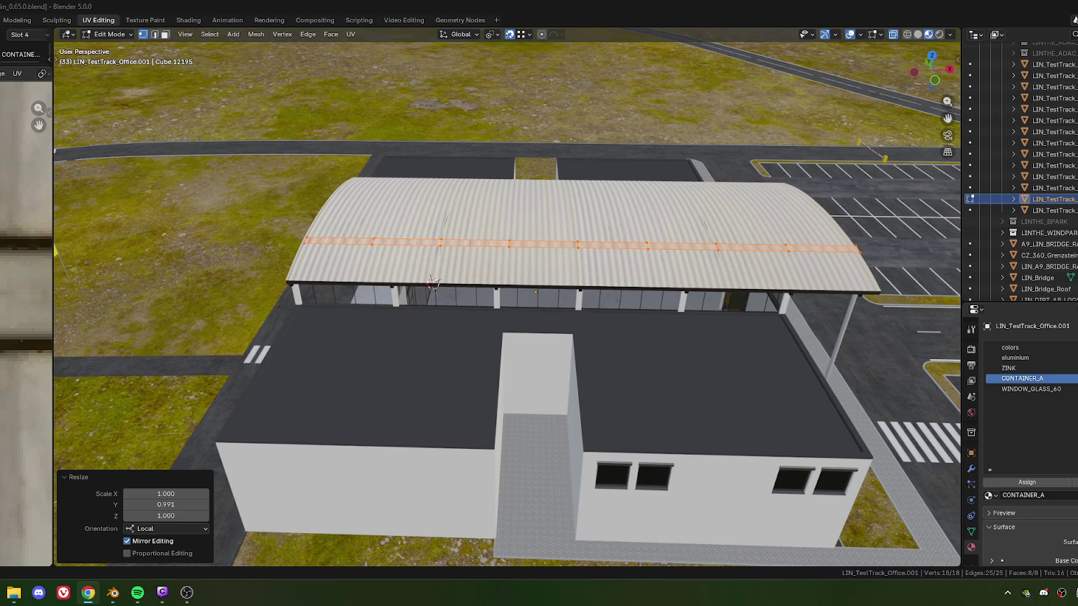
{"action": "middle_click_drag", "start_coordinate": [523, 333], "coordinate": [429, 343]}
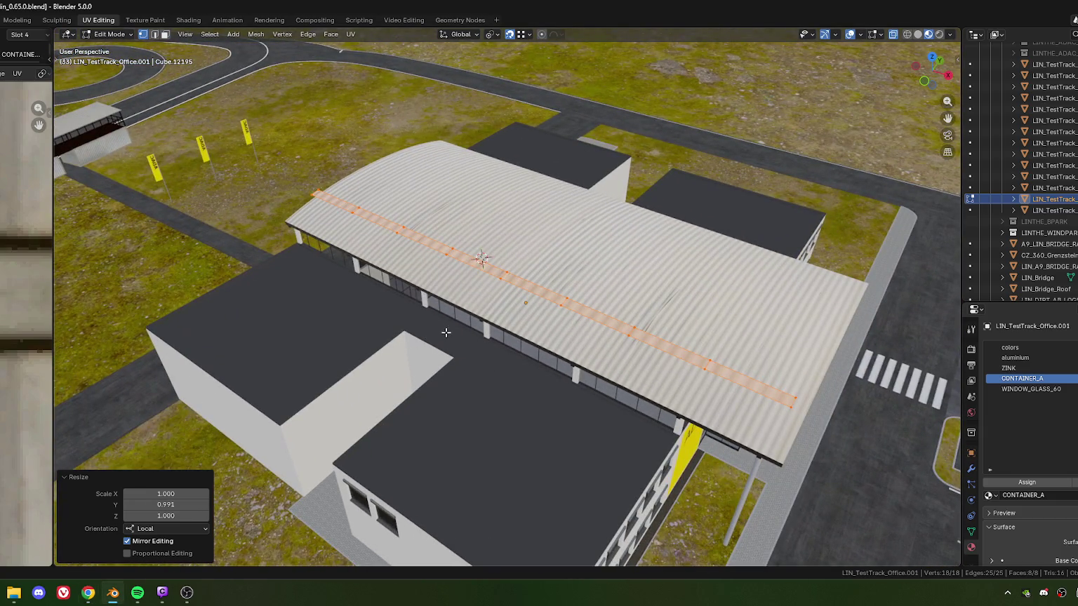
{"action": "middle_click_drag", "start_coordinate": [442, 330], "coordinate": [474, 334]}
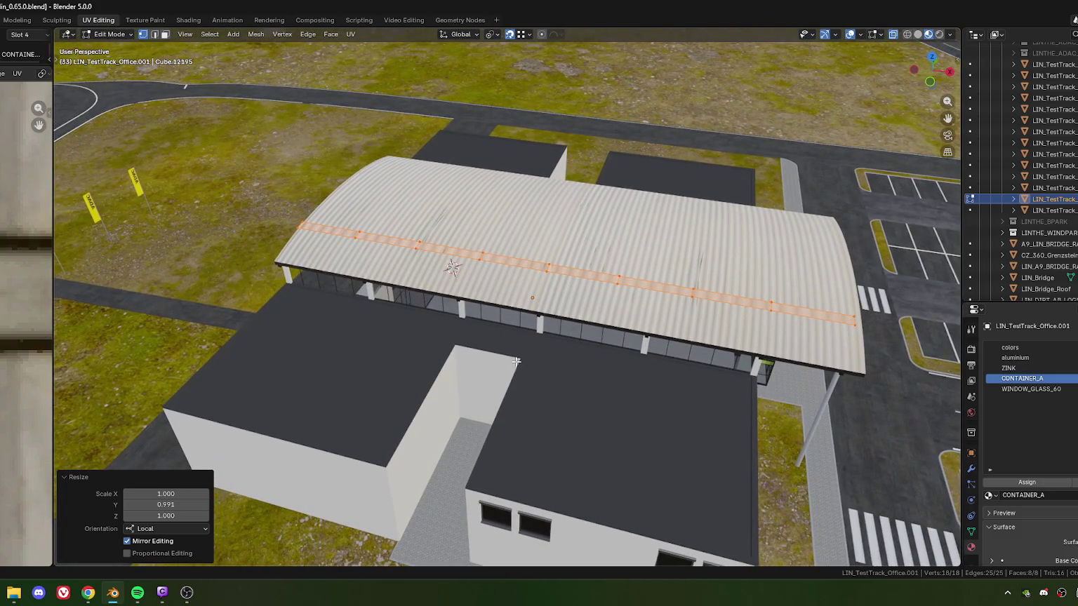
{"action": "key", "text": "alt+Tab"}
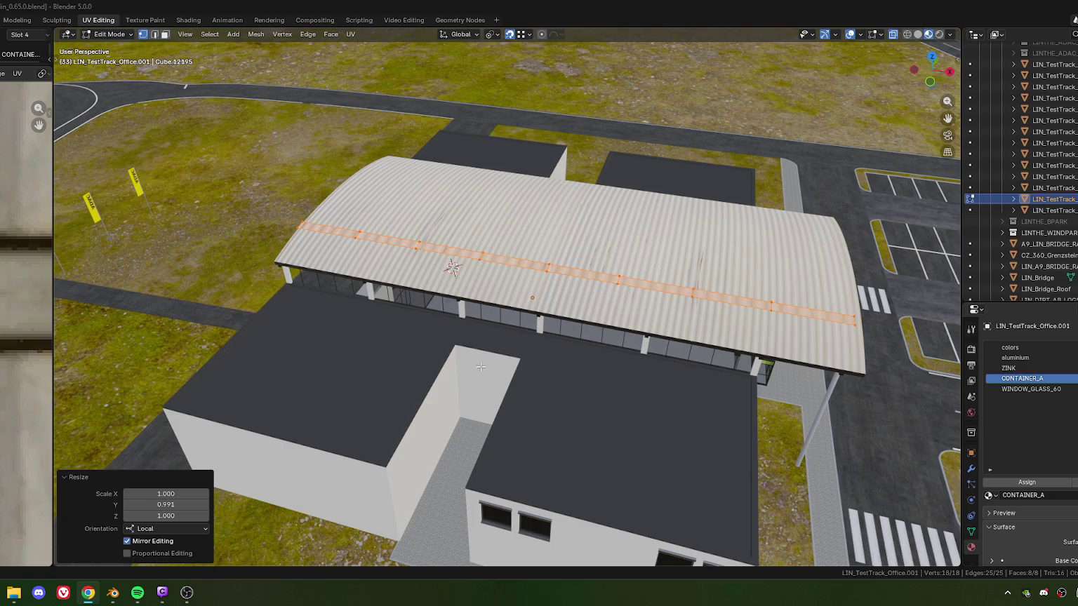
{"action": "middle_click_drag", "start_coordinate": [485, 346], "coordinate": [508, 368]}
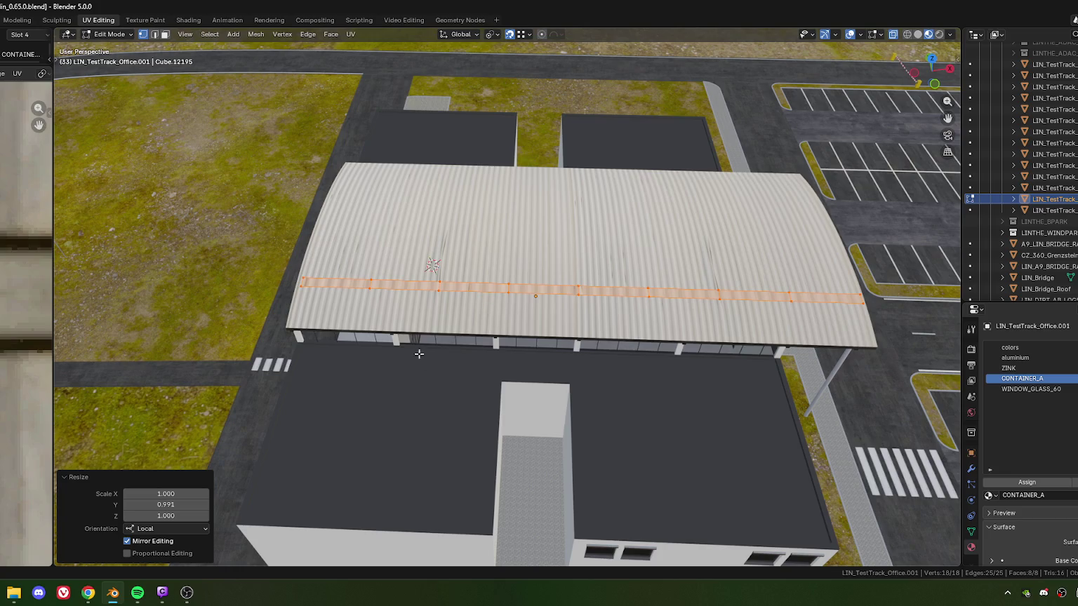
{"action": "middle_click_drag", "start_coordinate": [381, 386], "coordinate": [556, 341]}
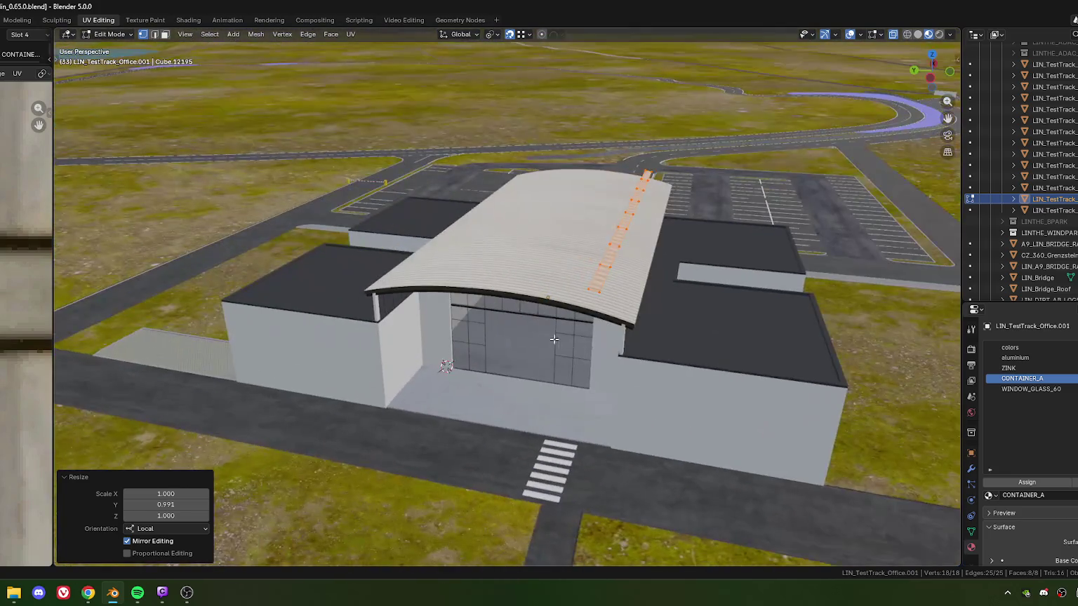
{"action": "key", "text": "Tab"}
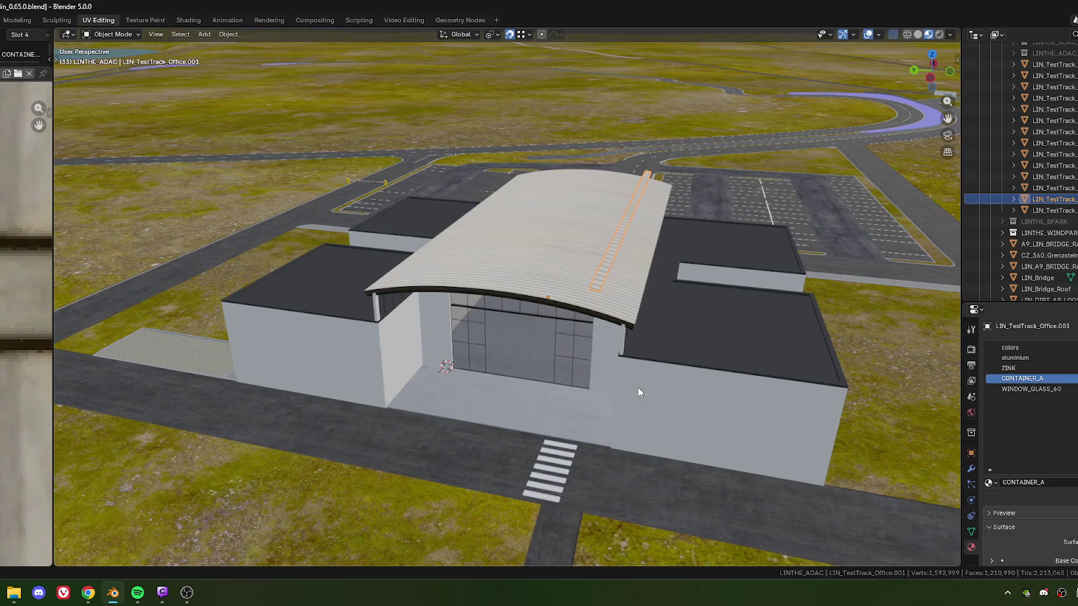
Enter Edit Mode on the office building and select the linked entrance glazing.
{"action": "left_click", "coordinate": [641, 384]}
{"action": "mouse_move", "coordinate": [664, 343]}
{"action": "middle_mouse_down"}
{"action": "mouse_move", "coordinate": [625, 361]}
{"action": "mouse_move", "coordinate": [496, 385]}
{"action": "mouse_move", "coordinate": [469, 345]}
{"action": "middle_mouse_up"}
{"action": "key", "text": "Tab"}
{"action": "left_click_drag", "start_coordinate": [468, 345], "coordinate": [652, 416]}
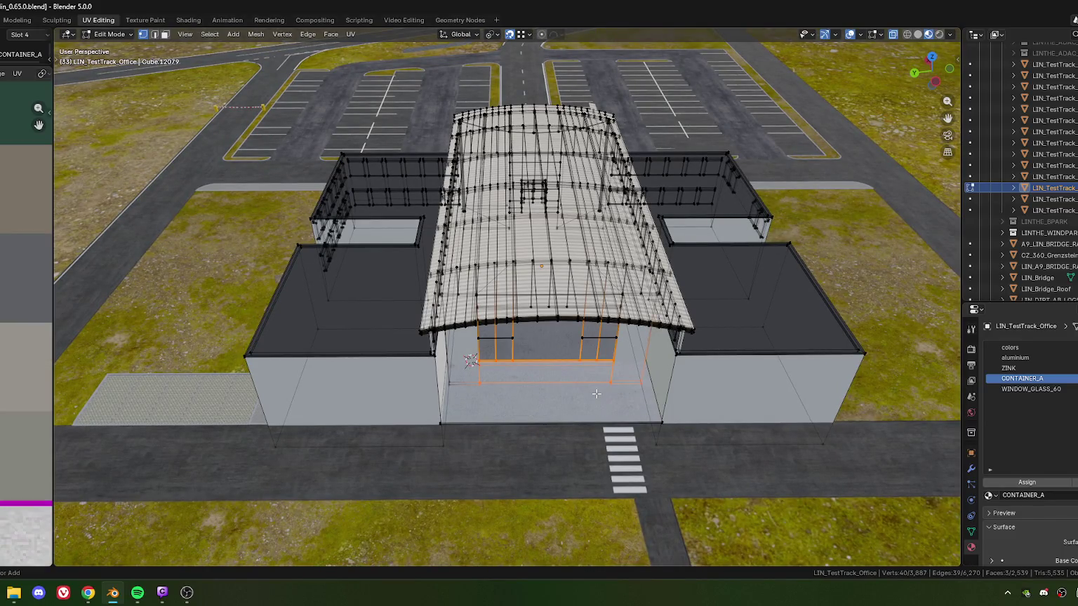
{"action": "key", "text": "ctrl+l"}
{"action": "scroll", "coordinate": [590, 345], "scroll_direction": "up", "scroll_amount": 3}
{"action": "scroll", "coordinate": [504, 345], "scroll_direction": "up", "scroll_amount": 2}
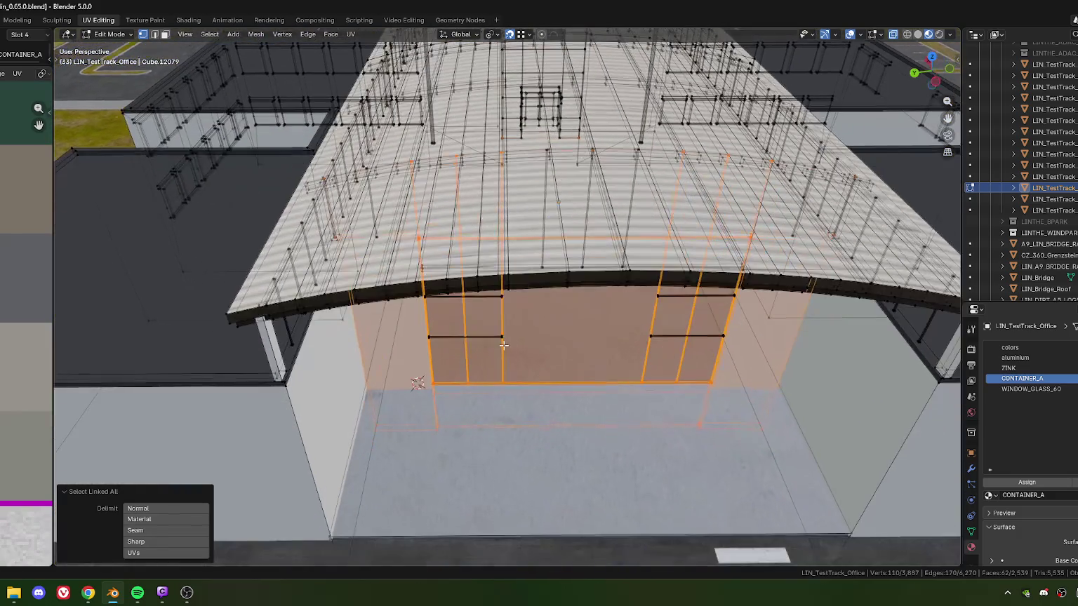
In face mode, add the left and right entrance window panes and further faces to the selection.
{"action": "middle_click_drag", "start_coordinate": [503, 345], "coordinate": [491, 315]}
{"action": "key", "text": "3"}
{"action": "left_click_drag", "start_coordinate": [450, 279], "coordinate": [508, 365]}
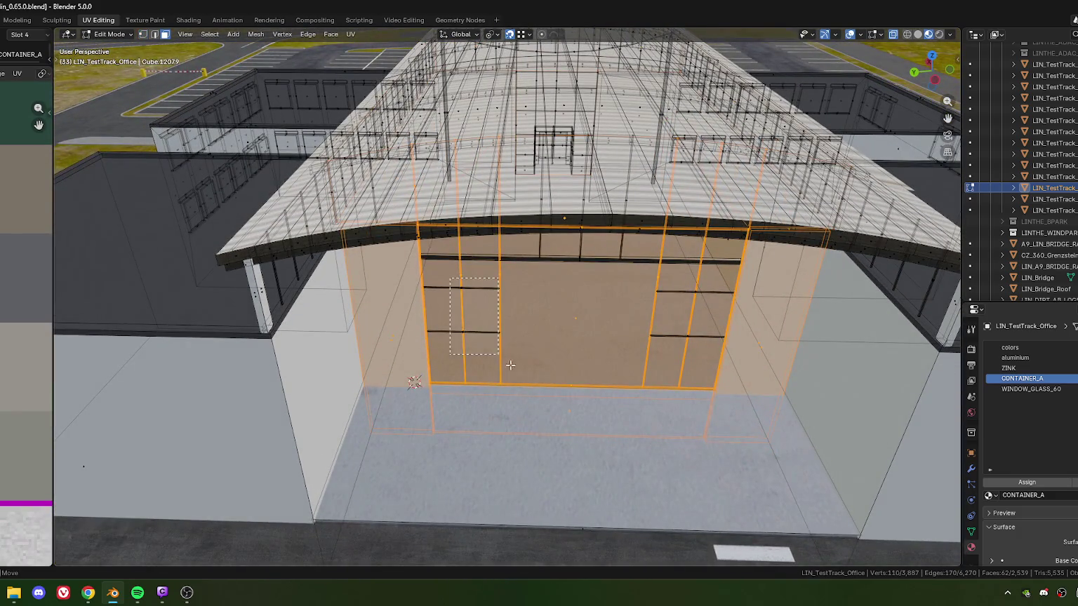
{"action": "middle_click_drag", "start_coordinate": [508, 365], "coordinate": [540, 287]}
{"action": "left_click_drag", "start_coordinate": [544, 293], "coordinate": [623, 351], "text": "shift"}
{"action": "middle_click_drag", "start_coordinate": [623, 351], "coordinate": [562, 355]}
{"action": "scroll", "coordinate": [593, 359], "scroll_direction": "down", "scroll_amount": 3}
{"action": "scroll", "coordinate": [562, 355], "scroll_direction": "up", "scroll_amount": 3}
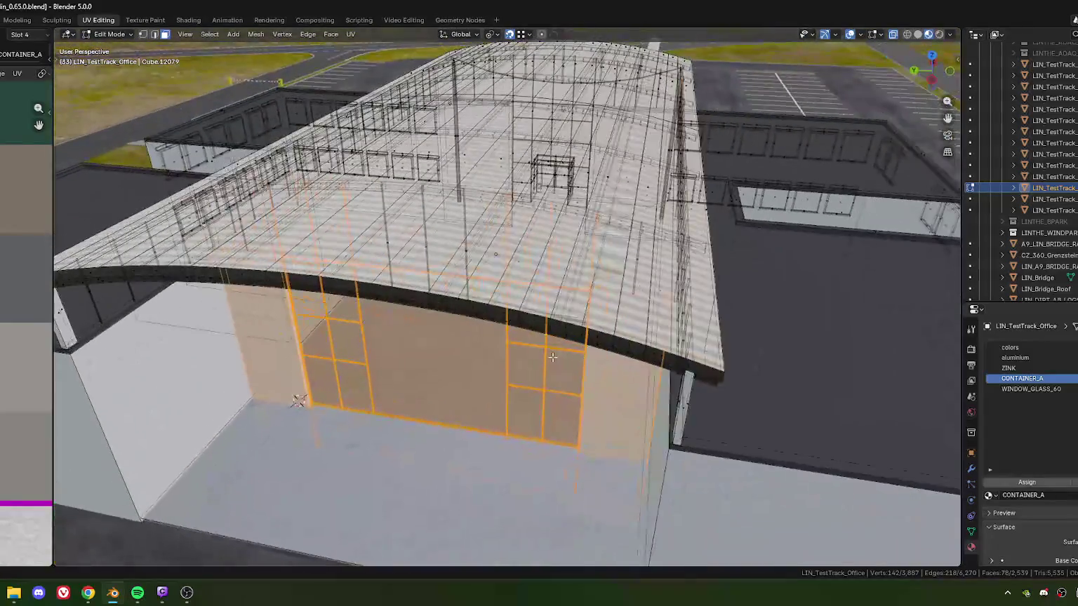
{"action": "scroll", "coordinate": [562, 356], "scroll_direction": "up", "scroll_amount": 3}
{"action": "scroll", "coordinate": [562, 356], "scroll_direction": "up", "scroll_amount": 2}
{"action": "scroll", "coordinate": [505, 372], "scroll_direction": "up", "scroll_amount": 3}
{"action": "left_click", "coordinate": [492, 382], "text": "shift"}
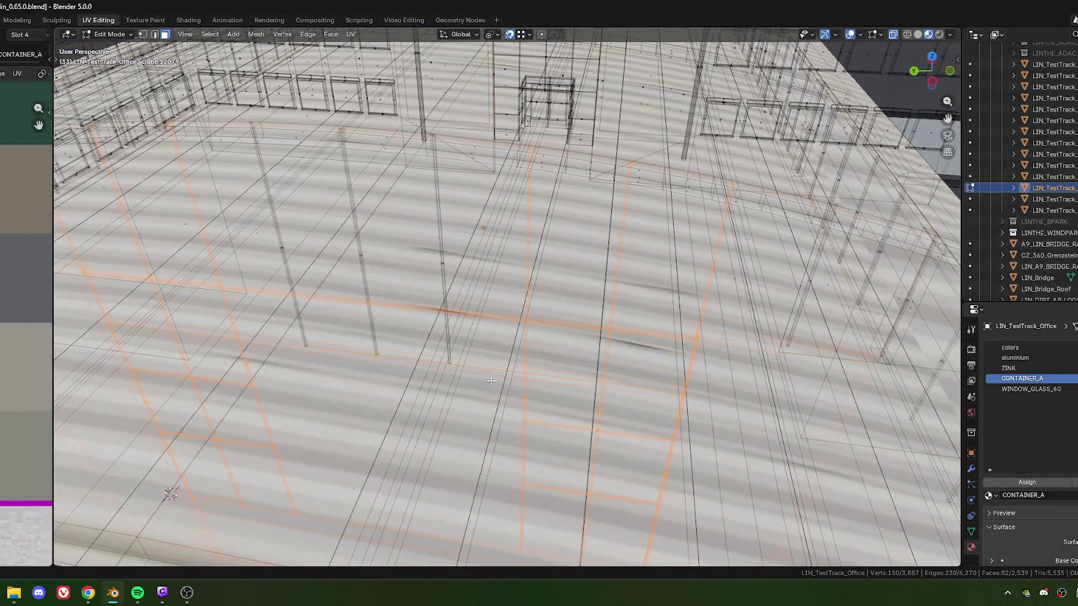
In vertex mode, extend the selection to all geometry connected to the entrance front.
{"action": "key", "text": "1"}
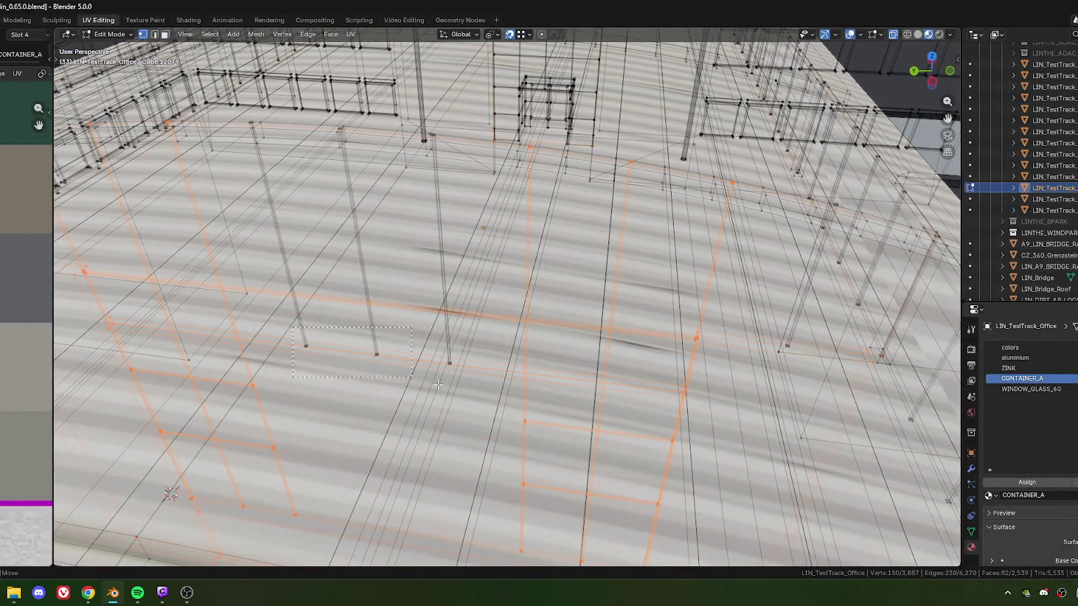
{"action": "mouse_move", "coordinate": [493, 397]}
{"action": "middle_mouse_down"}
{"action": "mouse_move", "coordinate": [477, 362]}
{"action": "mouse_move", "coordinate": [543, 393]}
{"action": "middle_mouse_up"}
{"action": "scroll", "coordinate": [477, 362], "scroll_direction": "down", "scroll_amount": 3}
{"action": "scroll", "coordinate": [477, 363], "scroll_direction": "down", "scroll_amount": 2}
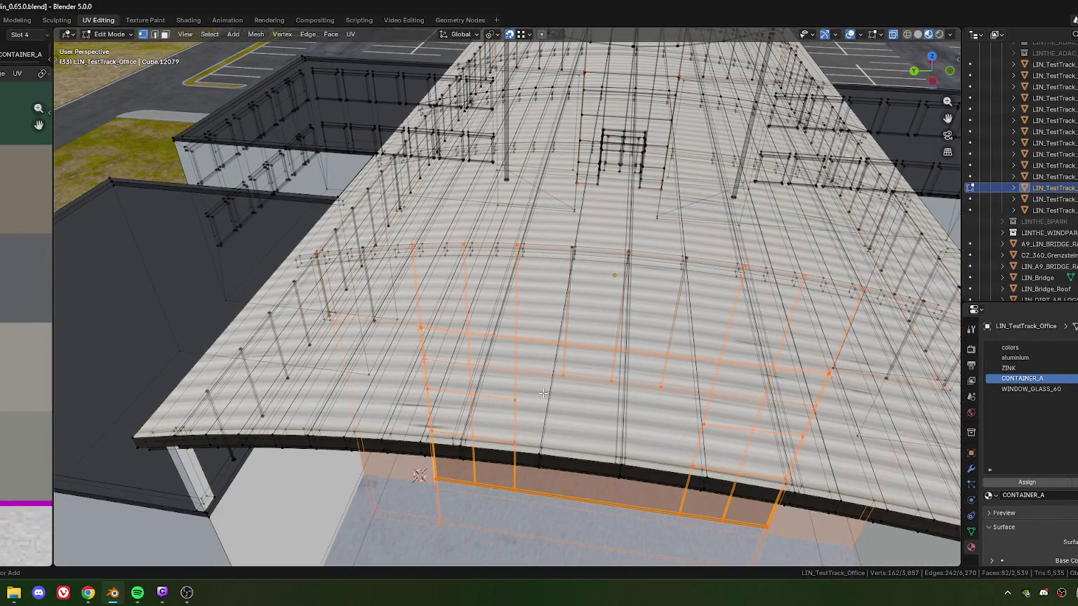
{"action": "key", "text": "ctrl+l"}
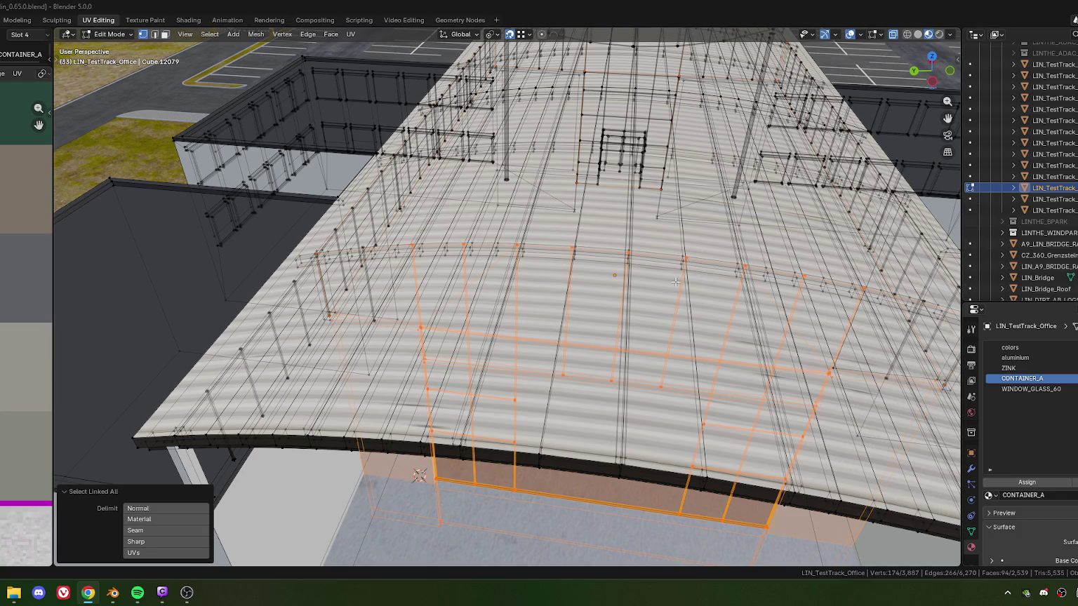
Drop the left part from the wall selection and move the entrance wall along local Y.
{"action": "scroll", "coordinate": [684, 286], "scroll_direction": "down", "scroll_amount": 5}
{"action": "mouse_move", "coordinate": [684, 287]}
{"action": "middle_mouse_down"}
{"action": "mouse_move", "coordinate": [433, 334]}
{"action": "mouse_move", "coordinate": [511, 326]}
{"action": "mouse_move", "coordinate": [424, 348]}
{"action": "mouse_move", "coordinate": [474, 344]}
{"action": "mouse_move", "coordinate": [448, 332]}
{"action": "mouse_move", "coordinate": [390, 452]}
{"action": "mouse_move", "coordinate": [503, 351]}
{"action": "mouse_move", "coordinate": [428, 349]}
{"action": "mouse_move", "coordinate": [549, 354]}
{"action": "middle_mouse_up"}
{"action": "scroll", "coordinate": [511, 327], "scroll_direction": "down", "scroll_amount": 5}
{"action": "left_click", "coordinate": [448, 332], "text": "shift"}
{"action": "scroll", "coordinate": [390, 452], "scroll_direction": "up", "scroll_amount": 5}
{"action": "scroll", "coordinate": [428, 349], "scroll_direction": "down", "scroll_amount": 4}
{"action": "scroll", "coordinate": [439, 349], "scroll_direction": "up", "scroll_amount": 4}
{"action": "scroll", "coordinate": [466, 339], "scroll_direction": "up", "scroll_amount": 3}
{"action": "key", "text": "g"}
{"action": "key", "text": "y"}
{"action": "key", "text": "y"}
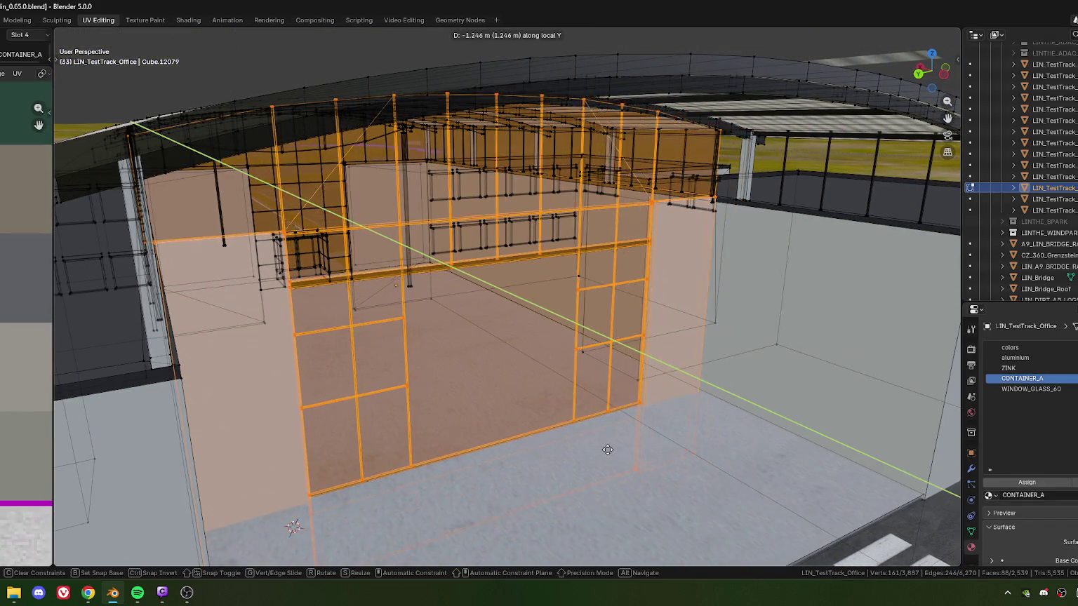
{"action": "left_click", "coordinate": [588, 439]}
{"action": "mouse_move", "coordinate": [588, 440]}
{"action": "middle_mouse_down"}
{"action": "mouse_move", "coordinate": [503, 391]}
{"action": "mouse_move", "coordinate": [536, 390]}
{"action": "mouse_move", "coordinate": [390, 263]}
{"action": "middle_mouse_up"}
{"action": "left_click", "coordinate": [575, 393]}
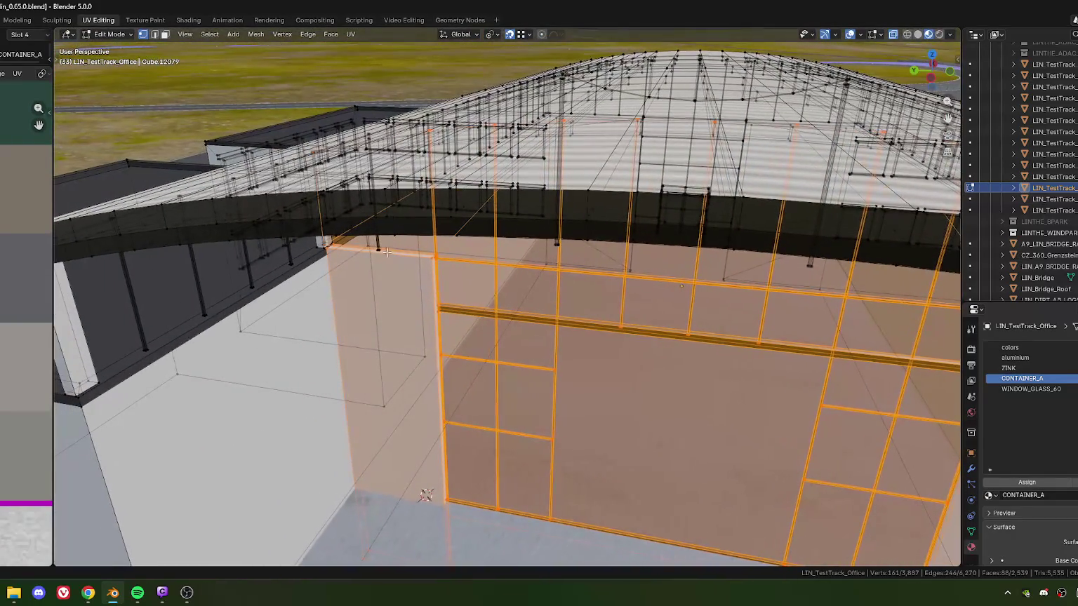
Add four corner vertices and settle the entrance front at -4.3729 m along local Y.
{"action": "left_click_drag", "start_coordinate": [372, 245], "coordinate": [397, 269]}
{"action": "mouse_move", "coordinate": [396, 268]}
{"action": "middle_mouse_down"}
{"action": "mouse_move", "coordinate": [495, 281]}
{"action": "mouse_move", "coordinate": [622, 226]}
{"action": "middle_mouse_up"}
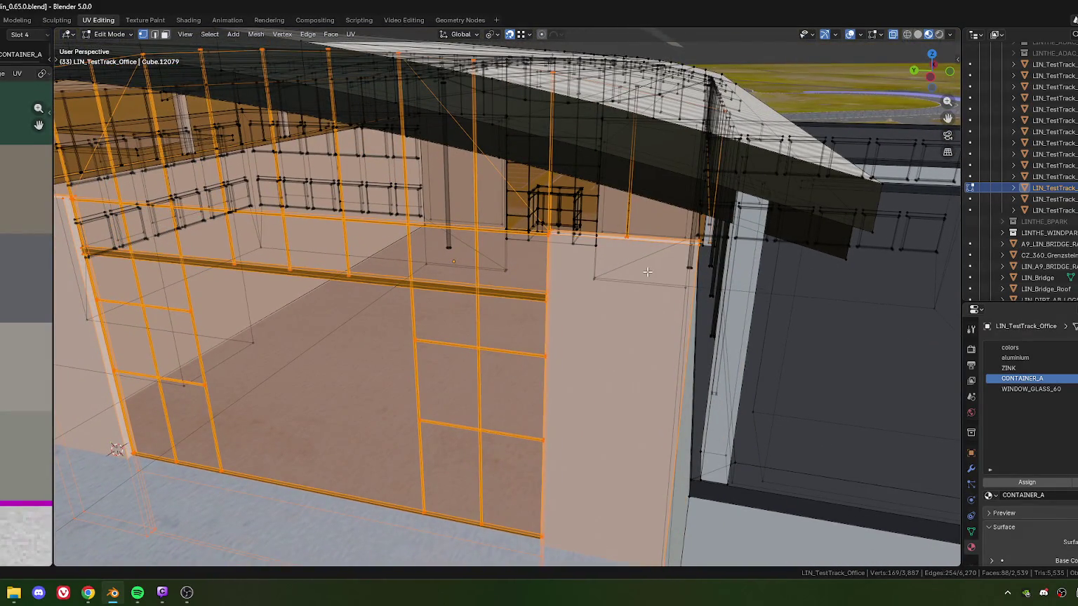
{"action": "scroll", "coordinate": [651, 271], "scroll_direction": "down", "scroll_amount": 5}
{"action": "middle_click_drag", "start_coordinate": [651, 271], "coordinate": [523, 321]}
{"action": "scroll", "coordinate": [529, 311], "scroll_direction": "up", "scroll_amount": 2}
{"action": "scroll", "coordinate": [523, 321], "scroll_direction": "up", "scroll_amount": 1}
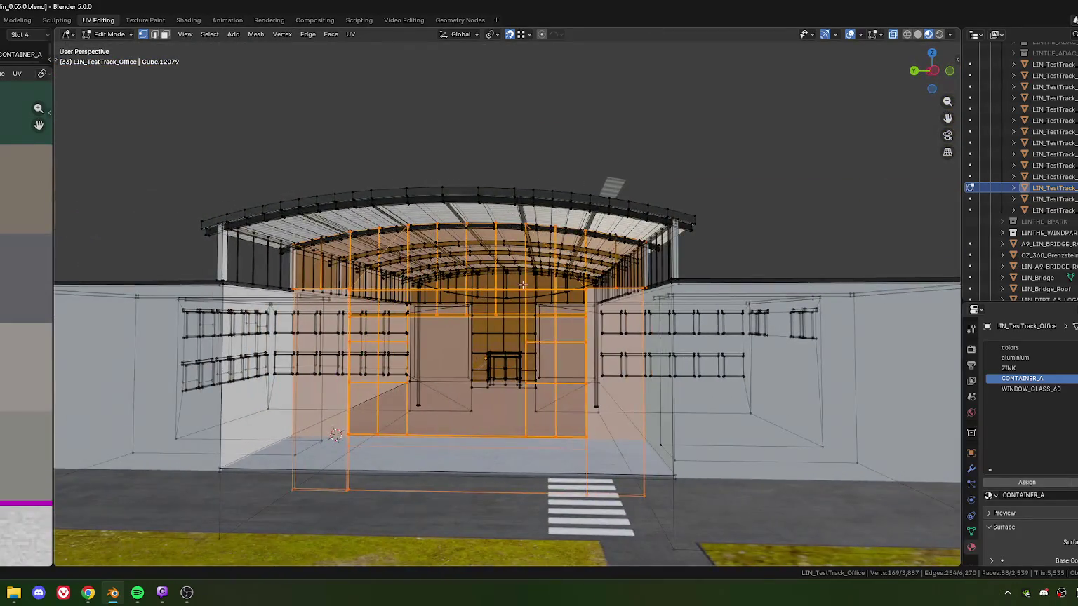
{"action": "scroll", "coordinate": [523, 321], "scroll_direction": "up", "scroll_amount": 3}
{"action": "scroll", "coordinate": [523, 321], "scroll_direction": "up", "scroll_amount": 1}
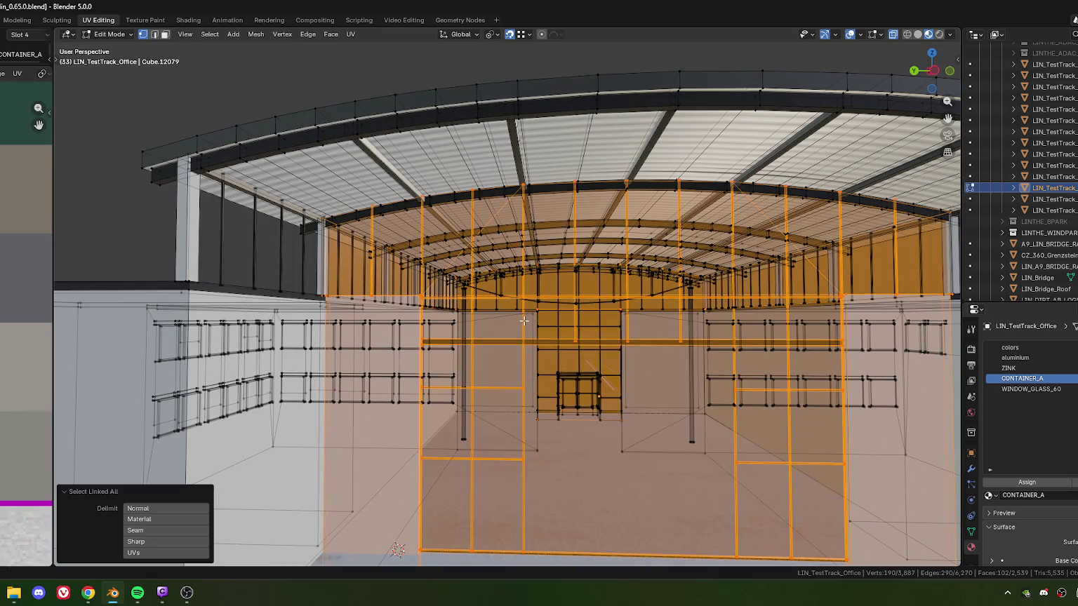
{"action": "scroll", "coordinate": [524, 321], "scroll_direction": "down", "scroll_amount": 5}
{"action": "middle_click_drag", "start_coordinate": [523, 321], "coordinate": [482, 326]}
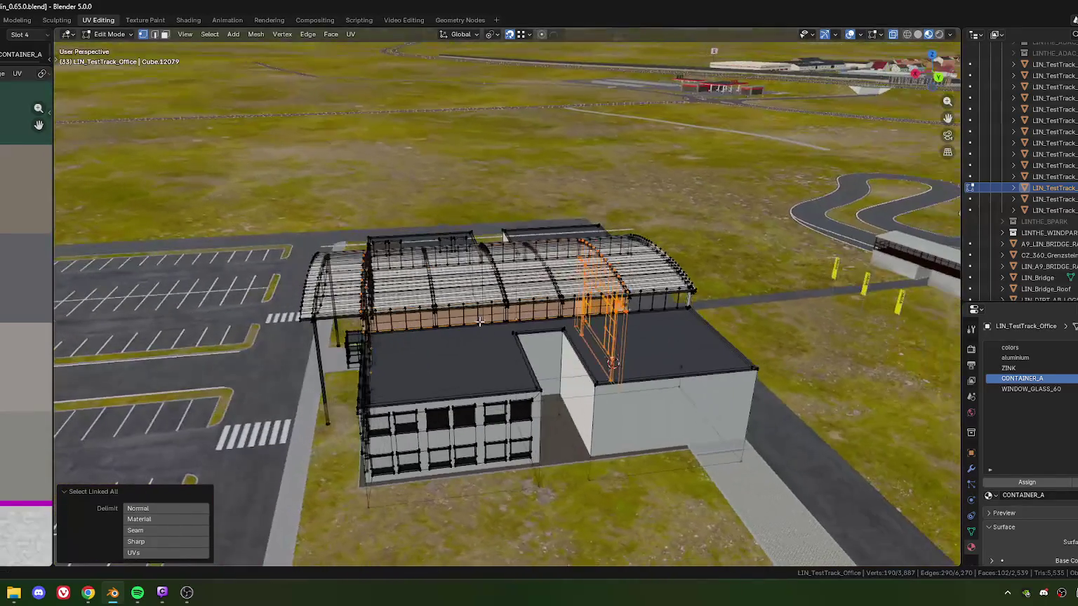
{"action": "mouse_move", "coordinate": [657, 328]}
{"action": "middle_mouse_down"}
{"action": "mouse_move", "coordinate": [604, 365]}
{"action": "mouse_move", "coordinate": [396, 445]}
{"action": "mouse_move", "coordinate": [465, 396]}
{"action": "middle_mouse_up"}
{"action": "scroll", "coordinate": [603, 365], "scroll_direction": "up", "scroll_amount": 3}
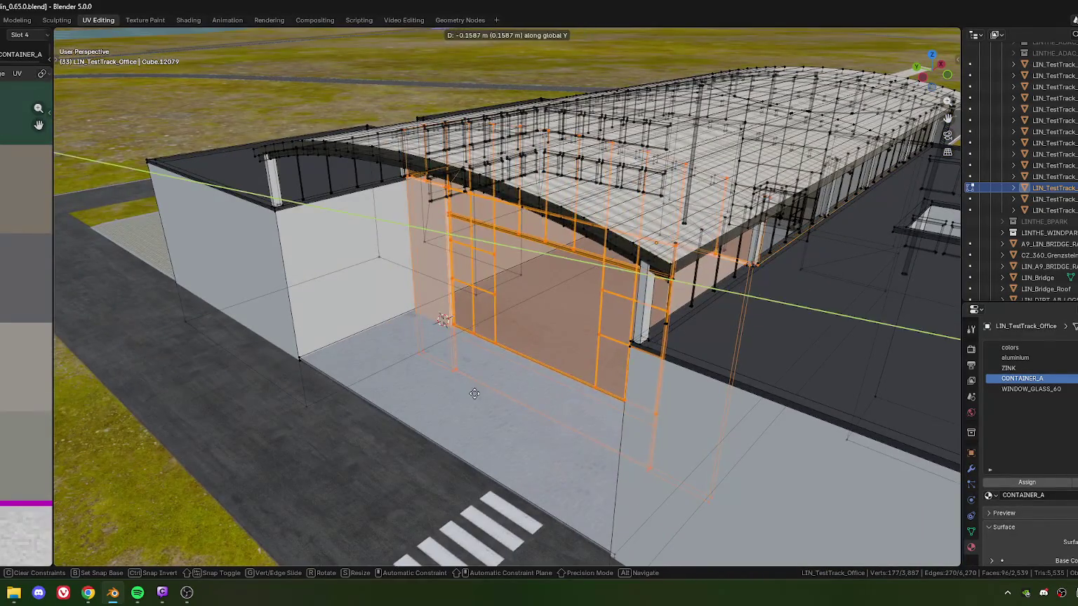
{"action": "left_click", "coordinate": [524, 376]}
{"action": "mouse_move", "coordinate": [523, 376]}
{"action": "middle_mouse_down"}
{"action": "mouse_move", "coordinate": [485, 317]}
{"action": "mouse_move", "coordinate": [377, 361]}
{"action": "middle_mouse_up"}
{"action": "middle_click_drag", "start_coordinate": [475, 383], "coordinate": [395, 382]}
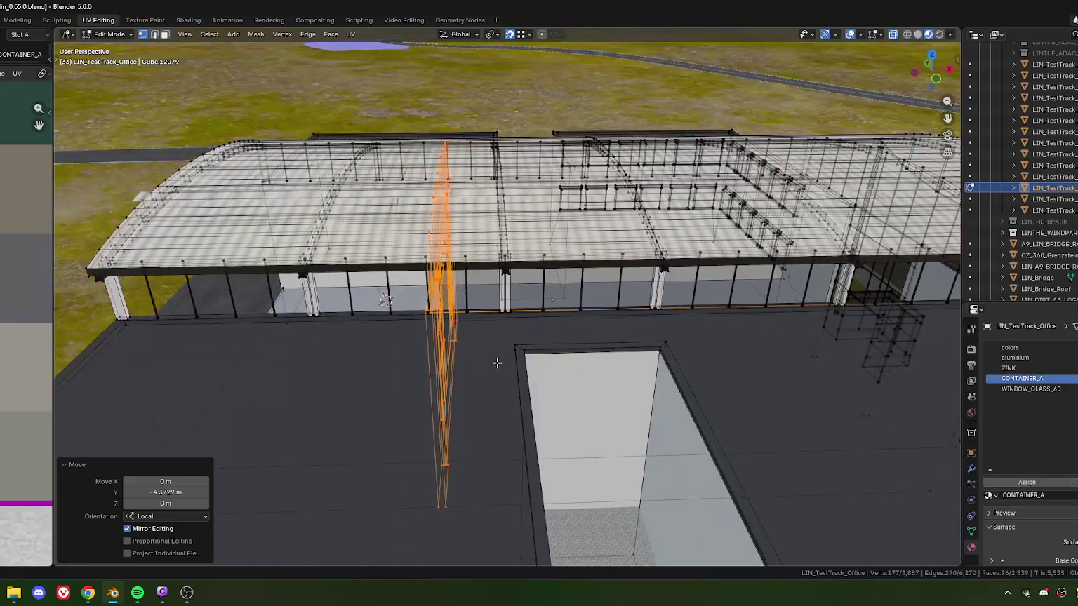
Orbit and zoom around the roof and interior wall to inspect the entrance pillar.
{"action": "scroll", "coordinate": [497, 363], "scroll_direction": "up", "scroll_amount": 3}
{"action": "mouse_move", "coordinate": [497, 362]}
{"action": "middle_mouse_down"}
{"action": "mouse_move", "coordinate": [489, 424]}
{"action": "mouse_move", "coordinate": [484, 388]}
{"action": "middle_mouse_up"}
{"action": "mouse_move", "coordinate": [483, 464]}
{"action": "middle_mouse_down"}
{"action": "mouse_move", "coordinate": [485, 426]}
{"action": "mouse_move", "coordinate": [548, 405]}
{"action": "middle_mouse_up"}
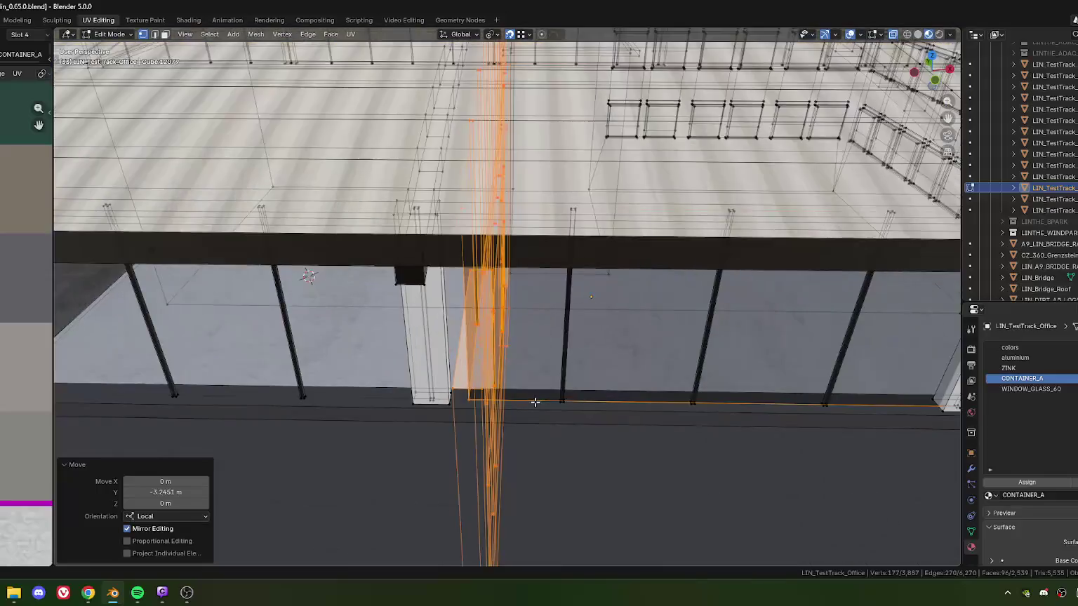
{"action": "scroll", "coordinate": [551, 379], "scroll_direction": "up", "scroll_amount": 10}
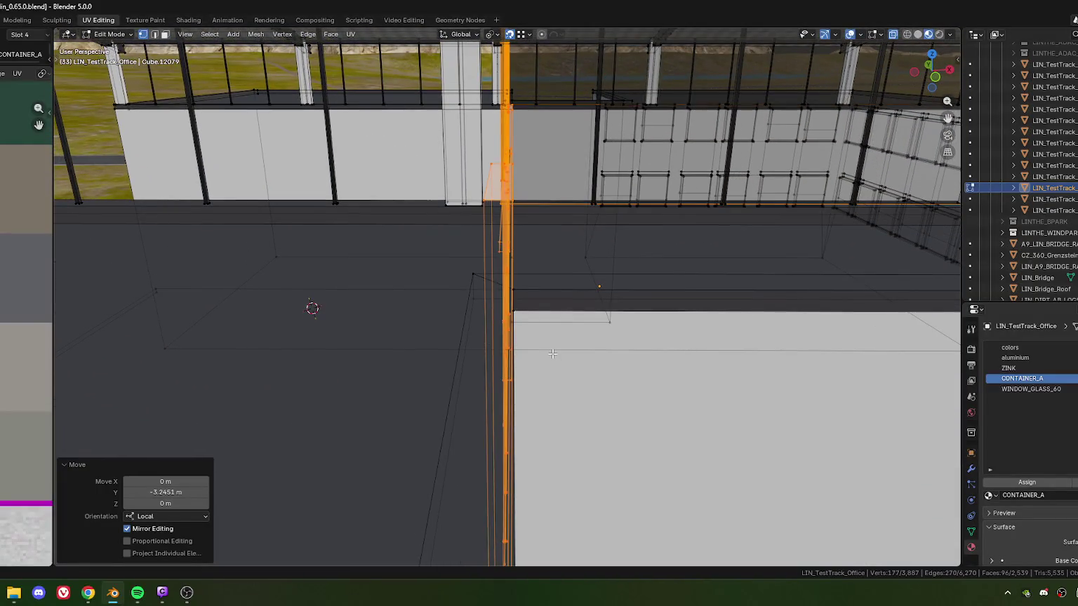
{"action": "scroll", "coordinate": [552, 353], "scroll_direction": "down", "scroll_amount": 6}
{"action": "middle_click_drag", "start_coordinate": [553, 354], "coordinate": [540, 309]}
{"action": "scroll", "coordinate": [482, 367], "scroll_direction": "up", "scroll_amount": 8}
{"action": "mouse_move", "coordinate": [491, 358]}
{"action": "middle_mouse_down"}
{"action": "mouse_move", "coordinate": [482, 367]}
{"action": "mouse_move", "coordinate": [510, 404]}
{"action": "middle_mouse_up"}
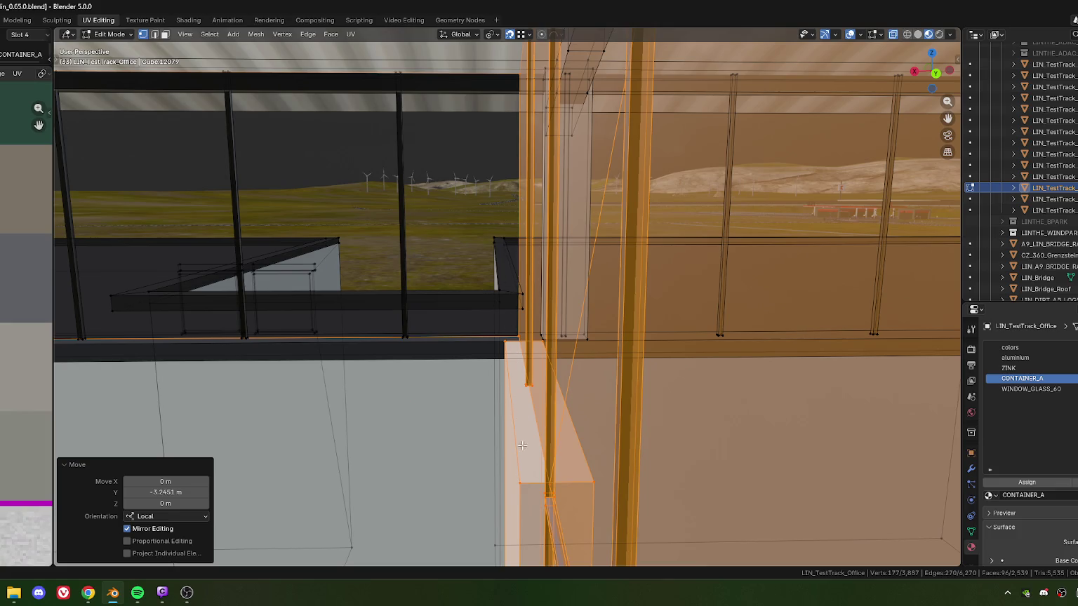
{"action": "mouse_move", "coordinate": [522, 377]}
{"action": "middle_mouse_down"}
{"action": "mouse_move", "coordinate": [653, 381]}
{"action": "mouse_move", "coordinate": [552, 346]}
{"action": "middle_mouse_up"}
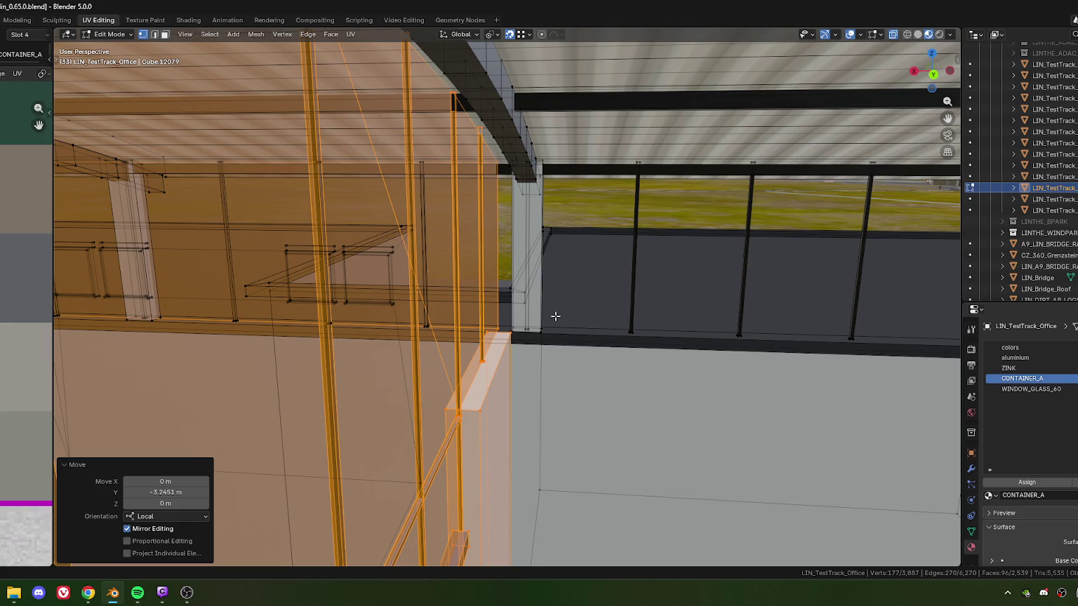
{"action": "middle_click_drag", "start_coordinate": [591, 312], "coordinate": [502, 342]}
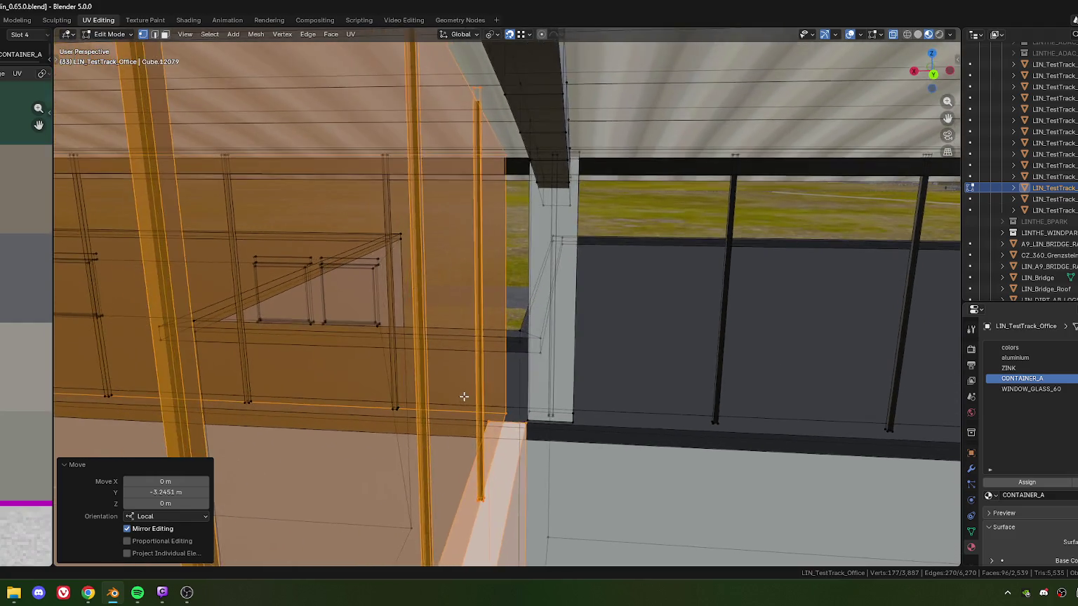
{"action": "mouse_move", "coordinate": [502, 342]}
{"action": "middle_mouse_down"}
{"action": "mouse_move", "coordinate": [426, 368]}
{"action": "mouse_move", "coordinate": [517, 355]}
{"action": "mouse_move", "coordinate": [516, 369]}
{"action": "middle_mouse_up"}
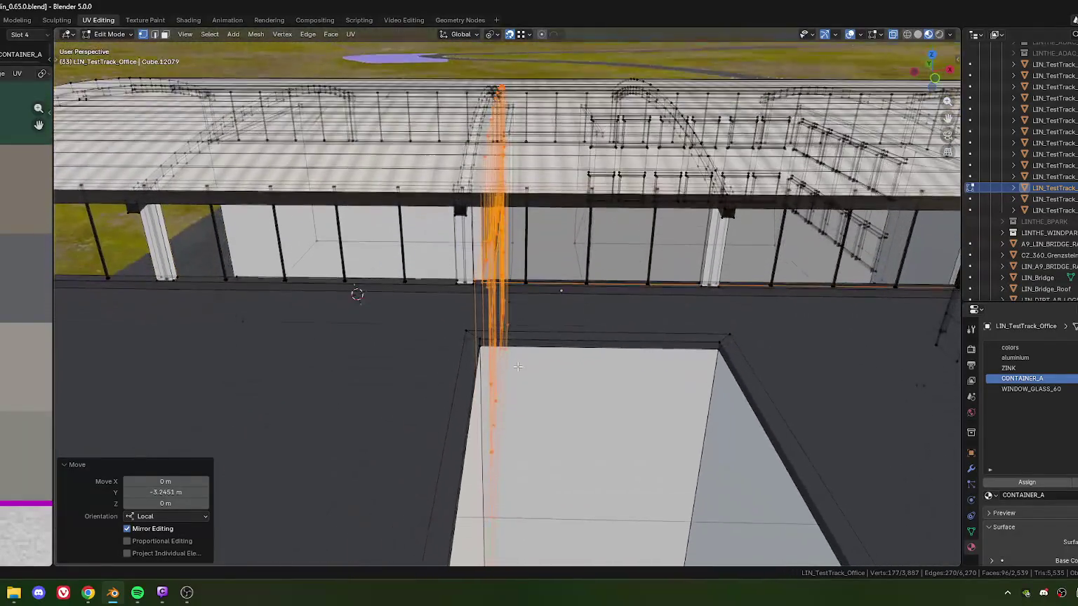
Zoom in on the facade pillar and realign the wall section to -0.19999 m along local Y.
{"action": "scroll", "coordinate": [516, 370], "scroll_direction": "down", "scroll_amount": 4}
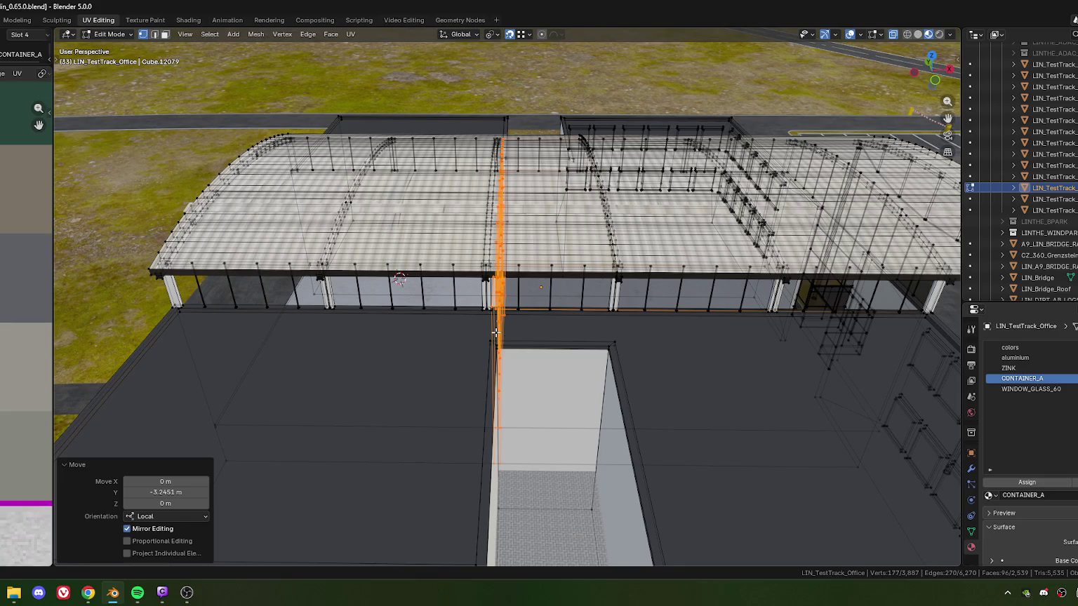
{"action": "scroll", "coordinate": [499, 325], "scroll_direction": "up", "scroll_amount": 4}
{"action": "scroll", "coordinate": [509, 324], "scroll_direction": "down", "scroll_amount": 2}
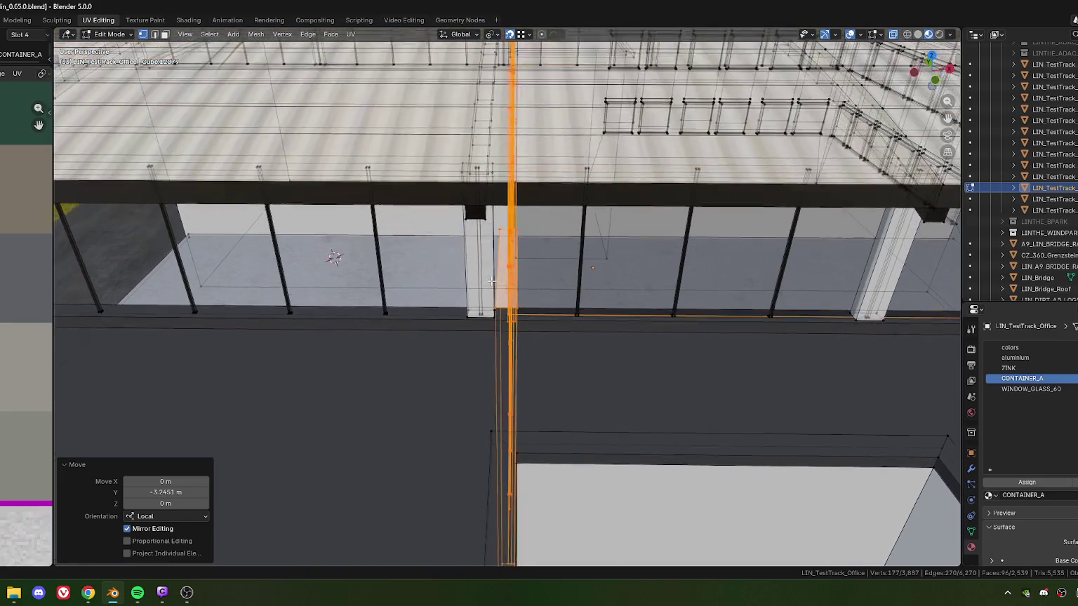
{"action": "scroll", "coordinate": [509, 324], "scroll_direction": "down", "scroll_amount": 1}
{"action": "scroll", "coordinate": [509, 324], "scroll_direction": "down", "scroll_amount": 1}
{"action": "scroll", "coordinate": [509, 325], "scroll_direction": "down", "scroll_amount": 2}
{"action": "middle_click_drag", "start_coordinate": [509, 324], "coordinate": [503, 304], "text": "shift"}
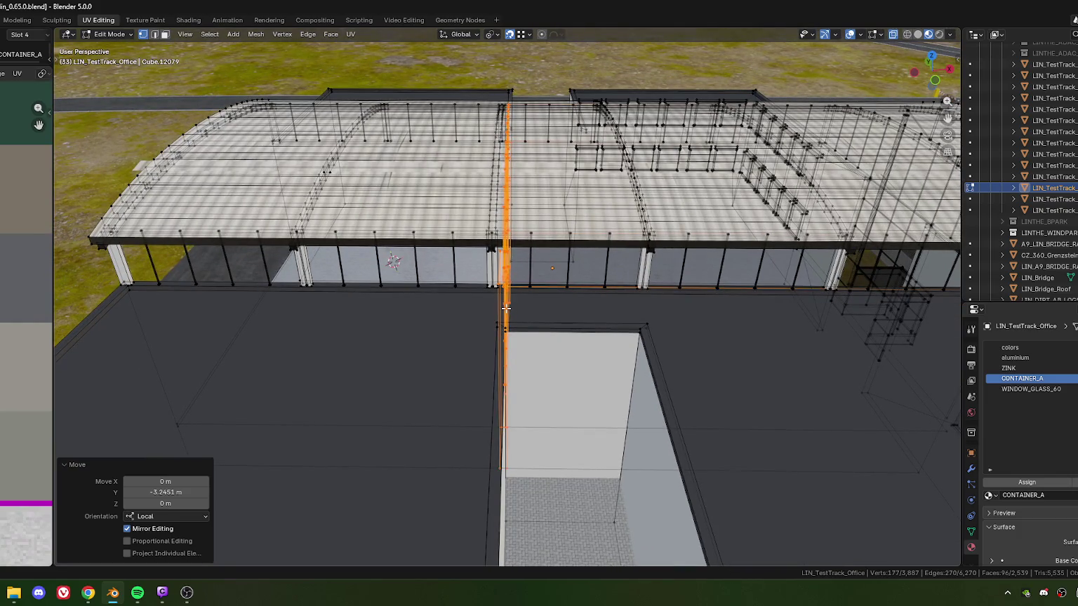
{"action": "scroll", "coordinate": [504, 306], "scroll_direction": "up", "scroll_amount": 3}
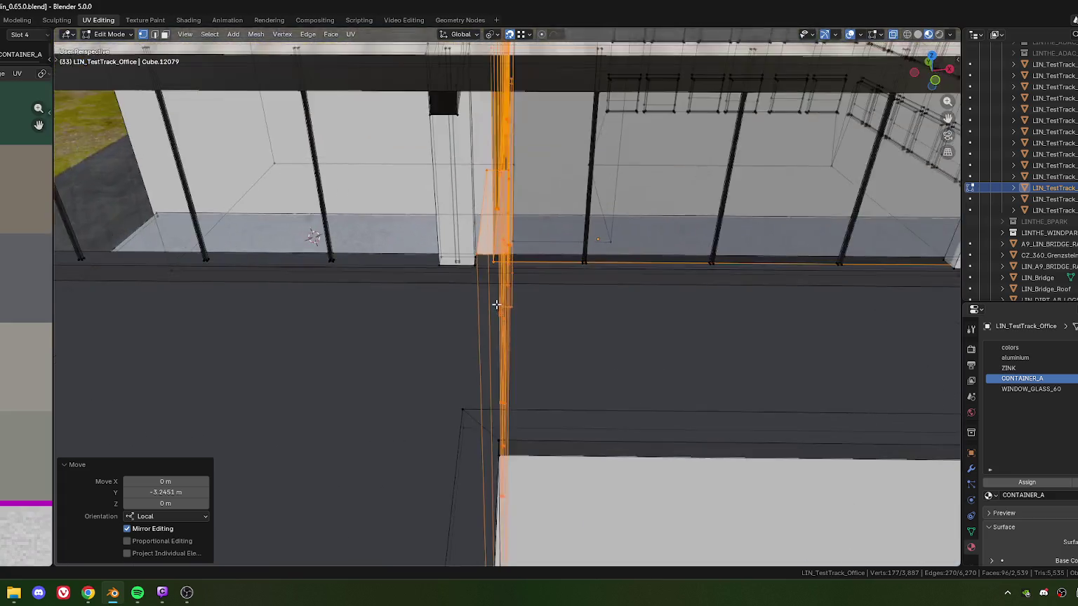
{"action": "scroll", "coordinate": [484, 287], "scroll_direction": "up", "scroll_amount": 1}
{"action": "scroll", "coordinate": [478, 308], "scroll_direction": "up", "scroll_amount": 2}
{"action": "scroll", "coordinate": [473, 340], "scroll_direction": "up", "scroll_amount": 1}
{"action": "scroll", "coordinate": [473, 340], "scroll_direction": "up", "scroll_amount": 2}
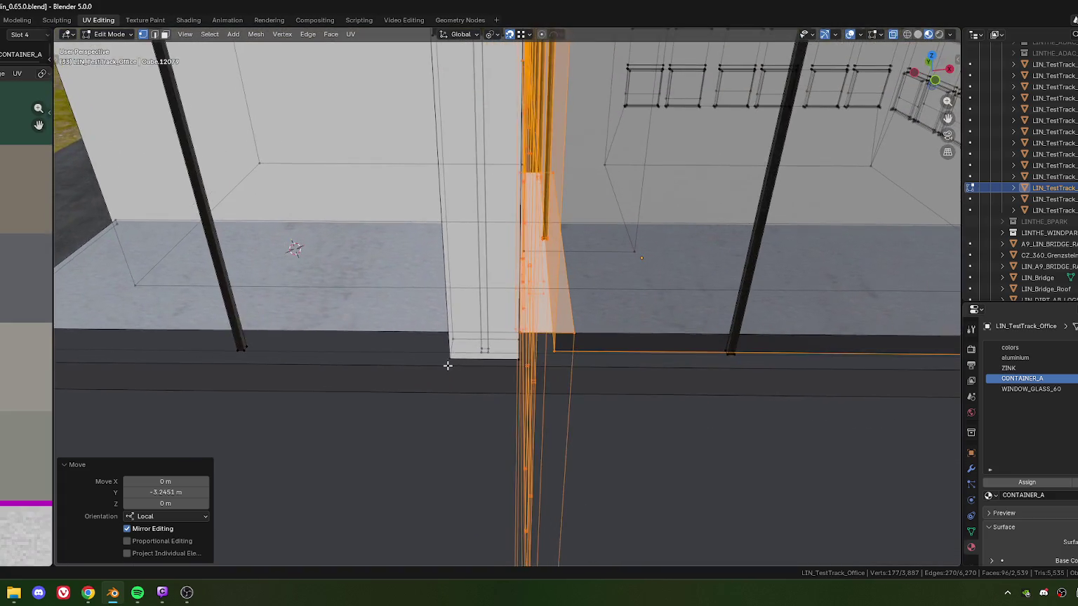
{"action": "key", "text": "ctrl+z"}
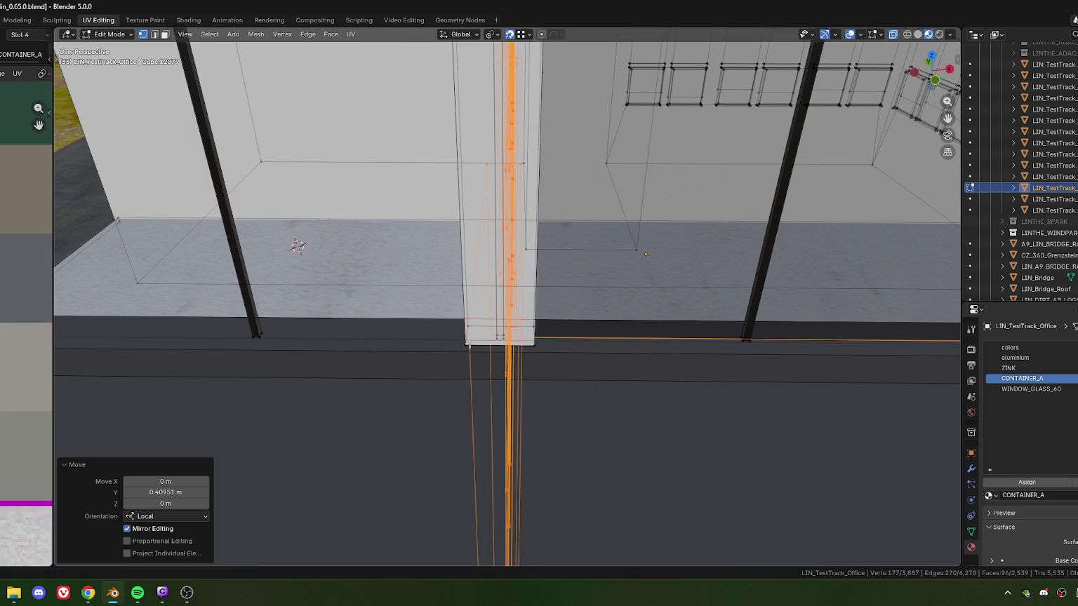
{"action": "middle_click_drag", "start_coordinate": [579, 353], "coordinate": [524, 358]}
Confirm the wall's 0.2 m local-Y offset and orbit in on the pillar base.
{"action": "key", "text": "y"}
{"action": "left_click", "coordinate": [597, 357]}
{"action": "scroll", "coordinate": [657, 364], "scroll_direction": "up", "scroll_amount": 2}
{"action": "scroll", "coordinate": [456, 358], "scroll_direction": "up", "scroll_amount": 5}
{"action": "scroll", "coordinate": [456, 359], "scroll_direction": "down", "scroll_amount": 5}
{"action": "mouse_move", "coordinate": [512, 231]}
{"action": "middle_mouse_down"}
{"action": "mouse_move", "coordinate": [414, 284]}
{"action": "mouse_move", "coordinate": [577, 357]}
{"action": "middle_mouse_up"}
{"action": "scroll", "coordinate": [485, 301], "scroll_direction": "up", "scroll_amount": 3}
{"action": "middle_click_drag", "start_coordinate": [485, 300], "coordinate": [593, 366]}
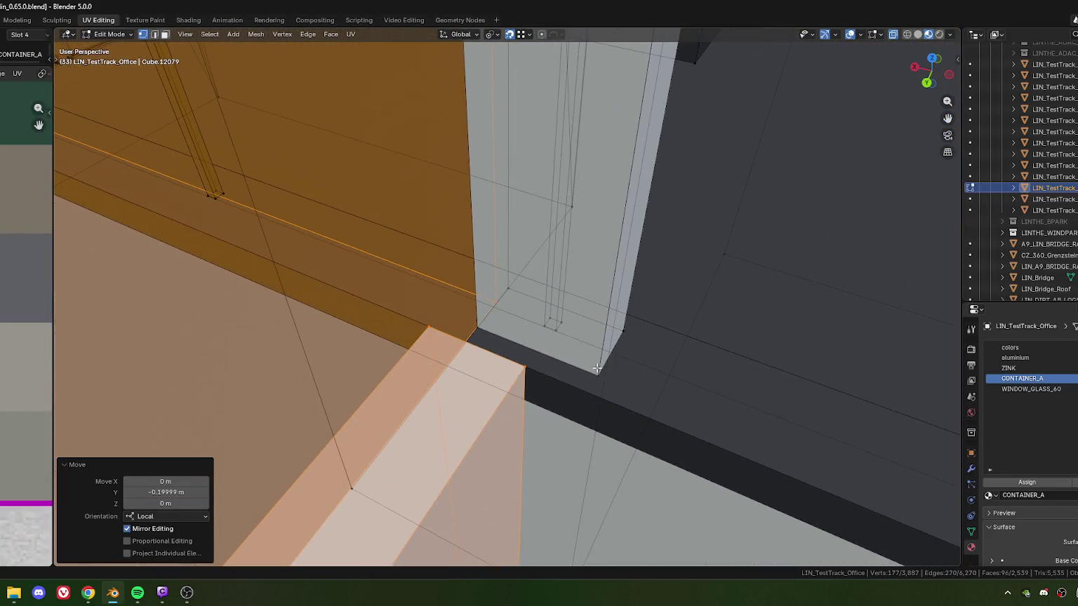
Move the wall faces -0.019947 m (-0.039893/2) along local Y, flush with the pillar corner.
{"action": "key", "text": "g"}
{"action": "key", "text": "y"}
{"action": "key", "text": "y"}
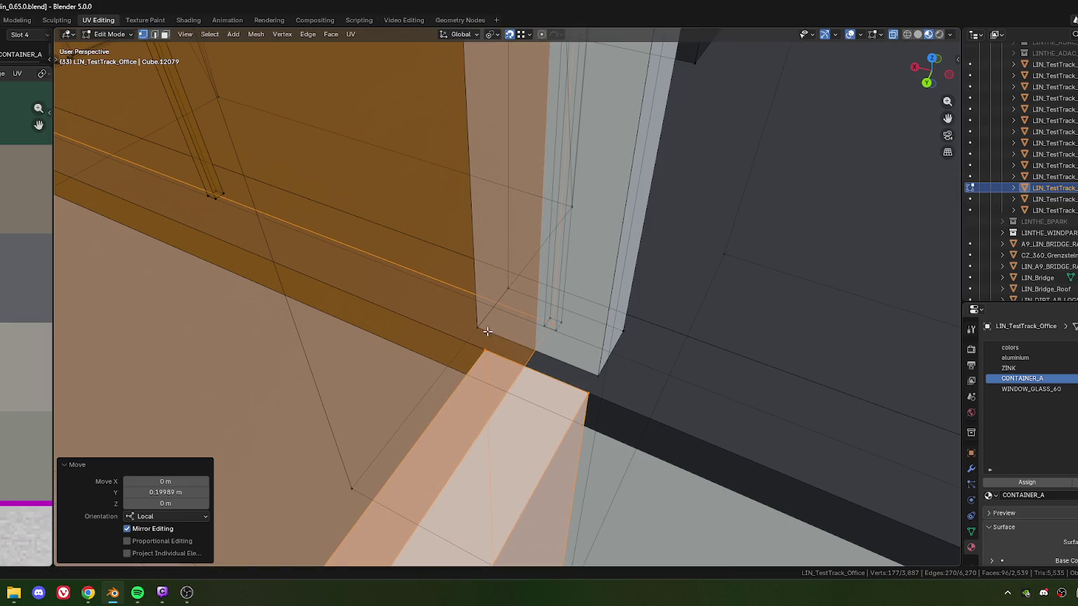
{"action": "key", "text": "g"}
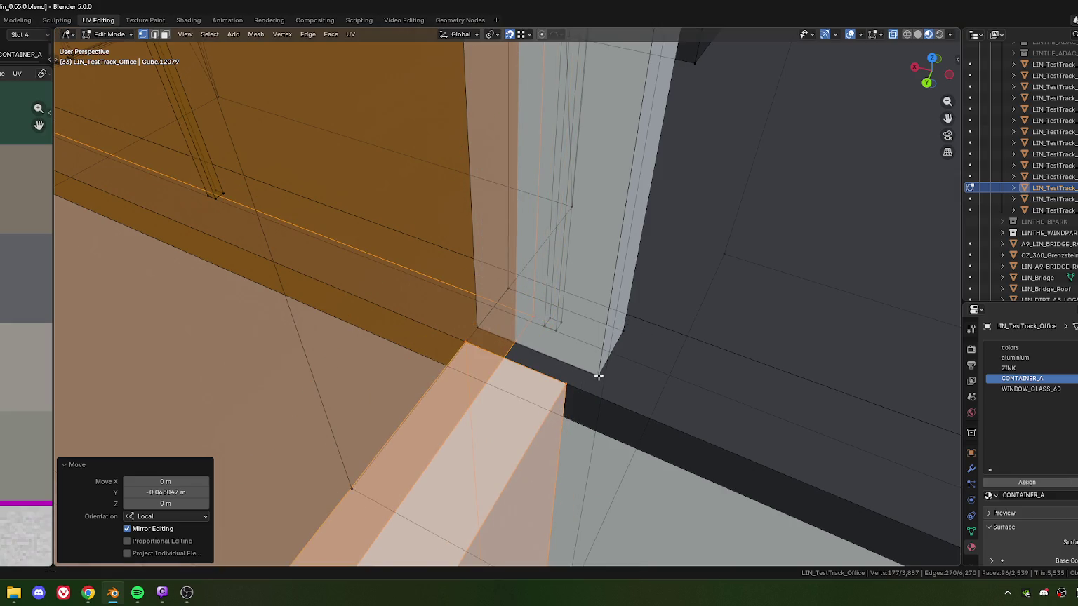
{"action": "middle_click_drag", "start_coordinate": [598, 376], "coordinate": [611, 347]}
{"action": "key", "text": "g"}
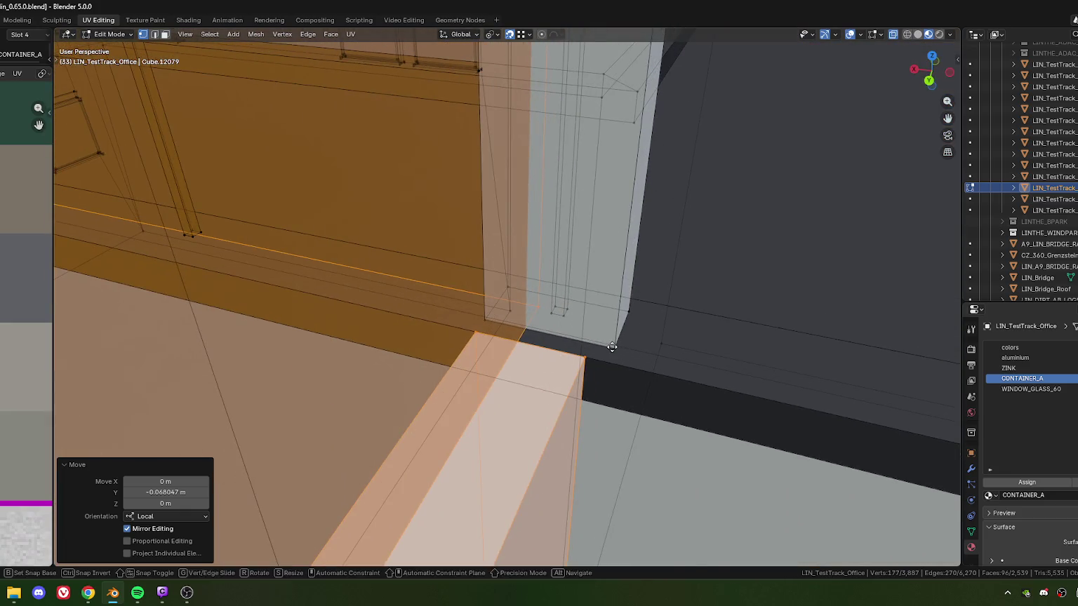
{"action": "key", "text": "y"}
{"action": "key", "text": "y"}
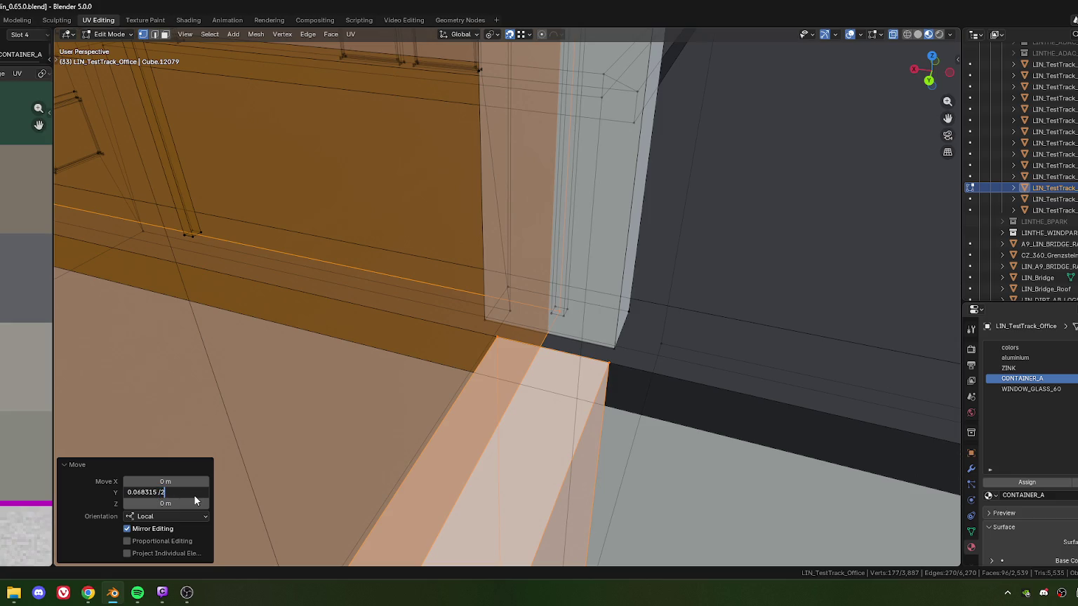
{"action": "mouse_move", "coordinate": [353, 407]}
{"action": "middle_mouse_down"}
{"action": "mouse_move", "coordinate": [594, 362]}
{"action": "mouse_move", "coordinate": [578, 277]}
{"action": "mouse_move", "coordinate": [549, 318]}
{"action": "mouse_move", "coordinate": [560, 306]}
{"action": "mouse_move", "coordinate": [563, 217]}
{"action": "mouse_move", "coordinate": [616, 336]}
{"action": "mouse_move", "coordinate": [609, 407]}
{"action": "mouse_move", "coordinate": [573, 365]}
{"action": "mouse_move", "coordinate": [591, 365]}
{"action": "mouse_move", "coordinate": [576, 367]}
{"action": "mouse_move", "coordinate": [585, 340]}
{"action": "middle_mouse_up"}
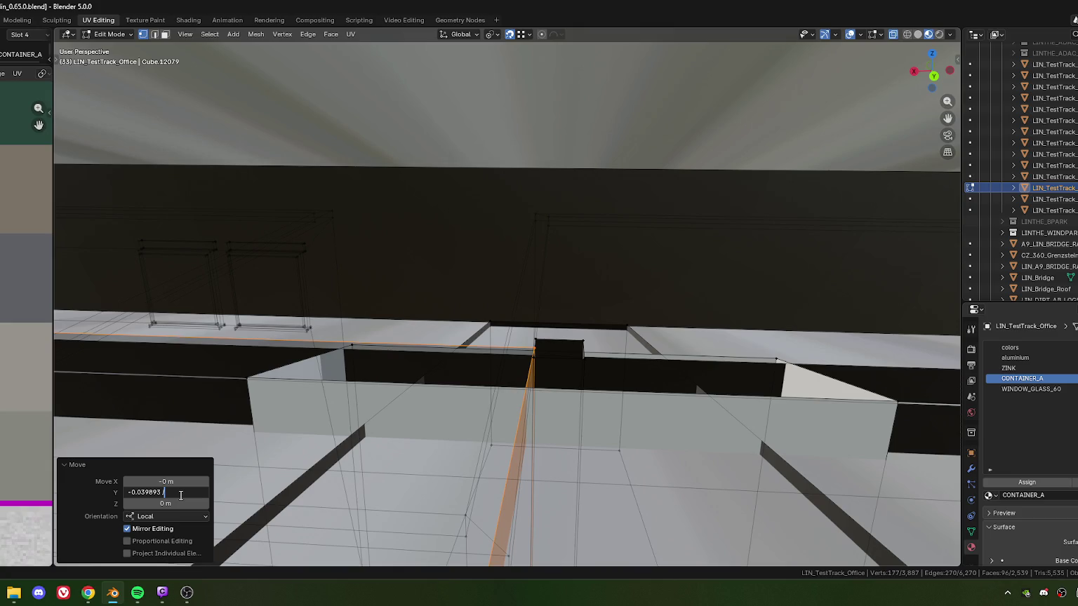
{"action": "key", "text": "Return"}
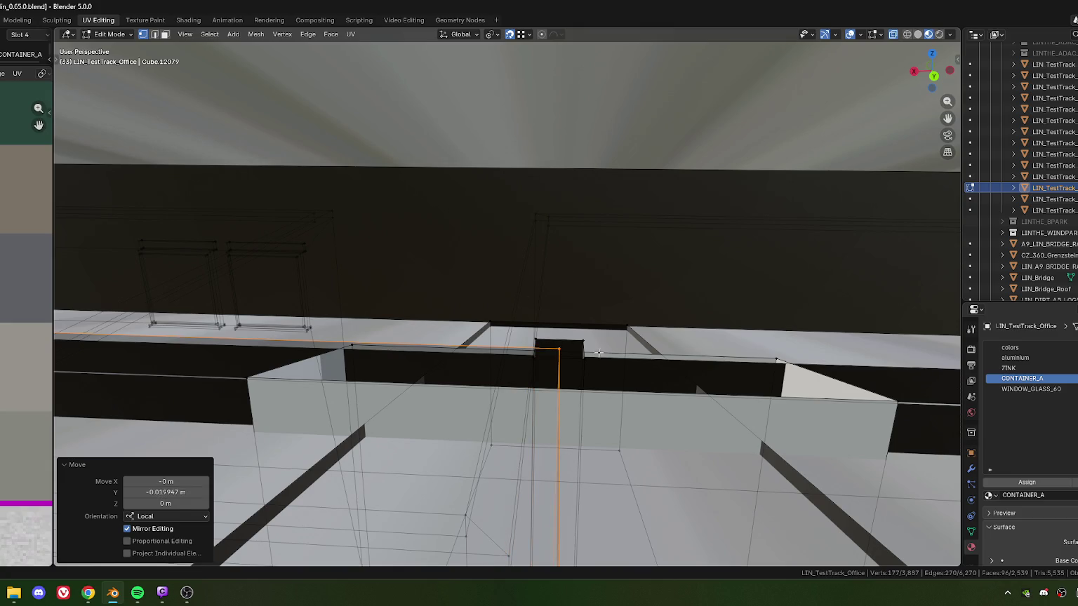
{"action": "left_click", "coordinate": [584, 342]}
{"action": "mouse_move", "coordinate": [584, 342]}
{"action": "middle_mouse_down"}
{"action": "mouse_move", "coordinate": [765, 397]}
{"action": "mouse_move", "coordinate": [698, 365]}
{"action": "mouse_move", "coordinate": [555, 507]}
{"action": "mouse_move", "coordinate": [550, 330]}
{"action": "mouse_move", "coordinate": [579, 342]}
{"action": "middle_mouse_up"}
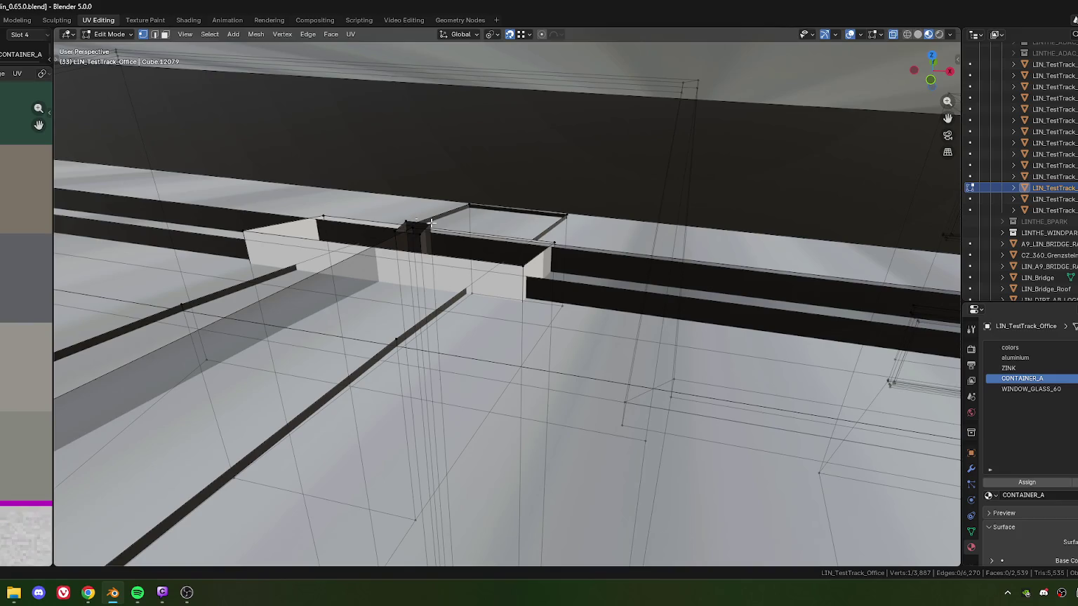
Delete the small stray cube's vertices beside the entrance pillar.
{"action": "key", "text": "x"}
{"action": "left_click", "coordinate": [465, 254]}
{"action": "mouse_move", "coordinate": [465, 254]}
{"action": "middle_mouse_down"}
{"action": "mouse_move", "coordinate": [519, 318]}
{"action": "mouse_move", "coordinate": [477, 281]}
{"action": "middle_mouse_up"}
{"action": "scroll", "coordinate": [461, 263], "scroll_direction": "up", "scroll_amount": 5}
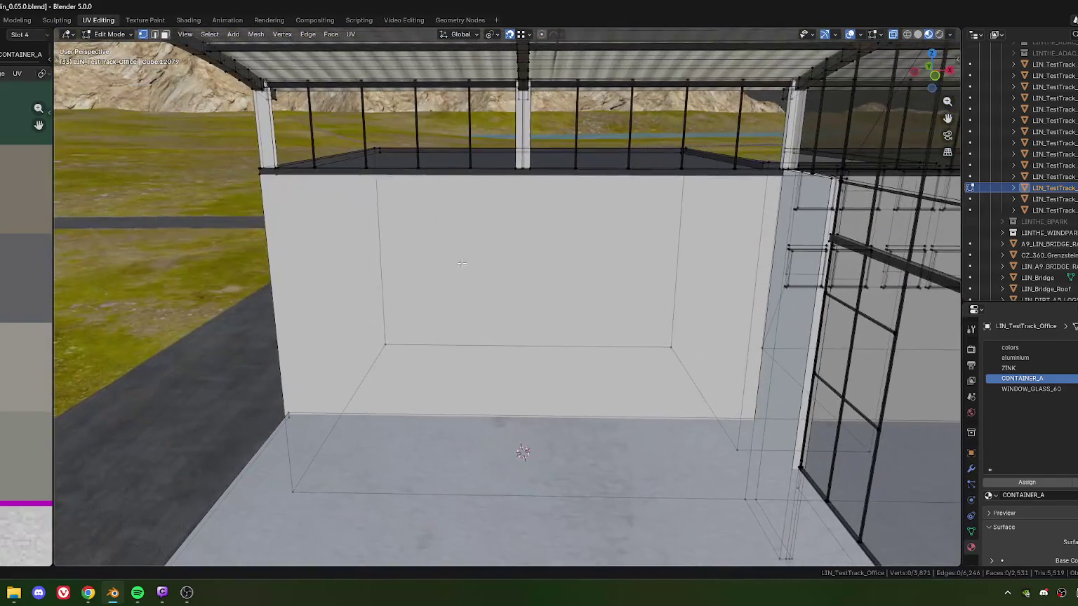
{"action": "scroll", "coordinate": [481, 336], "scroll_direction": "down", "scroll_amount": 5}
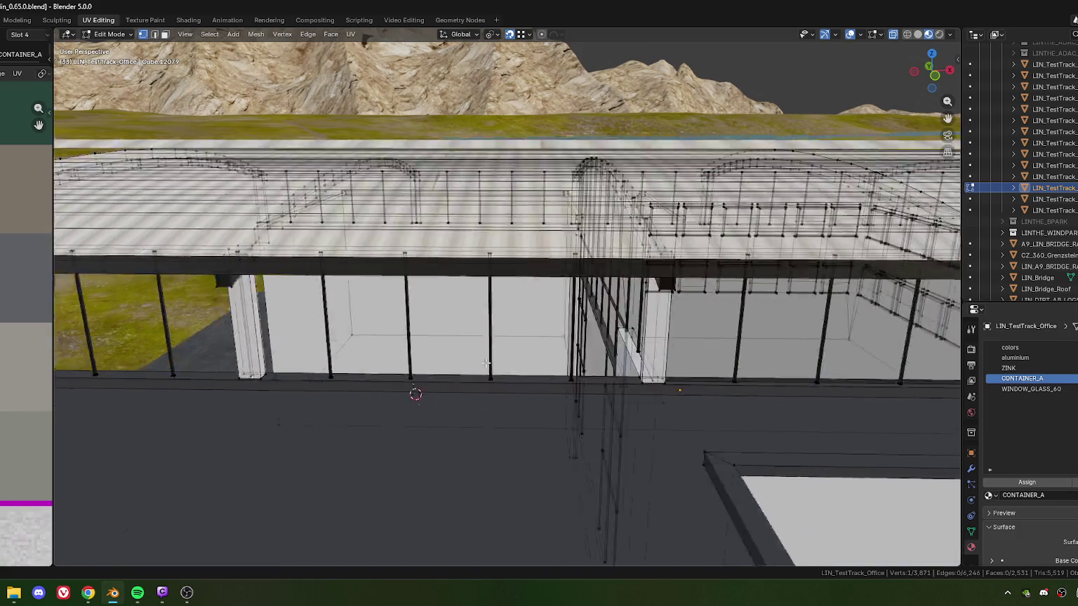
{"action": "mouse_move", "coordinate": [531, 314]}
{"action": "middle_mouse_down"}
{"action": "mouse_move", "coordinate": [503, 374]}
{"action": "mouse_move", "coordinate": [522, 375]}
{"action": "middle_mouse_up"}
{"action": "mouse_move", "coordinate": [654, 391]}
{"action": "middle_mouse_down"}
{"action": "mouse_move", "coordinate": [497, 388]}
{"action": "mouse_move", "coordinate": [513, 286]}
{"action": "mouse_move", "coordinate": [494, 394]}
{"action": "mouse_move", "coordinate": [634, 416]}
{"action": "mouse_move", "coordinate": [338, 408]}
{"action": "mouse_move", "coordinate": [414, 351]}
{"action": "mouse_move", "coordinate": [567, 432]}
{"action": "middle_mouse_up"}
Select and delete the leftover connected mesh piece, then return to Object Mode.
{"action": "key", "text": "ctrl+l"}
{"action": "key", "text": "x"}
{"action": "left_click", "coordinate": [338, 408]}
{"action": "key", "text": "Tab"}
{"action": "mouse_move", "coordinate": [622, 384]}
{"action": "middle_mouse_down"}
{"action": "mouse_move", "coordinate": [600, 416]}
{"action": "mouse_move", "coordinate": [520, 435]}
{"action": "mouse_move", "coordinate": [526, 405]}
{"action": "mouse_move", "coordinate": [560, 397]}
{"action": "middle_mouse_up"}
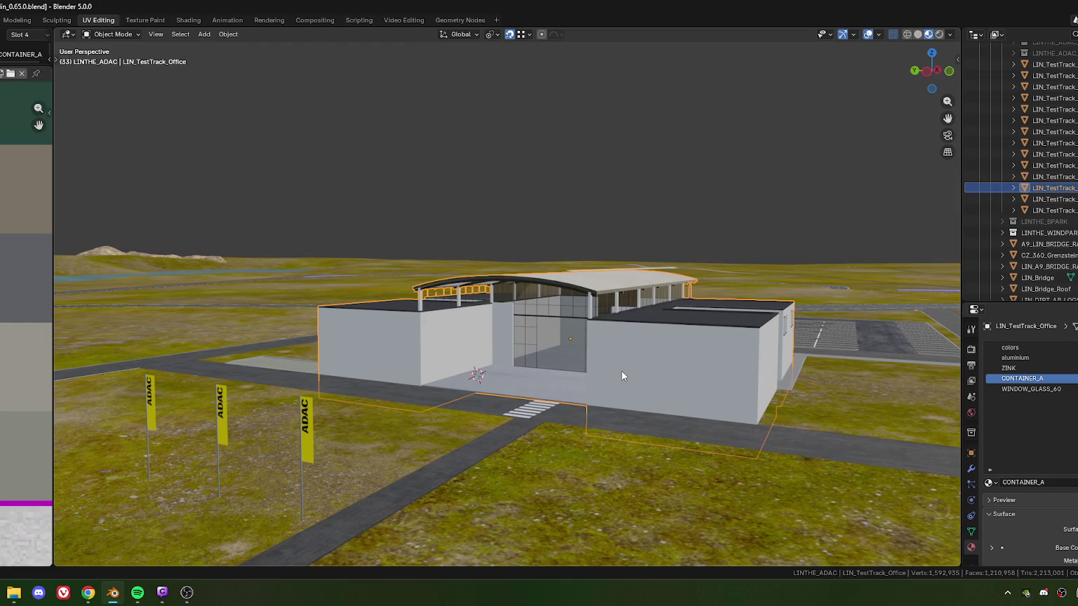
{"action": "mouse_move", "coordinate": [619, 371]}
{"action": "middle_mouse_down"}
{"action": "mouse_move", "coordinate": [639, 377]}
{"action": "mouse_move", "coordinate": [443, 369]}
{"action": "mouse_move", "coordinate": [529, 383]}
{"action": "mouse_move", "coordinate": [568, 371]}
{"action": "mouse_move", "coordinate": [568, 382]}
{"action": "middle_mouse_up"}
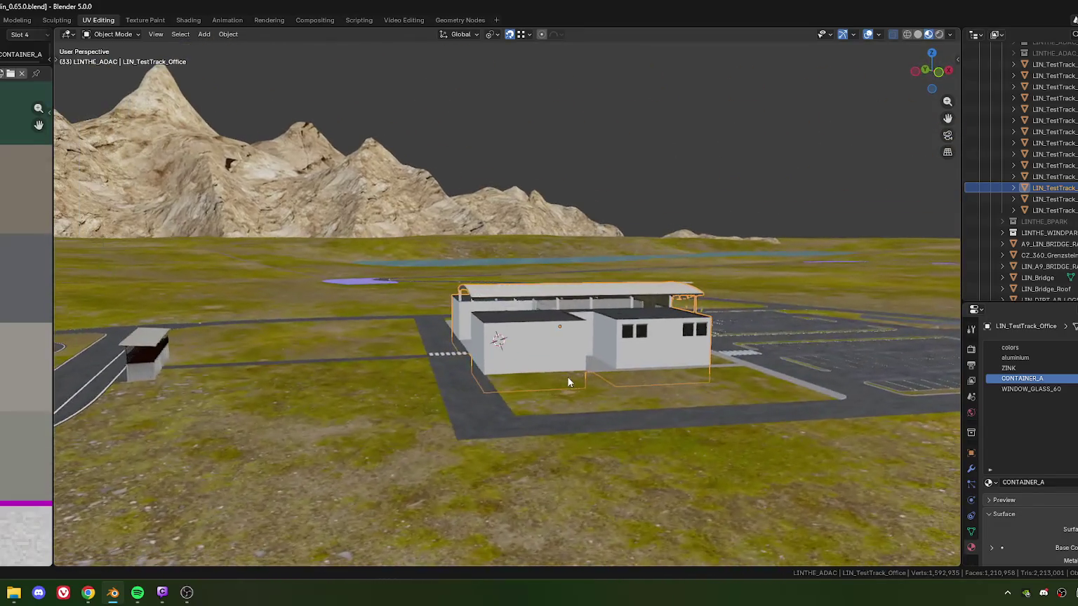
{"action": "scroll", "coordinate": [568, 383], "scroll_direction": "up", "scroll_amount": 4}
{"action": "mouse_move", "coordinate": [668, 355]}
{"action": "middle_mouse_down"}
{"action": "mouse_move", "coordinate": [485, 337]}
{"action": "mouse_move", "coordinate": [439, 447]}
{"action": "mouse_move", "coordinate": [524, 397]}
{"action": "mouse_move", "coordinate": [617, 462]}
{"action": "middle_mouse_up"}
{"action": "scroll", "coordinate": [505, 406], "scroll_direction": "up", "scroll_amount": 2}
{"action": "mouse_move", "coordinate": [623, 297]}
{"action": "middle_mouse_down"}
{"action": "mouse_move", "coordinate": [561, 364]}
{"action": "mouse_move", "coordinate": [459, 378]}
{"action": "mouse_move", "coordinate": [408, 353]}
{"action": "middle_mouse_up"}
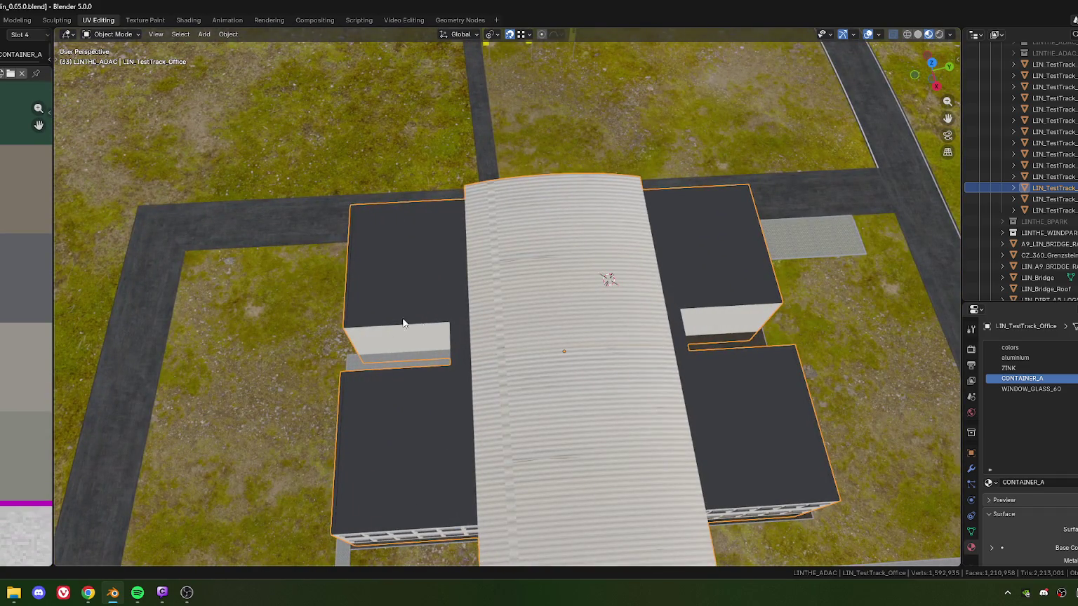
{"action": "mouse_move", "coordinate": [443, 370]}
{"action": "middle_mouse_down"}
{"action": "mouse_move", "coordinate": [364, 390]}
{"action": "mouse_move", "coordinate": [455, 327]}
{"action": "mouse_move", "coordinate": [367, 339]}
{"action": "mouse_move", "coordinate": [304, 315]}
{"action": "mouse_move", "coordinate": [480, 326]}
{"action": "mouse_move", "coordinate": [449, 309]}
{"action": "mouse_move", "coordinate": [520, 353]}
{"action": "mouse_move", "coordinate": [558, 321]}
{"action": "middle_mouse_up"}
{"action": "mouse_move", "coordinate": [489, 350]}
{"action": "middle_mouse_down"}
{"action": "mouse_move", "coordinate": [441, 338]}
{"action": "mouse_move", "coordinate": [460, 340]}
{"action": "middle_mouse_up"}
{"action": "scroll", "coordinate": [449, 341], "scroll_direction": "up", "scroll_amount": 8}
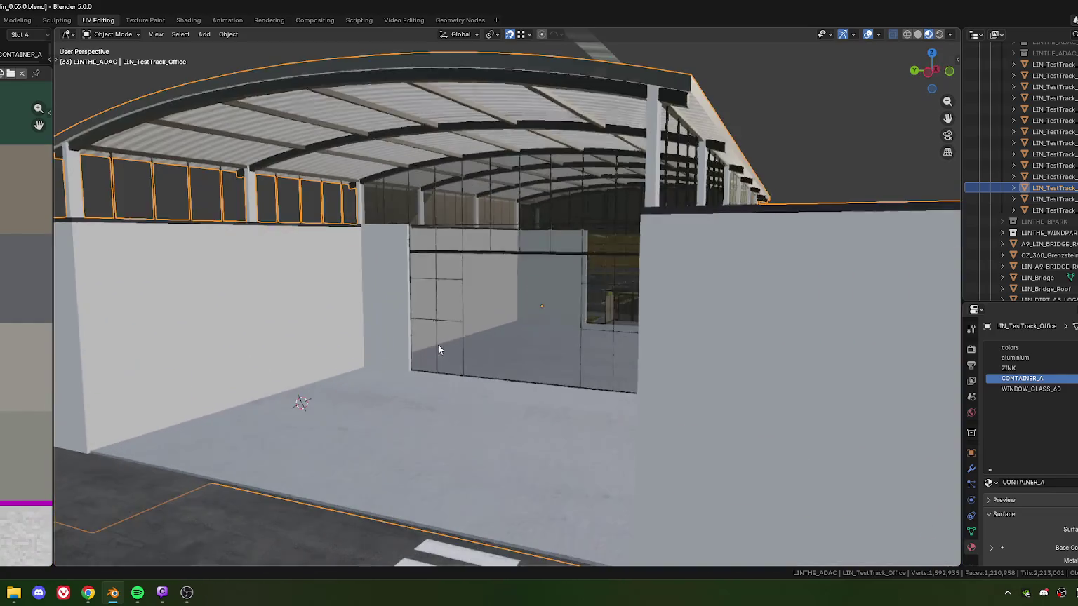
{"action": "scroll", "coordinate": [440, 348], "scroll_direction": "down", "scroll_amount": 4}
{"action": "scroll", "coordinate": [454, 379], "scroll_direction": "down", "scroll_amount": 3}
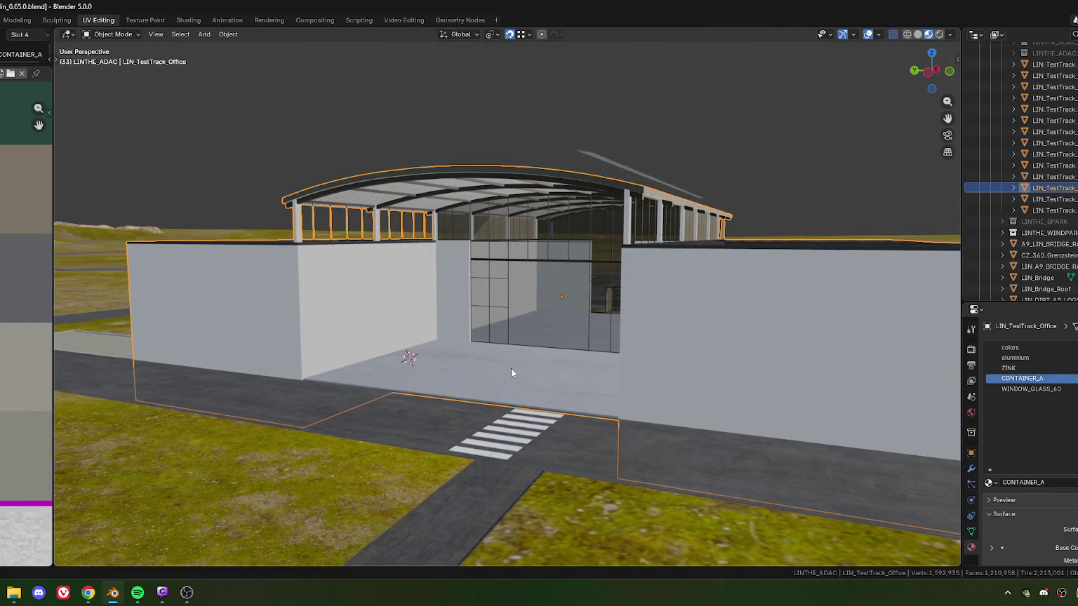
{"action": "mouse_move", "coordinate": [496, 319]}
{"action": "middle_mouse_down"}
{"action": "mouse_move", "coordinate": [423, 324]}
{"action": "mouse_move", "coordinate": [460, 339]}
{"action": "mouse_move", "coordinate": [427, 338]}
{"action": "mouse_move", "coordinate": [597, 320]}
{"action": "mouse_move", "coordinate": [588, 162]}
{"action": "middle_mouse_up"}
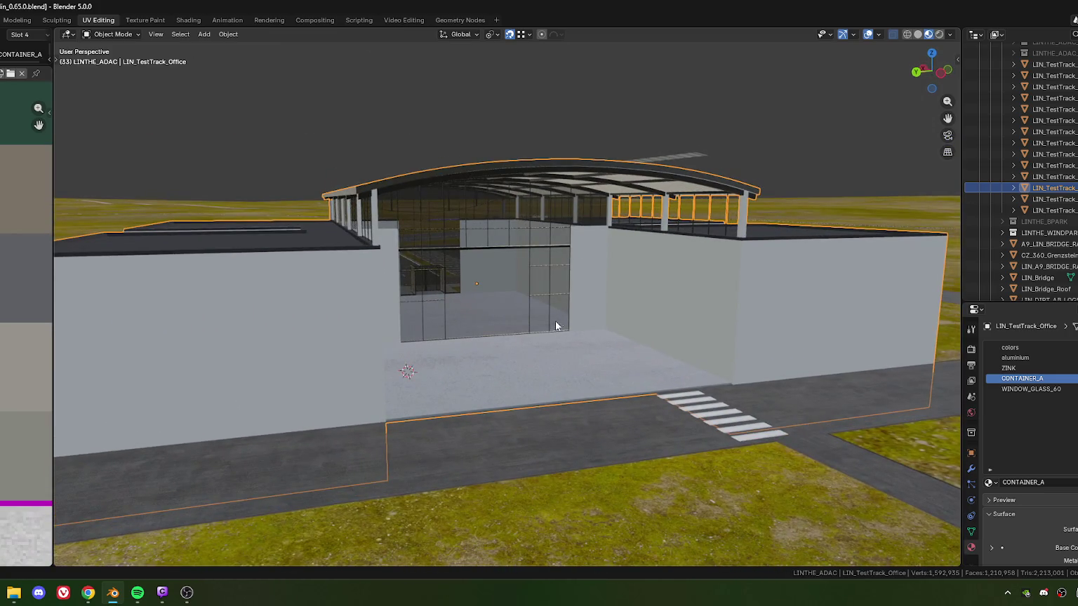
{"action": "mouse_move", "coordinate": [554, 325]}
{"action": "middle_mouse_down"}
{"action": "mouse_move", "coordinate": [543, 303]}
{"action": "mouse_move", "coordinate": [509, 325]}
{"action": "mouse_move", "coordinate": [527, 302]}
{"action": "middle_mouse_up"}
{"action": "scroll", "coordinate": [567, 303], "scroll_direction": "down", "scroll_amount": 3}
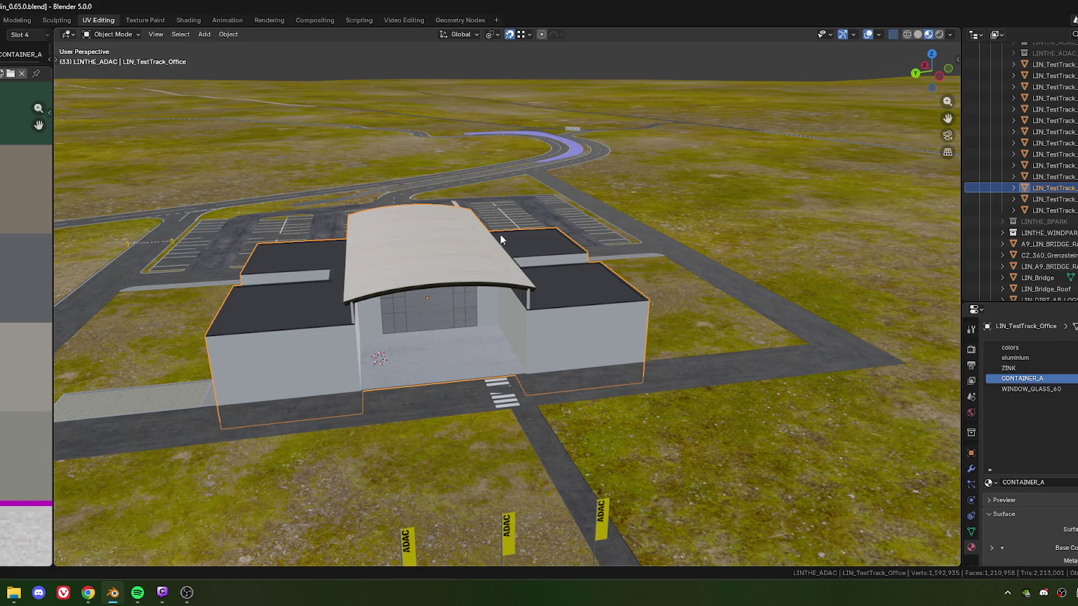
{"action": "middle_click_drag", "start_coordinate": [498, 235], "coordinate": [497, 302]}
{"action": "scroll", "coordinate": [534, 228], "scroll_direction": "up", "scroll_amount": 4}
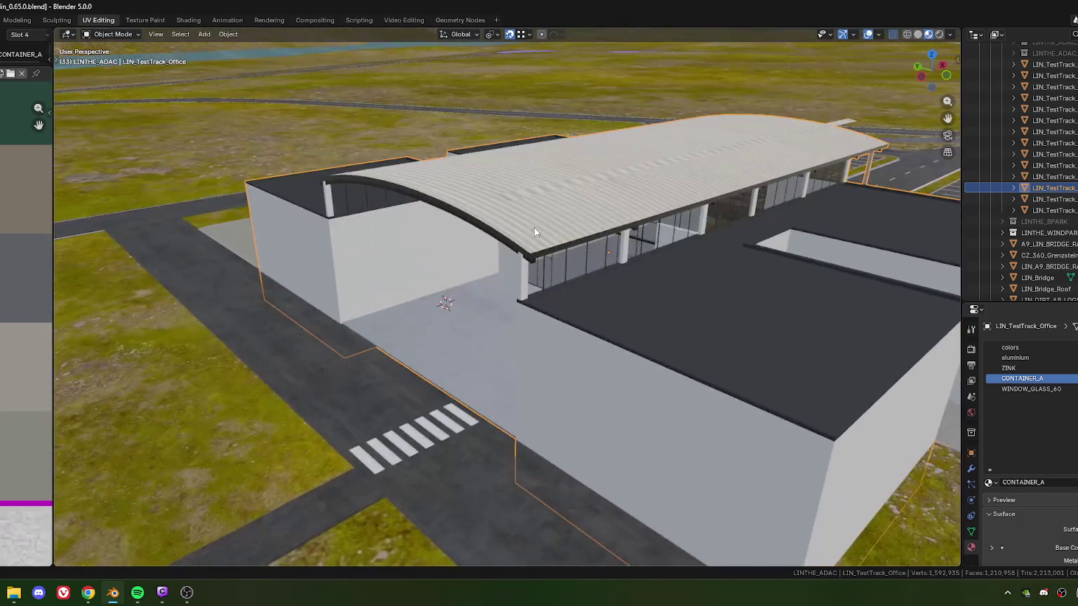
{"action": "scroll", "coordinate": [534, 228], "scroll_direction": "down", "scroll_amount": 2}
Delete all vertices of the orange roof strip LIN_TestTrack_Office.001 and return to Object Mode.
{"action": "left_click", "coordinate": [496, 249]}
{"action": "key", "text": "Tab"}
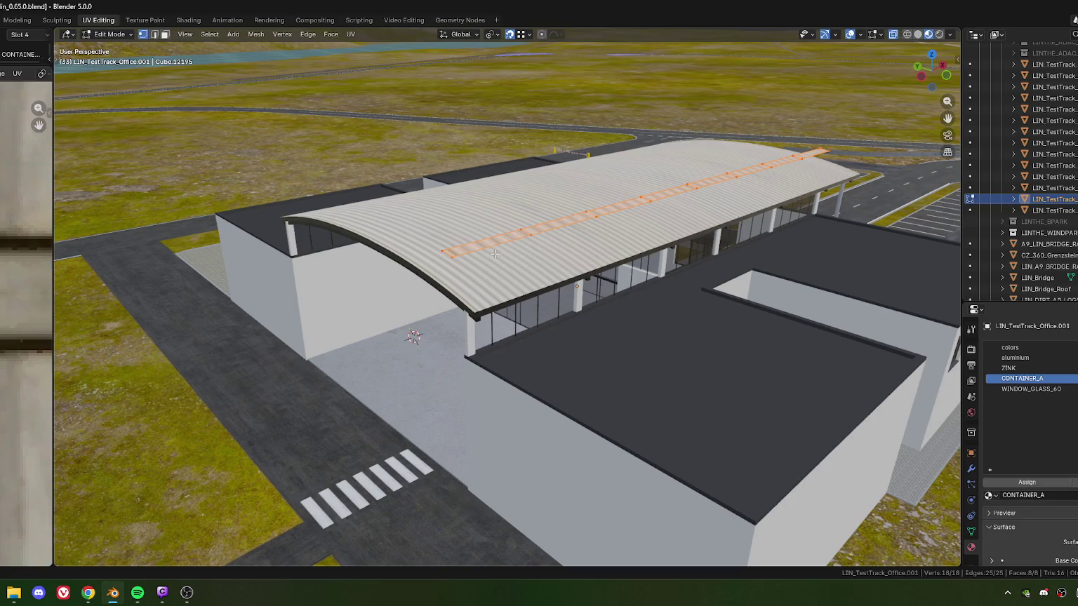
{"action": "scroll", "coordinate": [646, 257], "scroll_direction": "down", "scroll_amount": 3}
{"action": "key", "text": "x"}
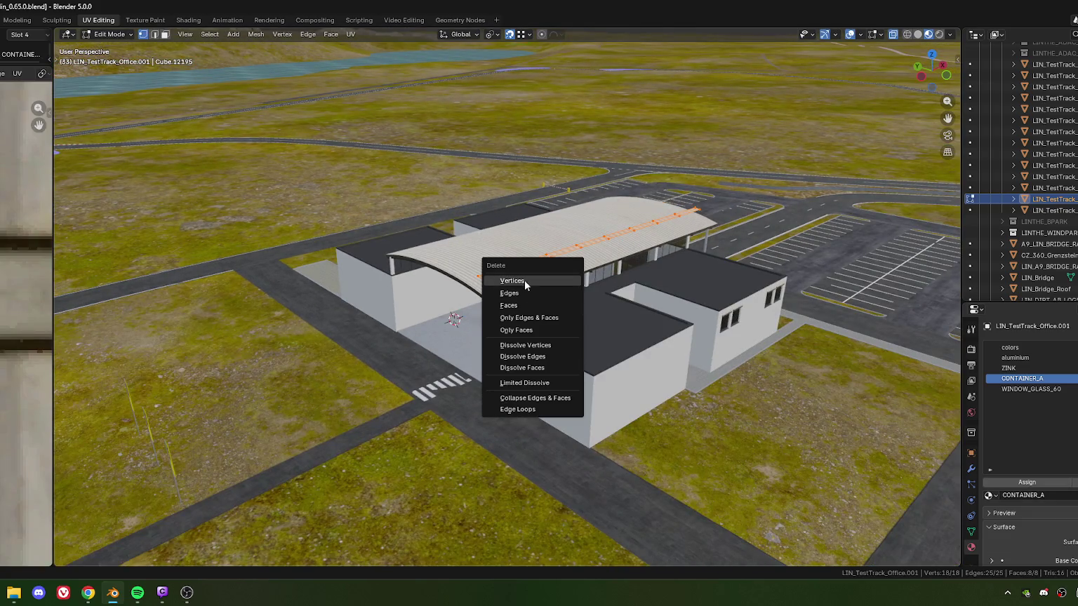
{"action": "left_click", "coordinate": [524, 281]}
{"action": "mouse_move", "coordinate": [526, 290]}
{"action": "middle_mouse_down"}
{"action": "mouse_move", "coordinate": [568, 293]}
{"action": "mouse_move", "coordinate": [419, 282]}
{"action": "mouse_move", "coordinate": [459, 300]}
{"action": "mouse_move", "coordinate": [528, 283]}
{"action": "middle_mouse_up"}
{"action": "scroll", "coordinate": [568, 293], "scroll_direction": "up", "scroll_amount": 3}
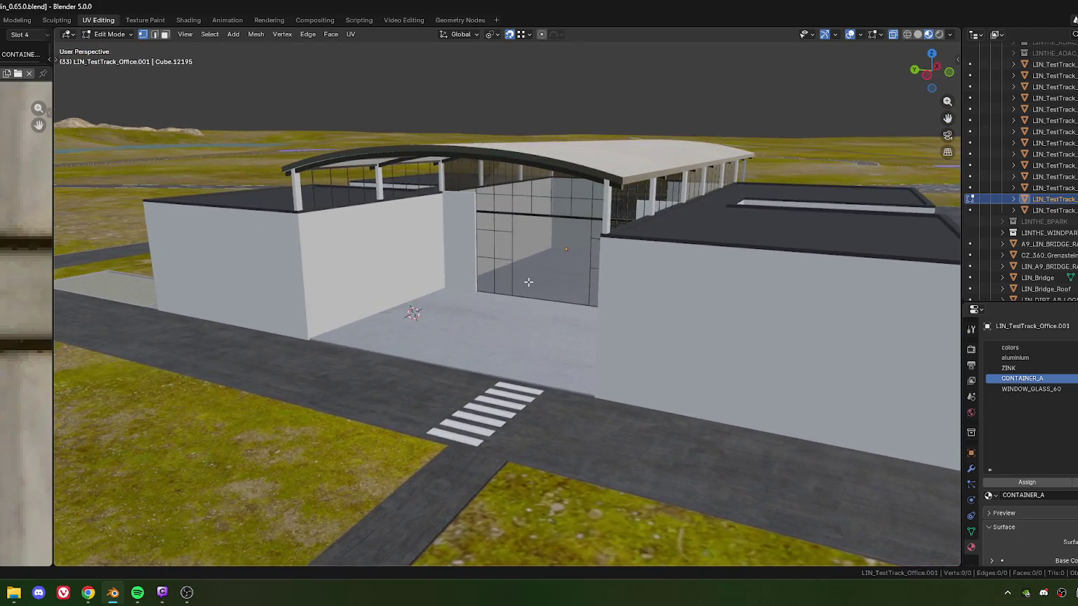
{"action": "scroll", "coordinate": [541, 289], "scroll_direction": "down", "scroll_amount": 2}
{"action": "scroll", "coordinate": [561, 308], "scroll_direction": "down", "scroll_amount": 2}
{"action": "scroll", "coordinate": [596, 335], "scroll_direction": "down", "scroll_amount": 1}
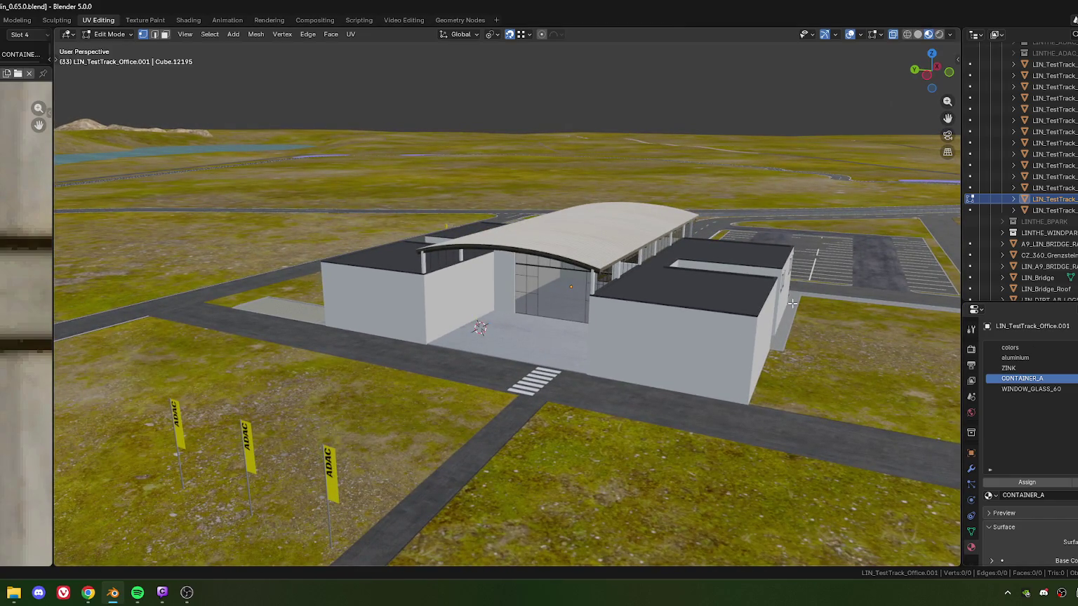
{"action": "middle_click_drag", "start_coordinate": [609, 272], "coordinate": [548, 328]}
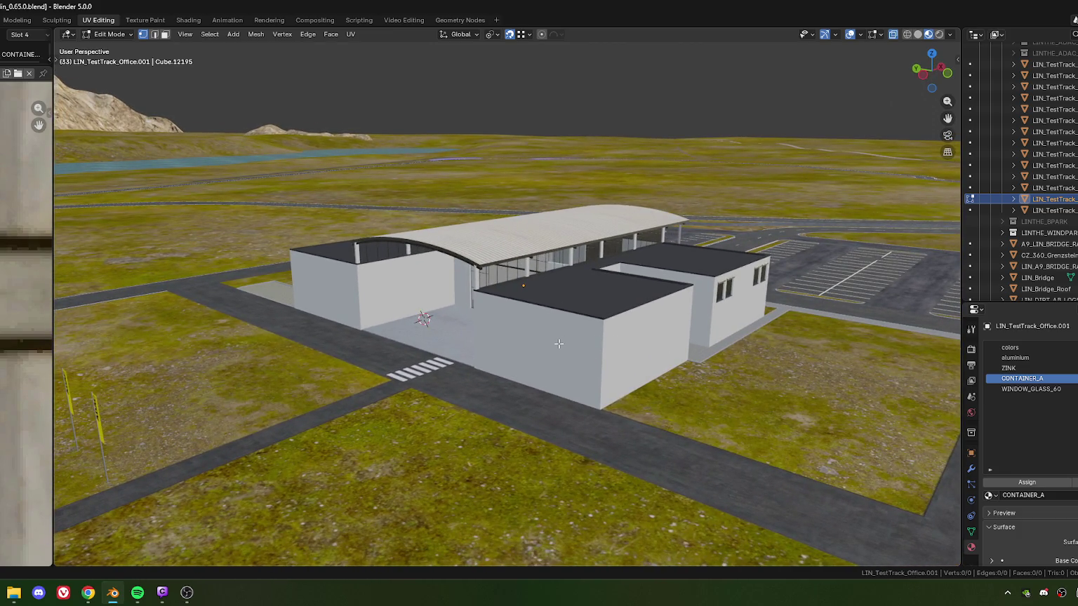
{"action": "key", "text": "Tab"}
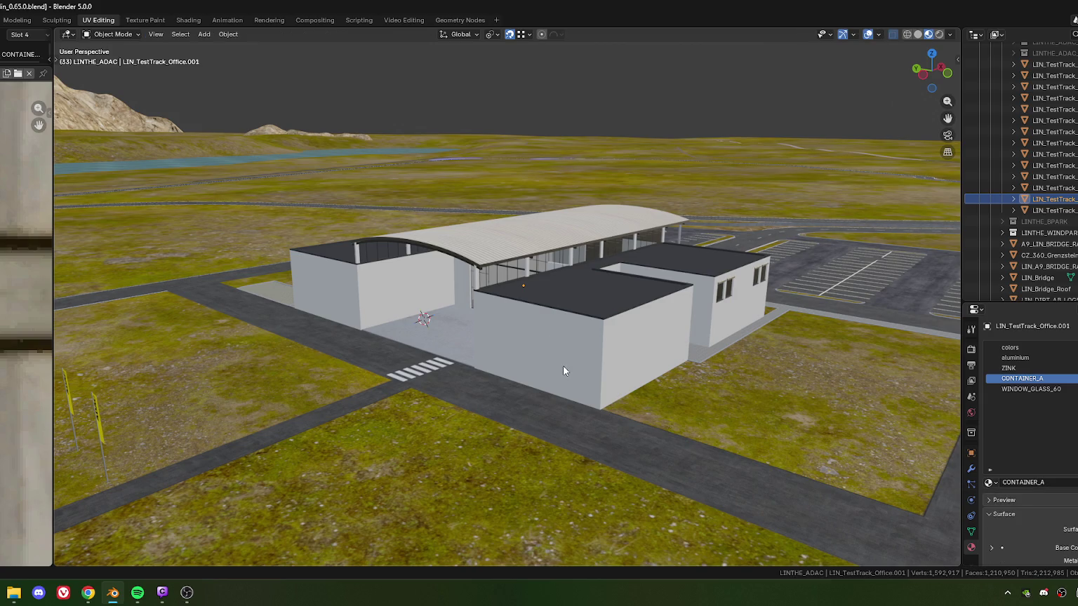
{"action": "left_click", "coordinate": [564, 365]}
{"action": "key", "text": "Tab"}
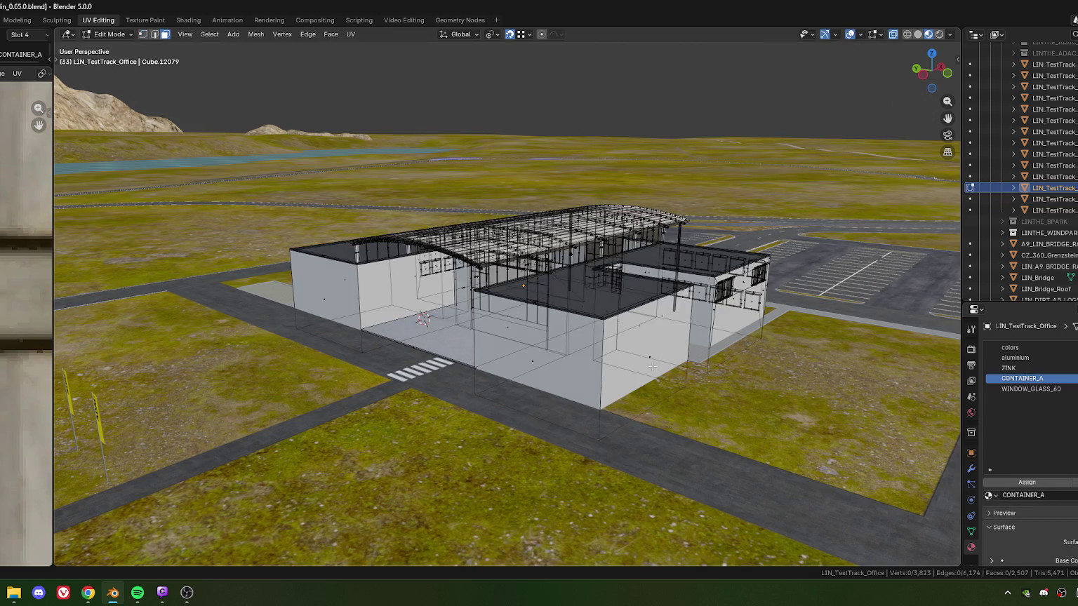
{"action": "left_click", "coordinate": [507, 381]}
{"action": "mouse_move", "coordinate": [507, 381]}
{"action": "middle_mouse_down"}
{"action": "mouse_move", "coordinate": [536, 334]}
{"action": "mouse_move", "coordinate": [731, 322]}
{"action": "middle_mouse_up"}
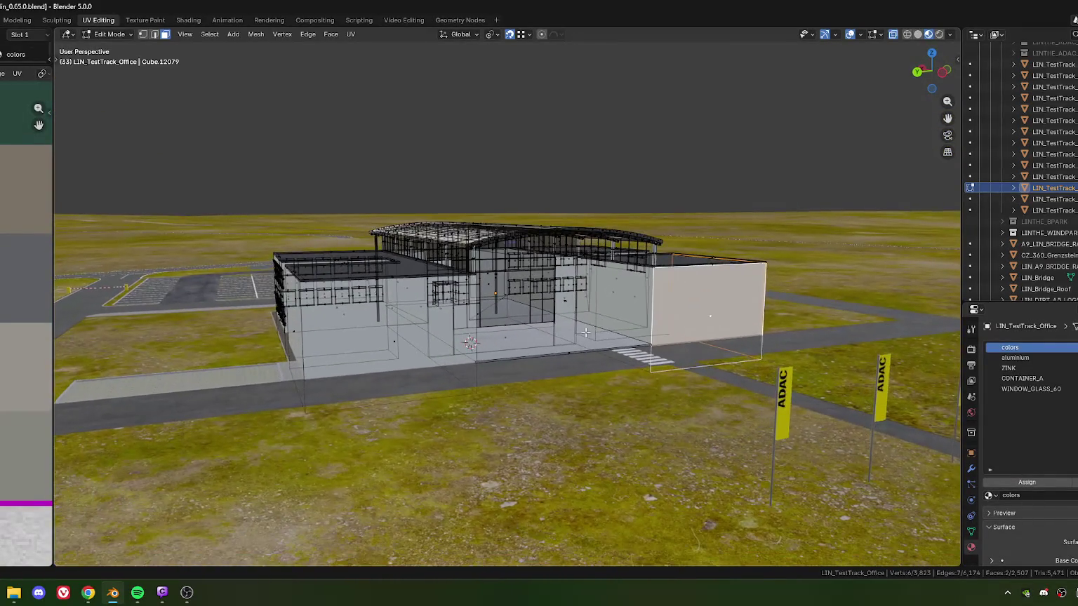
{"action": "scroll", "coordinate": [731, 322], "scroll_direction": "up", "scroll_amount": 3}
{"action": "scroll", "coordinate": [731, 322], "scroll_direction": "up", "scroll_amount": 2}
{"action": "scroll", "coordinate": [731, 322], "scroll_direction": "down", "scroll_amount": 3}
{"action": "mouse_move", "coordinate": [731, 322]}
{"action": "middle_mouse_down"}
{"action": "mouse_move", "coordinate": [675, 335]}
{"action": "mouse_move", "coordinate": [517, 333]}
{"action": "mouse_move", "coordinate": [500, 293]}
{"action": "mouse_move", "coordinate": [582, 323]}
{"action": "middle_mouse_up"}
{"action": "scroll", "coordinate": [670, 333], "scroll_direction": "up", "scroll_amount": 3}
{"action": "scroll", "coordinate": [698, 343], "scroll_direction": "down", "scroll_amount": 2}
{"action": "scroll", "coordinate": [518, 334], "scroll_direction": "up", "scroll_amount": 2}
{"action": "scroll", "coordinate": [518, 333], "scroll_direction": "down", "scroll_amount": 2}
{"action": "scroll", "coordinate": [500, 293], "scroll_direction": "up", "scroll_amount": 2}
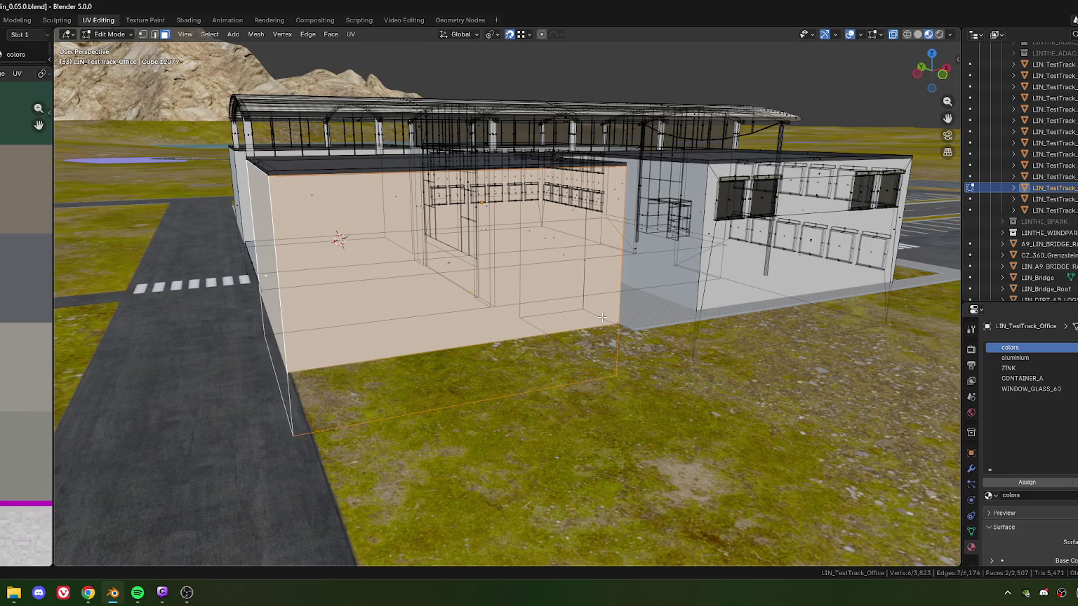
{"action": "scroll", "coordinate": [371, 201], "scroll_direction": "down", "scroll_amount": 2}
{"action": "middle_click_drag", "start_coordinate": [371, 201], "coordinate": [441, 317]}
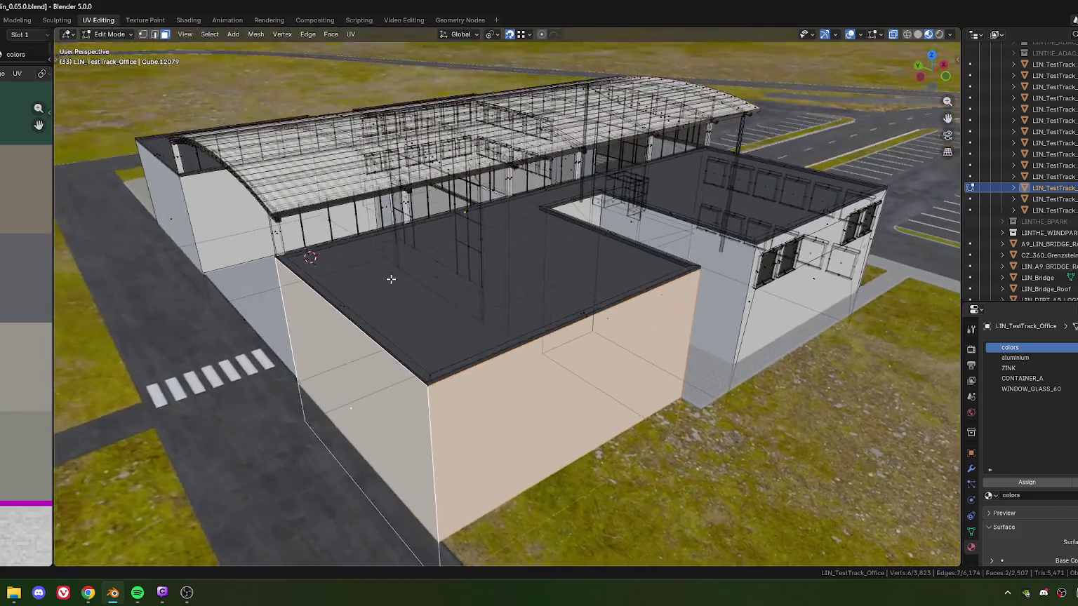
{"action": "scroll", "coordinate": [441, 317], "scroll_direction": "up", "scroll_amount": 3}
{"action": "key", "text": "Tab"}
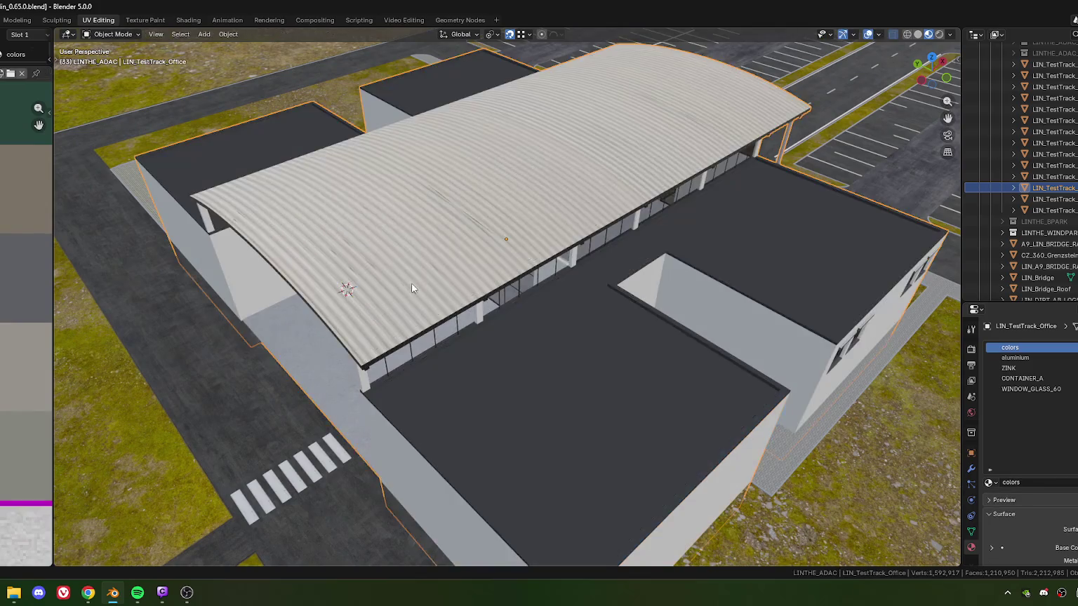
Orbit and zoom around the office building to inspect its roof canopy.
{"action": "scroll", "coordinate": [346, 302], "scroll_direction": "up", "scroll_amount": 3}
{"action": "scroll", "coordinate": [372, 288], "scroll_direction": "up", "scroll_amount": 2}
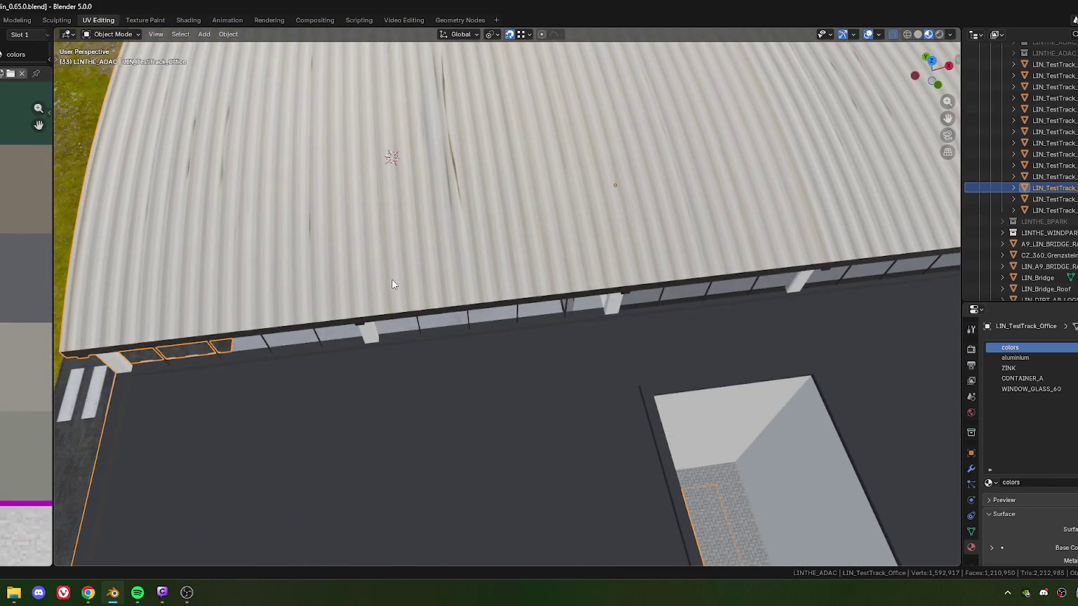
{"action": "scroll", "coordinate": [400, 288], "scroll_direction": "down", "scroll_amount": 4}
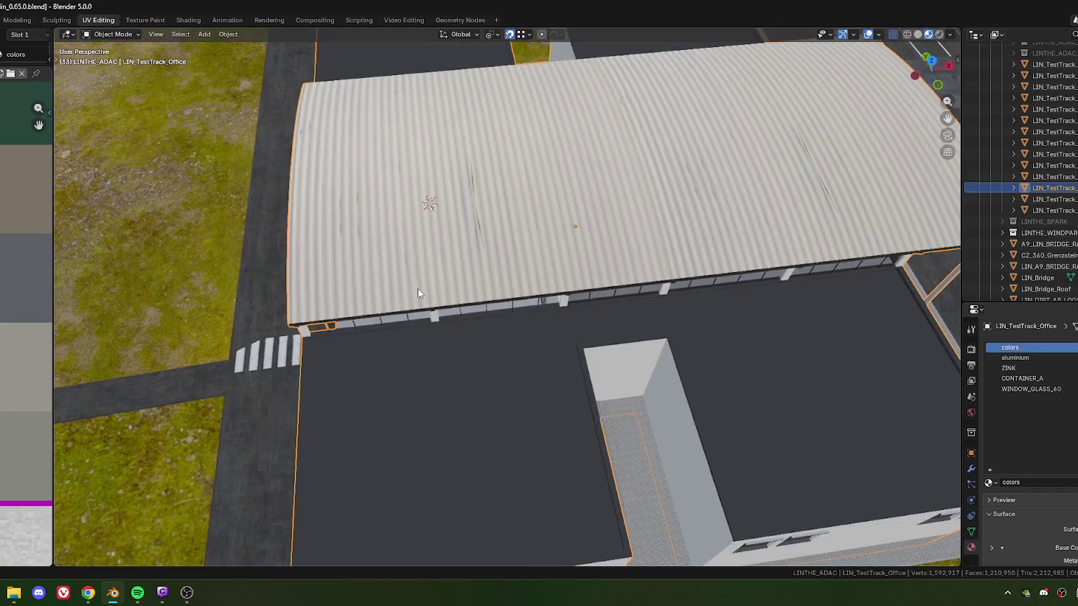
{"action": "scroll", "coordinate": [417, 286], "scroll_direction": "up", "scroll_amount": 2}
{"action": "middle_click_drag", "start_coordinate": [466, 286], "coordinate": [468, 267]}
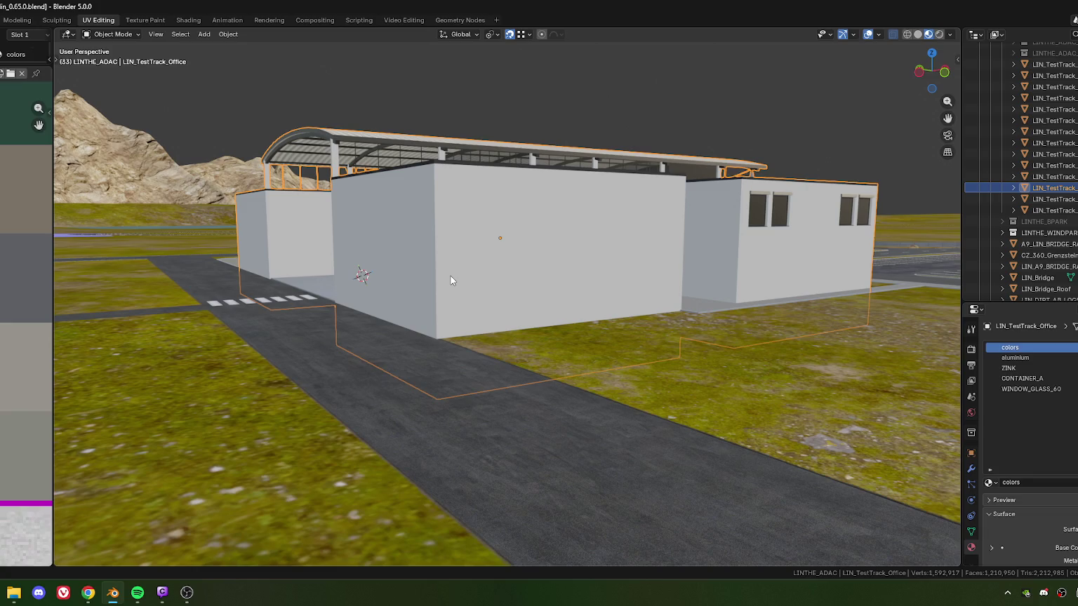
{"action": "middle_click_drag", "start_coordinate": [432, 265], "coordinate": [441, 269]}
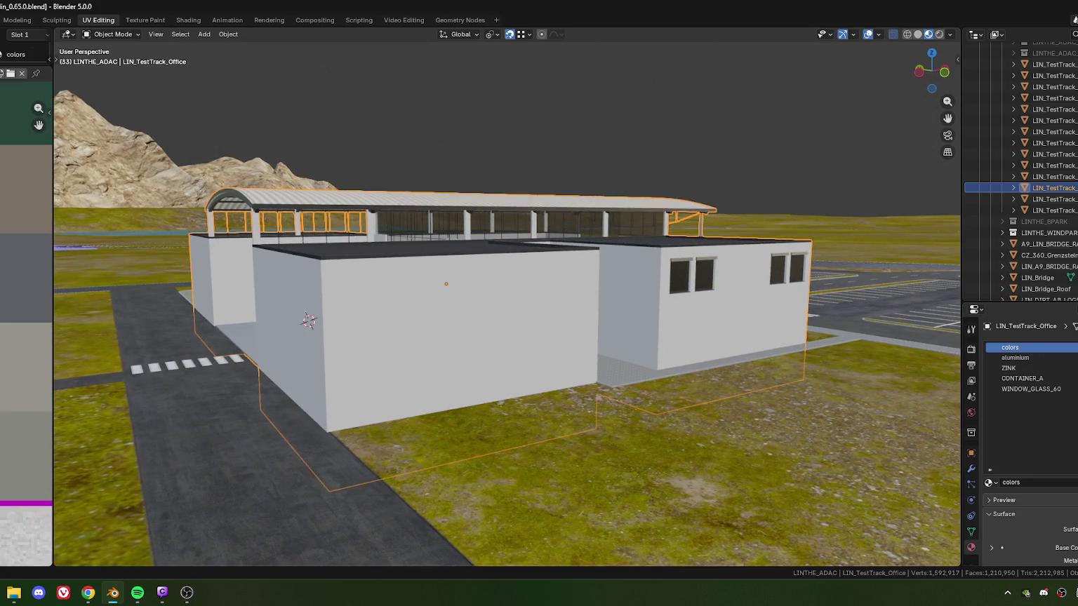
{"action": "mouse_move", "coordinate": [726, 328]}
{"action": "middle_mouse_down"}
{"action": "mouse_move", "coordinate": [622, 283]}
{"action": "mouse_move", "coordinate": [439, 279]}
{"action": "middle_mouse_up"}
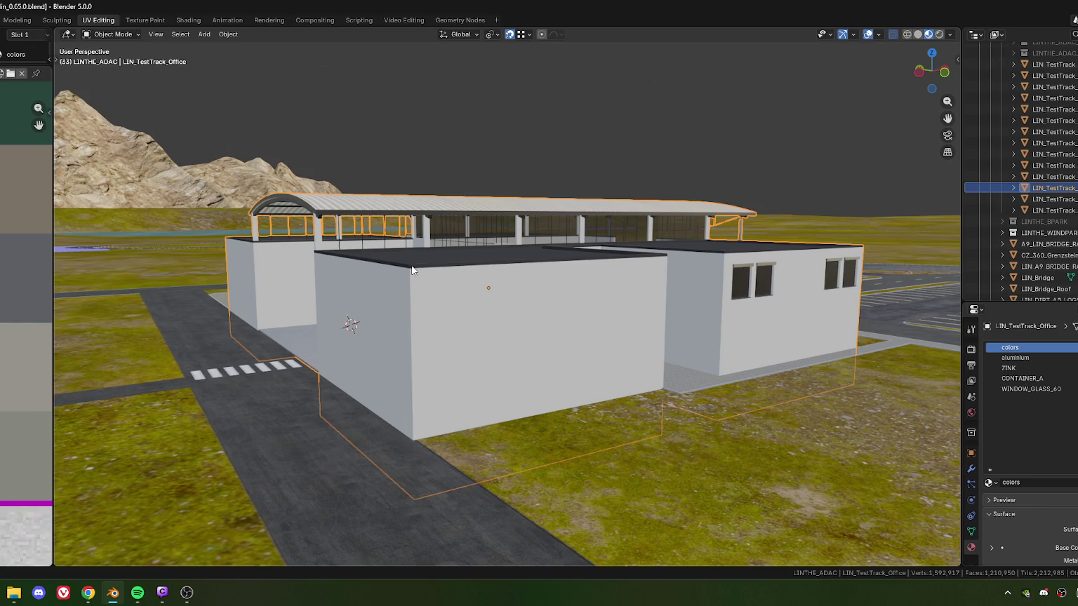
{"action": "mouse_move", "coordinate": [412, 271]}
{"action": "middle_mouse_down"}
{"action": "mouse_move", "coordinate": [544, 276]}
{"action": "mouse_move", "coordinate": [533, 263]}
{"action": "mouse_move", "coordinate": [575, 256]}
{"action": "mouse_move", "coordinate": [504, 260]}
{"action": "mouse_move", "coordinate": [531, 270]}
{"action": "middle_mouse_up"}
{"action": "scroll", "coordinate": [531, 270], "scroll_direction": "down", "scroll_amount": 5}
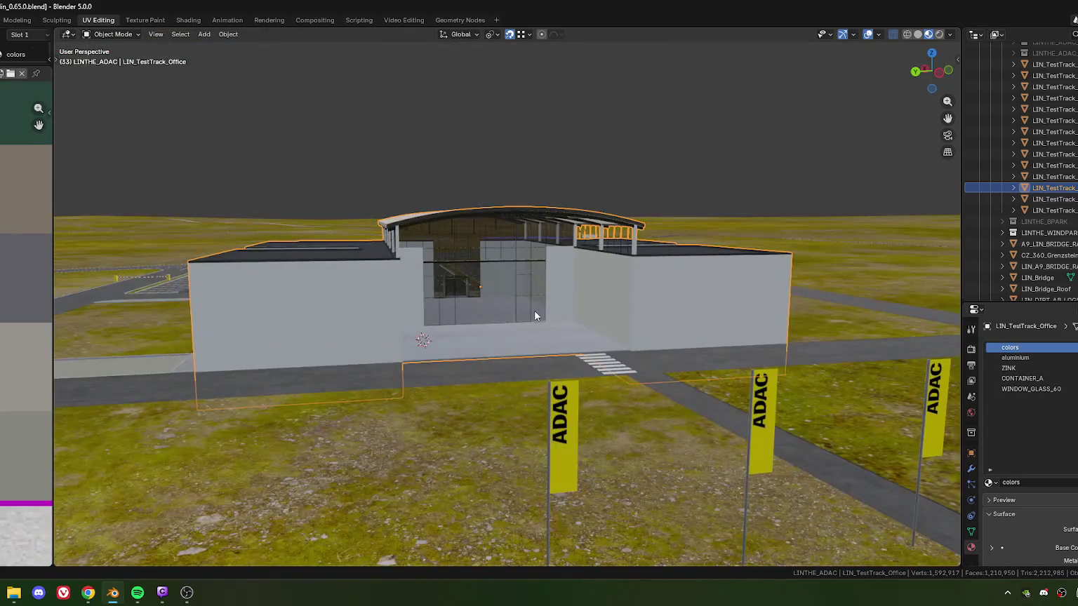
{"action": "scroll", "coordinate": [534, 311], "scroll_direction": "down", "scroll_amount": 3}
{"action": "middle_click_drag", "start_coordinate": [536, 350], "coordinate": [474, 283]}
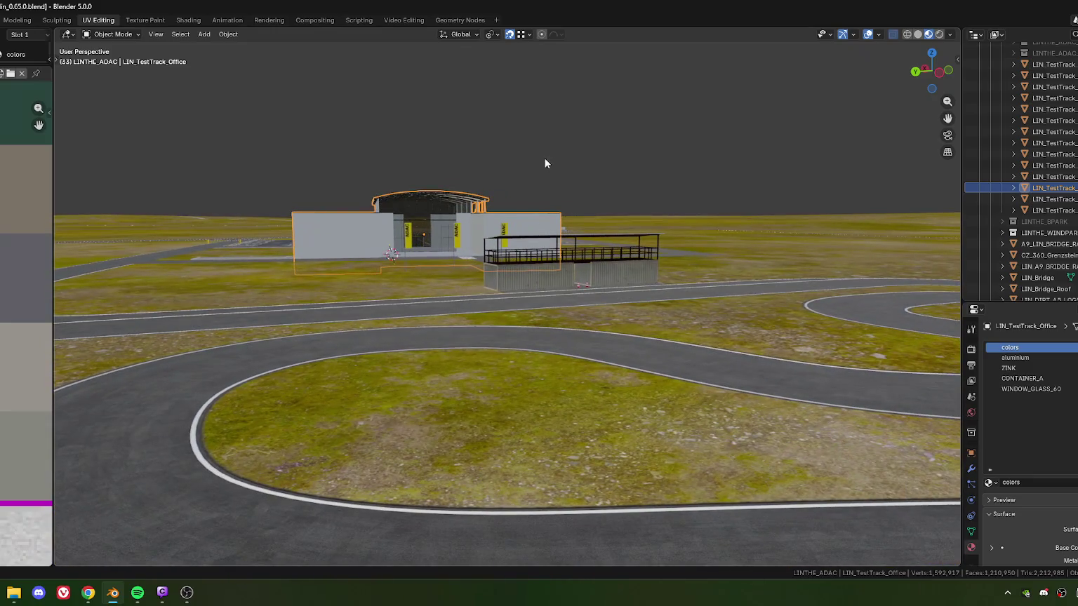
Deselect the office building and swing the view down toward the track.
{"action": "left_click", "coordinate": [629, 345]}
{"action": "mouse_move", "coordinate": [616, 338]}
{"action": "middle_mouse_down"}
{"action": "mouse_move", "coordinate": [495, 327]}
{"action": "mouse_move", "coordinate": [493, 296]}
{"action": "middle_mouse_up"}
{"action": "scroll", "coordinate": [493, 298], "scroll_direction": "up", "scroll_amount": 2}
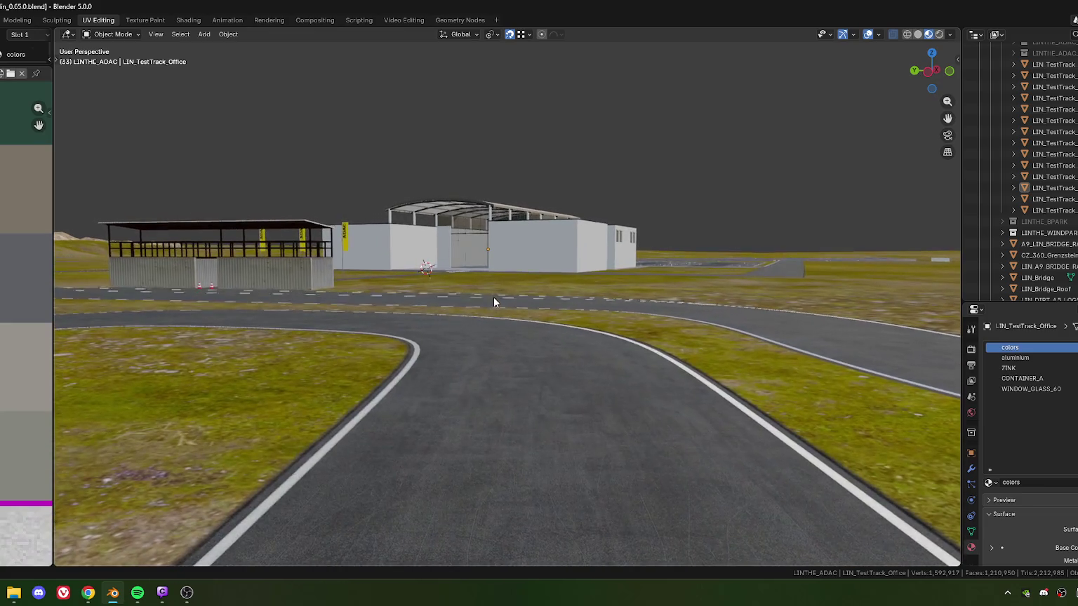
{"action": "scroll", "coordinate": [484, 303], "scroll_direction": "up", "scroll_amount": 2}
{"action": "scroll", "coordinate": [483, 303], "scroll_direction": "up", "scroll_amount": 2}
{"action": "scroll", "coordinate": [494, 299], "scroll_direction": "up", "scroll_amount": 1}
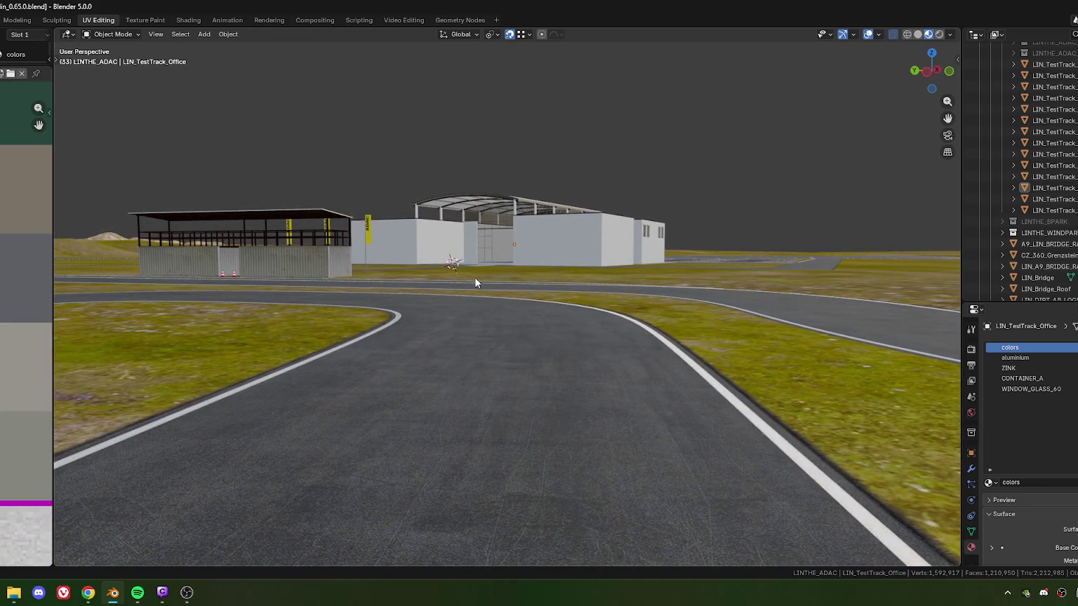
{"action": "scroll", "coordinate": [491, 317], "scroll_direction": "up", "scroll_amount": 1}
{"action": "scroll", "coordinate": [496, 315], "scroll_direction": "up", "scroll_amount": 1}
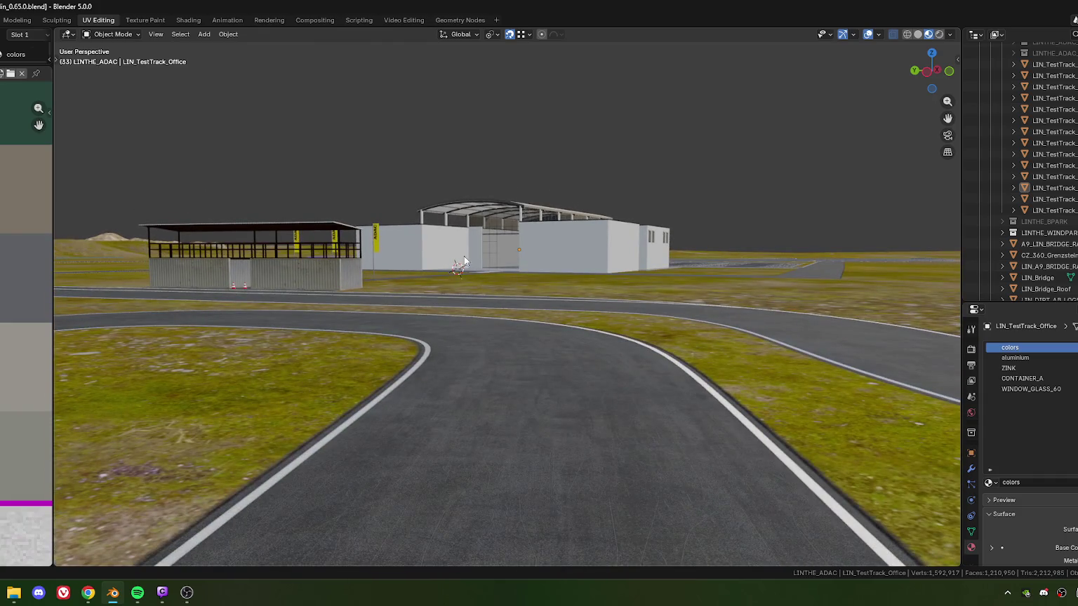
{"action": "middle_click_drag", "start_coordinate": [482, 268], "coordinate": [555, 300]}
{"action": "scroll", "coordinate": [555, 300], "scroll_direction": "up", "scroll_amount": 2}
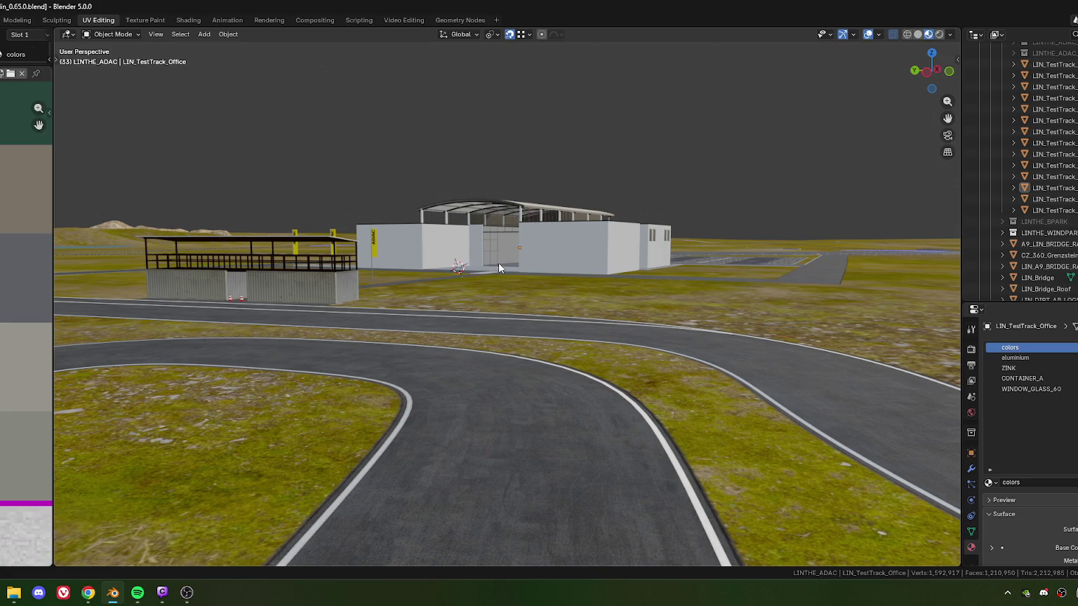
Select the curved roof fascia object and enter Edit Mode on its mesh.
{"action": "key", "text": "alt+Tab"}
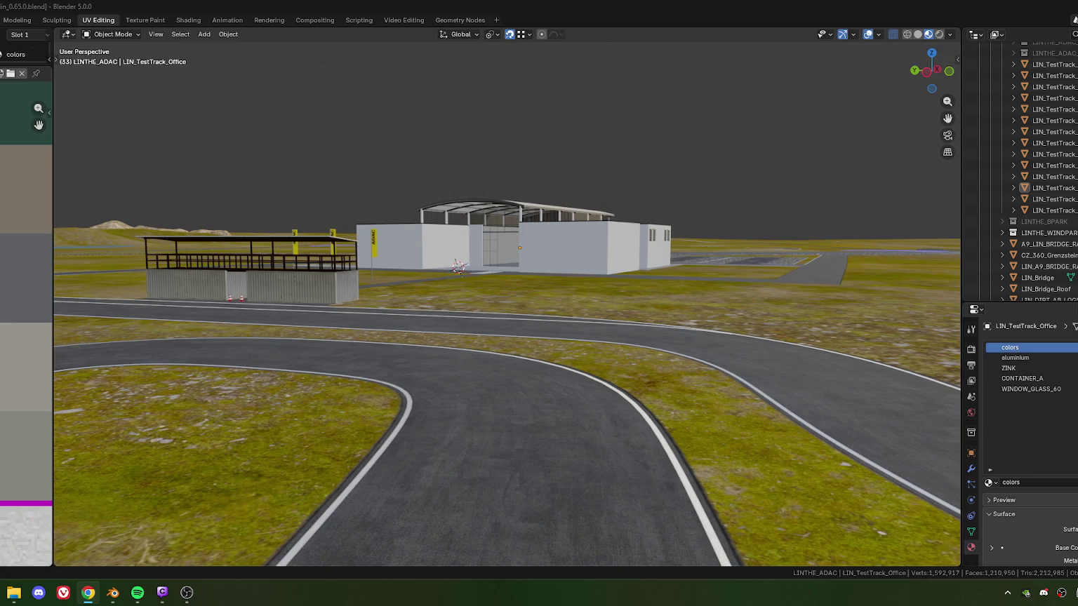
{"action": "mouse_move", "coordinate": [458, 266]}
{"action": "middle_mouse_down"}
{"action": "mouse_move", "coordinate": [456, 256]}
{"action": "mouse_move", "coordinate": [504, 229]}
{"action": "mouse_move", "coordinate": [409, 253]}
{"action": "mouse_move", "coordinate": [536, 296]}
{"action": "mouse_move", "coordinate": [574, 286]}
{"action": "middle_mouse_up"}
{"action": "scroll", "coordinate": [409, 254], "scroll_direction": "up", "scroll_amount": 5}
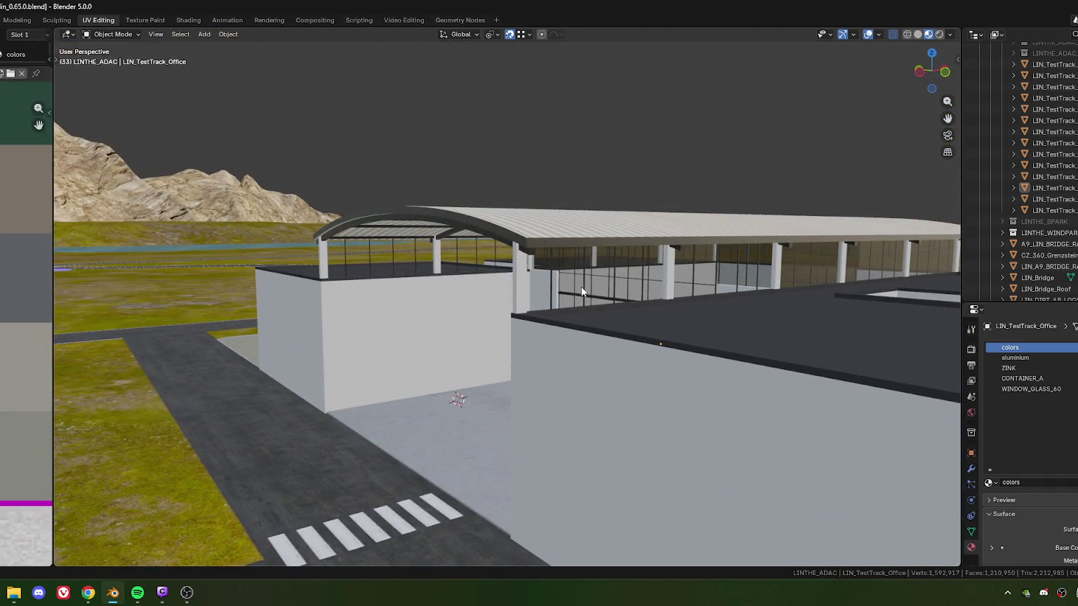
{"action": "mouse_move", "coordinate": [585, 294]}
{"action": "middle_mouse_down"}
{"action": "mouse_move", "coordinate": [585, 275]}
{"action": "mouse_move", "coordinate": [495, 284]}
{"action": "mouse_move", "coordinate": [493, 302]}
{"action": "mouse_move", "coordinate": [483, 252]}
{"action": "mouse_move", "coordinate": [497, 284]}
{"action": "middle_mouse_up"}
{"action": "scroll", "coordinate": [495, 284], "scroll_direction": "up", "scroll_amount": 5}
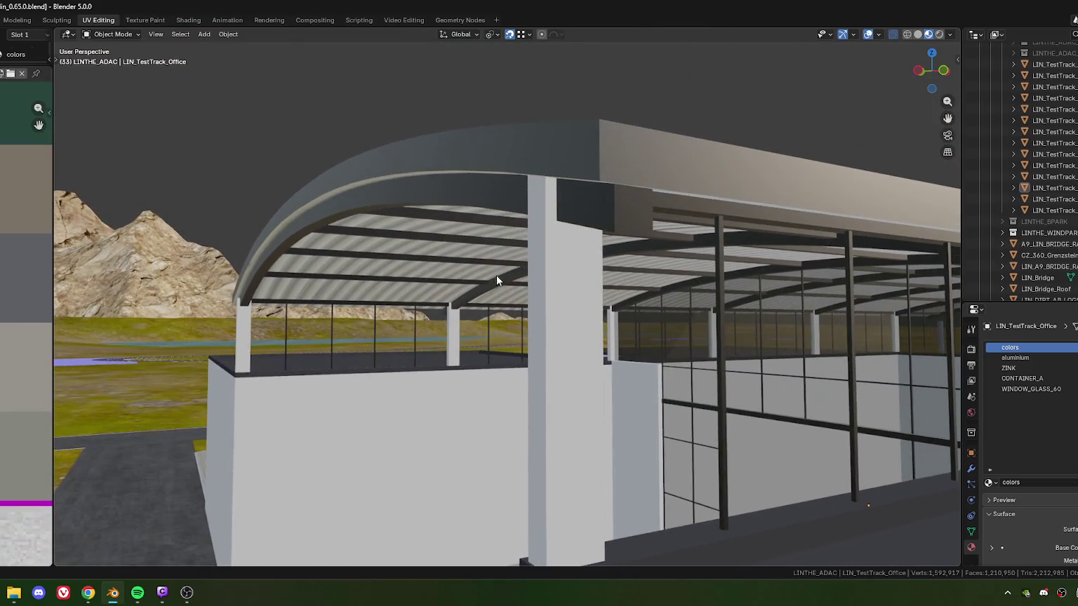
{"action": "left_click", "coordinate": [490, 228]}
{"action": "key", "text": "Tab"}
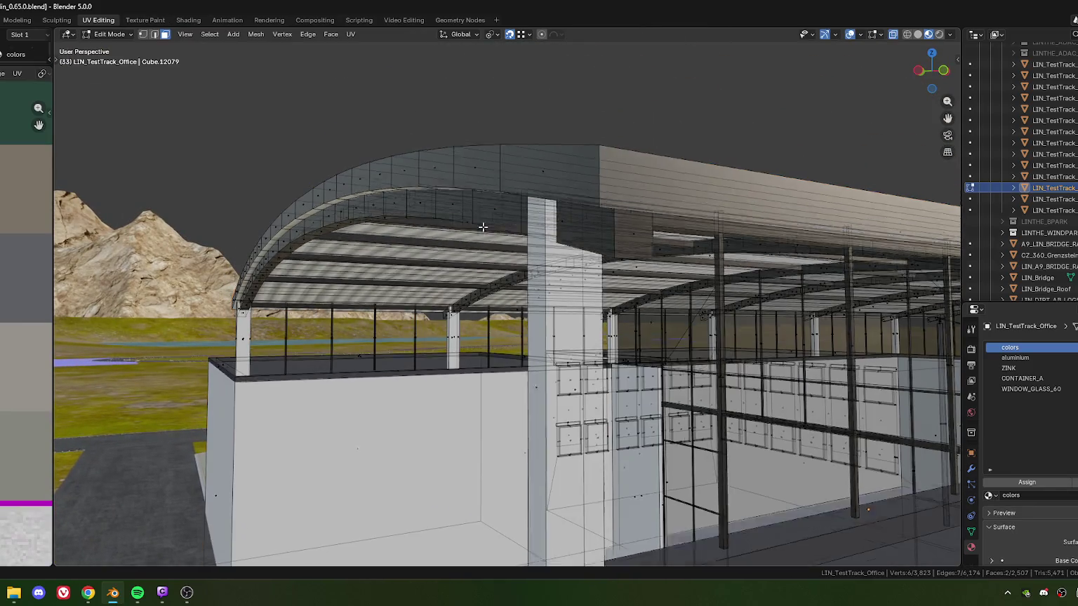
Zoom in on the roof fascia and switch to vertex select mode.
{"action": "scroll", "coordinate": [480, 245], "scroll_direction": "up", "scroll_amount": 2}
{"action": "scroll", "coordinate": [469, 253], "scroll_direction": "up", "scroll_amount": 3}
{"action": "scroll", "coordinate": [441, 234], "scroll_direction": "up", "scroll_amount": 3}
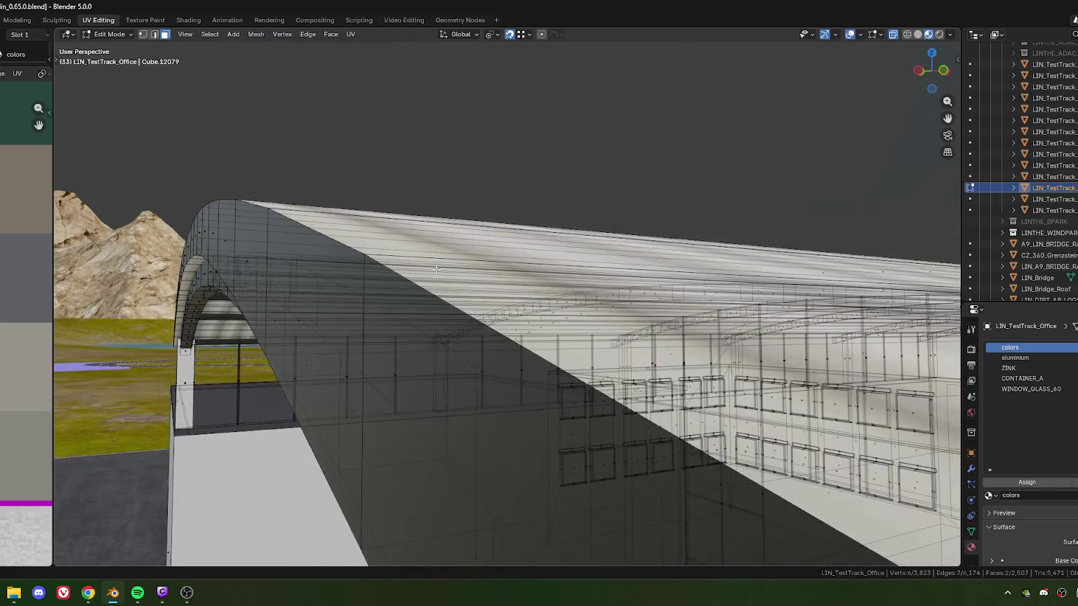
{"action": "scroll", "coordinate": [435, 274], "scroll_direction": "up", "scroll_amount": 3}
{"action": "scroll", "coordinate": [435, 274], "scroll_direction": "up", "scroll_amount": 2}
{"action": "scroll", "coordinate": [488, 280], "scroll_direction": "up", "scroll_amount": 2}
{"action": "scroll", "coordinate": [505, 284], "scroll_direction": "up", "scroll_amount": 2}
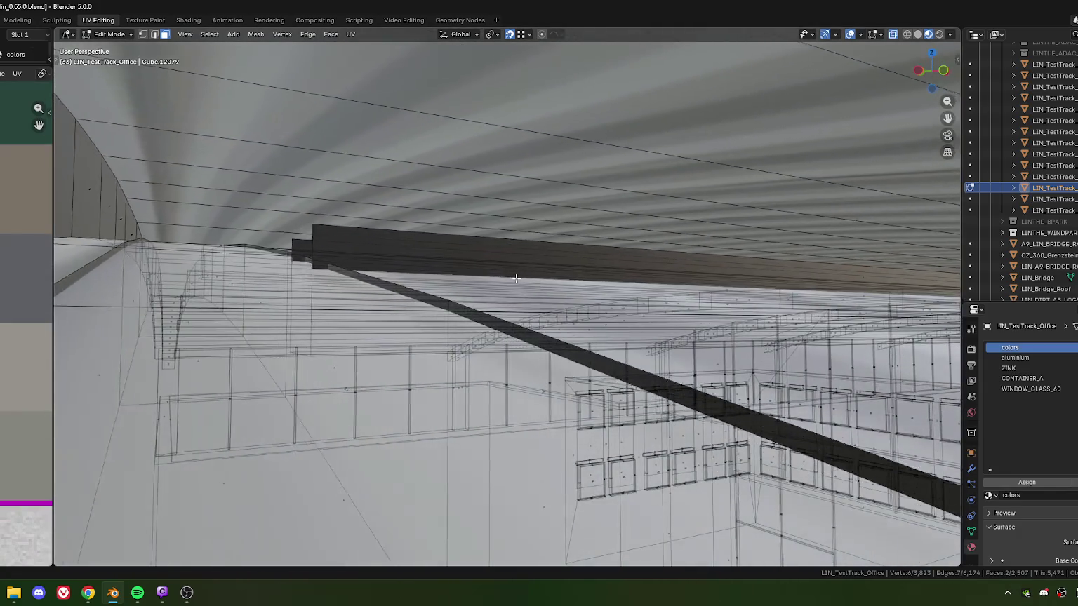
{"action": "scroll", "coordinate": [512, 279], "scroll_direction": "up", "scroll_amount": 2}
{"action": "scroll", "coordinate": [523, 280], "scroll_direction": "down", "scroll_amount": 1}
{"action": "scroll", "coordinate": [526, 285], "scroll_direction": "down", "scroll_amount": 4}
{"action": "scroll", "coordinate": [530, 289], "scroll_direction": "down", "scroll_amount": 2}
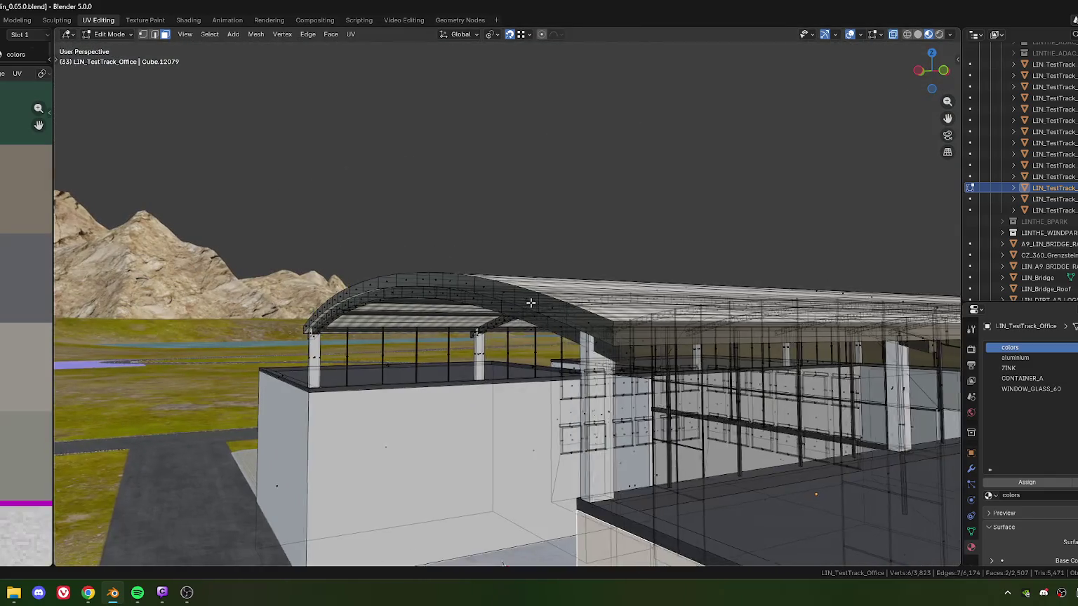
{"action": "scroll", "coordinate": [534, 292], "scroll_direction": "down", "scroll_amount": 1}
{"action": "scroll", "coordinate": [534, 292], "scroll_direction": "up", "scroll_amount": 1}
{"action": "scroll", "coordinate": [540, 293], "scroll_direction": "up", "scroll_amount": 1}
{"action": "scroll", "coordinate": [546, 292], "scroll_direction": "up", "scroll_amount": 1}
{"action": "scroll", "coordinate": [549, 292], "scroll_direction": "up", "scroll_amount": 1}
{"action": "key", "text": "1"}
Select a vertex on the curved fascia's top edge.
{"action": "scroll", "coordinate": [565, 281], "scroll_direction": "up", "scroll_amount": 1}
{"action": "scroll", "coordinate": [554, 279], "scroll_direction": "up", "scroll_amount": 1}
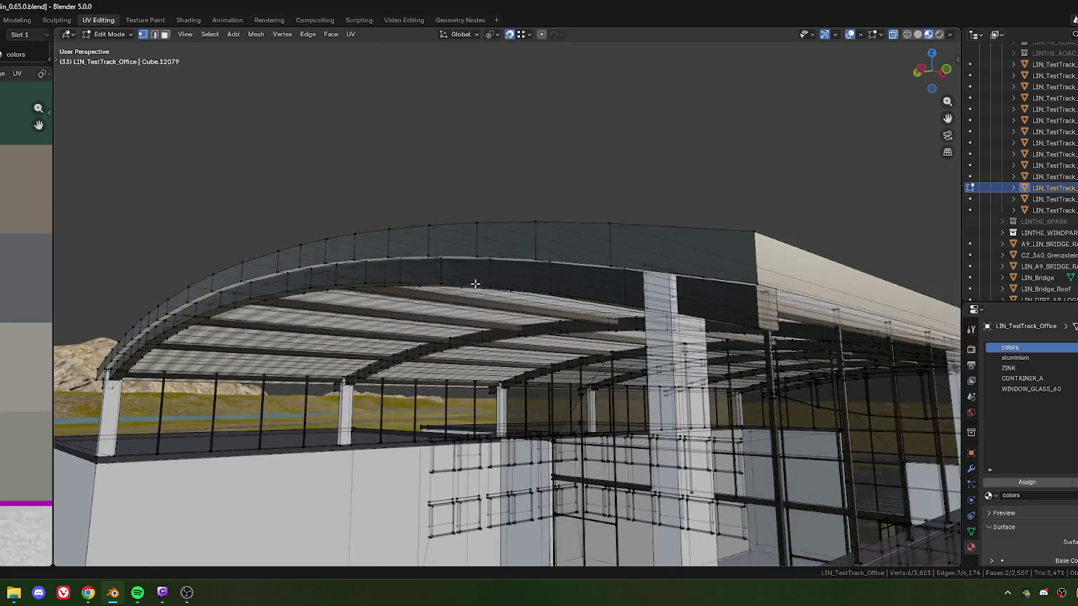
{"action": "scroll", "coordinate": [534, 275], "scroll_direction": "up", "scroll_amount": 1}
{"action": "scroll", "coordinate": [535, 275], "scroll_direction": "up", "scroll_amount": 1}
{"action": "scroll", "coordinate": [505, 258], "scroll_direction": "up", "scroll_amount": 1}
{"action": "scroll", "coordinate": [481, 265], "scroll_direction": "up", "scroll_amount": 1}
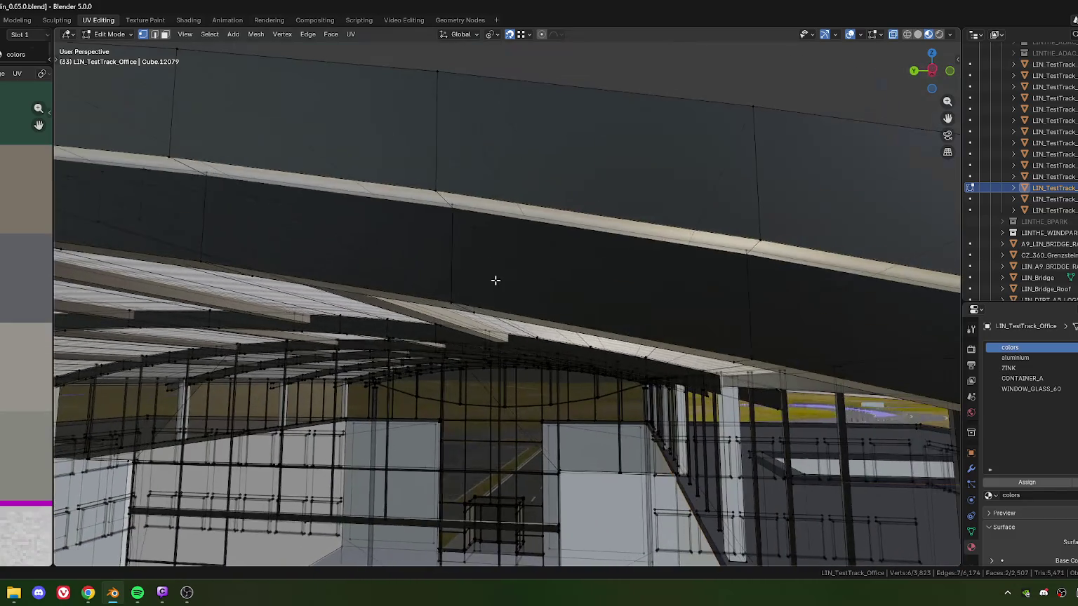
{"action": "scroll", "coordinate": [496, 281], "scroll_direction": "up", "scroll_amount": 1}
{"action": "left_click", "coordinate": [502, 171]}
Vertex-slide the selected vertex along the top edge to factor 1.0.
{"action": "scroll", "coordinate": [525, 204], "scroll_direction": "down", "scroll_amount": 4}
{"action": "scroll", "coordinate": [534, 236], "scroll_direction": "down", "scroll_amount": 2}
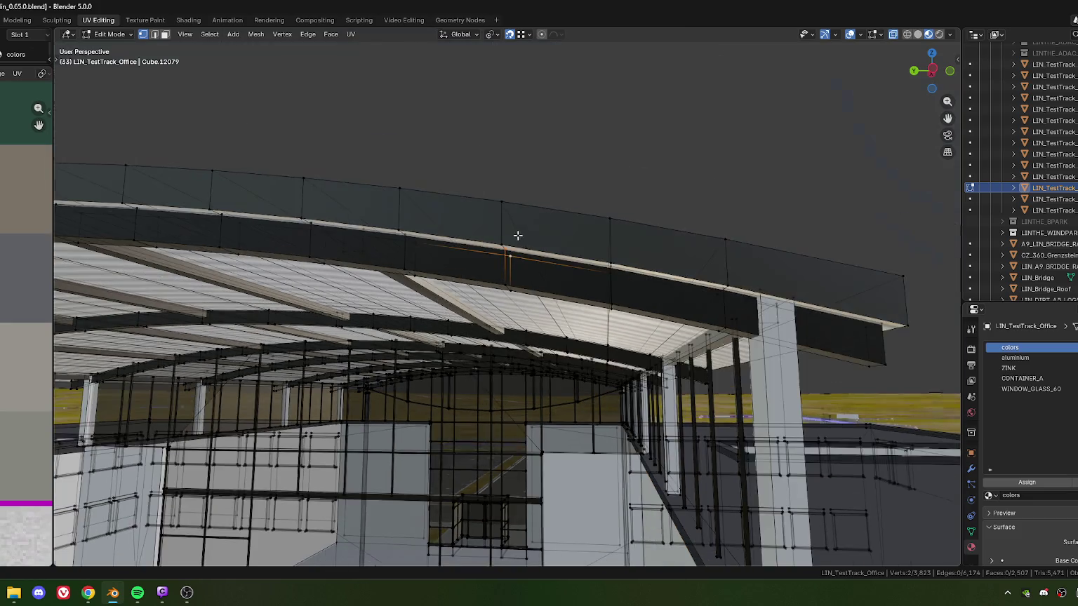
{"action": "scroll", "coordinate": [541, 235], "scroll_direction": "up", "scroll_amount": 2}
{"action": "scroll", "coordinate": [567, 231], "scroll_direction": "up", "scroll_amount": 1}
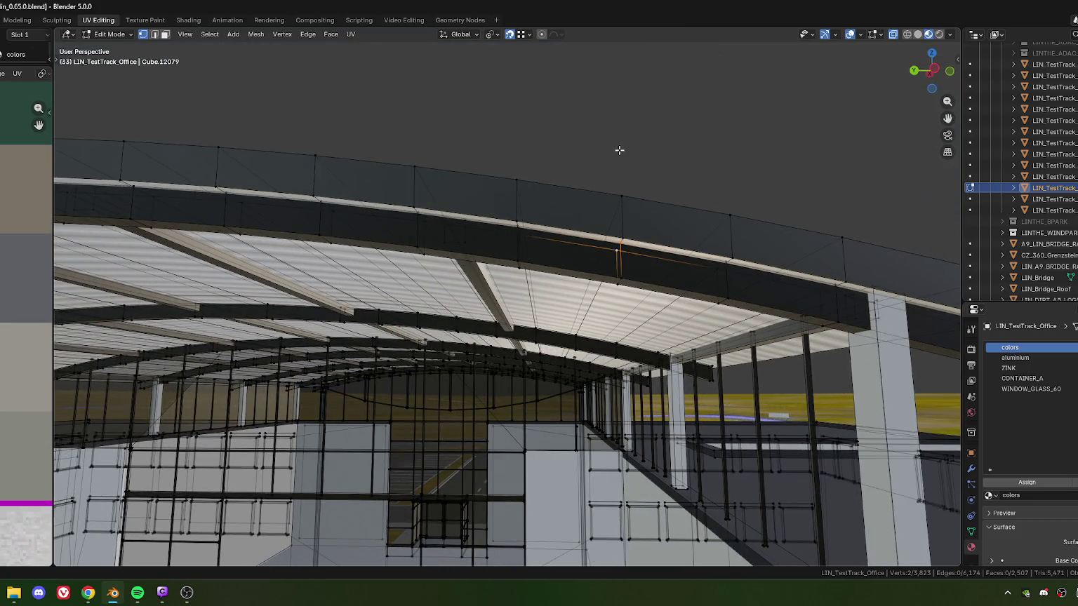
{"action": "key", "text": "shift+v"}
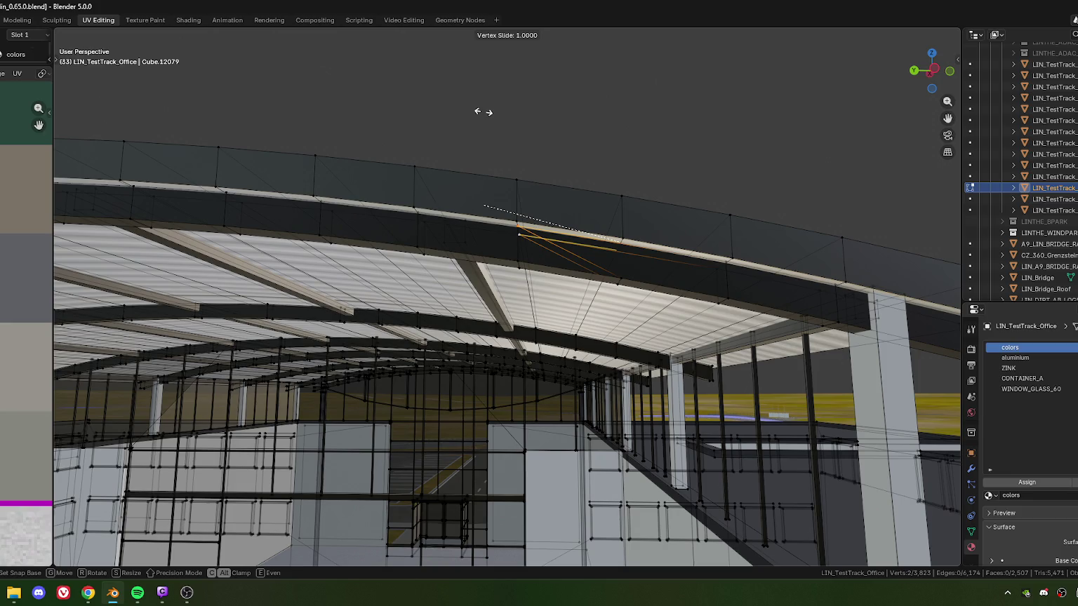
{"action": "left_click", "coordinate": [484, 112]}
Bring the fascia's right end into view, leaving the vertex in place after a cancelled slide.
{"action": "middle_click_drag", "start_coordinate": [665, 325], "coordinate": [550, 309]}
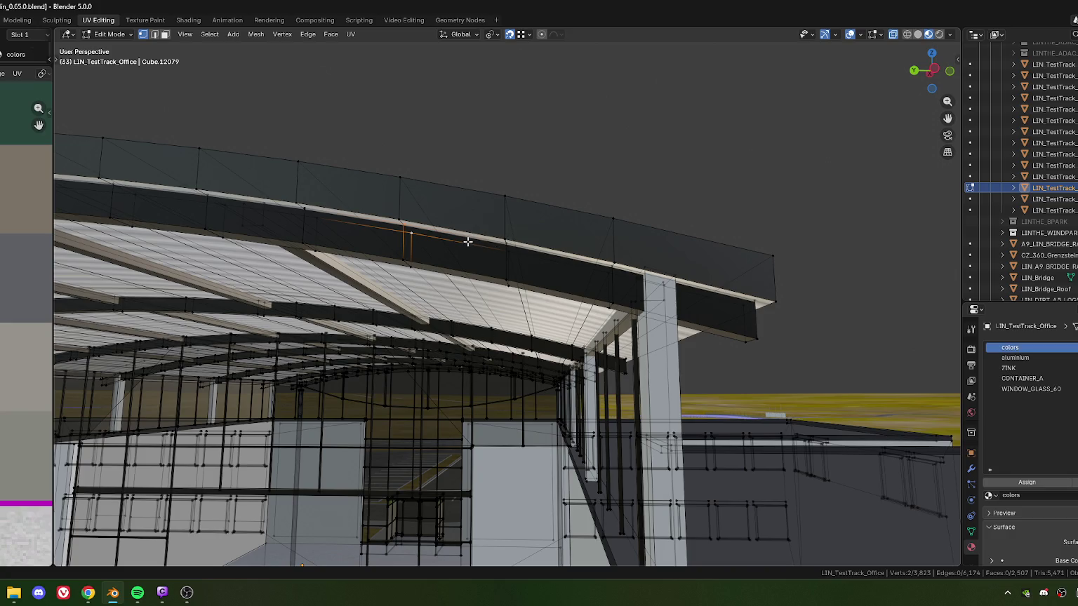
{"action": "scroll", "coordinate": [488, 251], "scroll_direction": "down", "scroll_amount": 2}
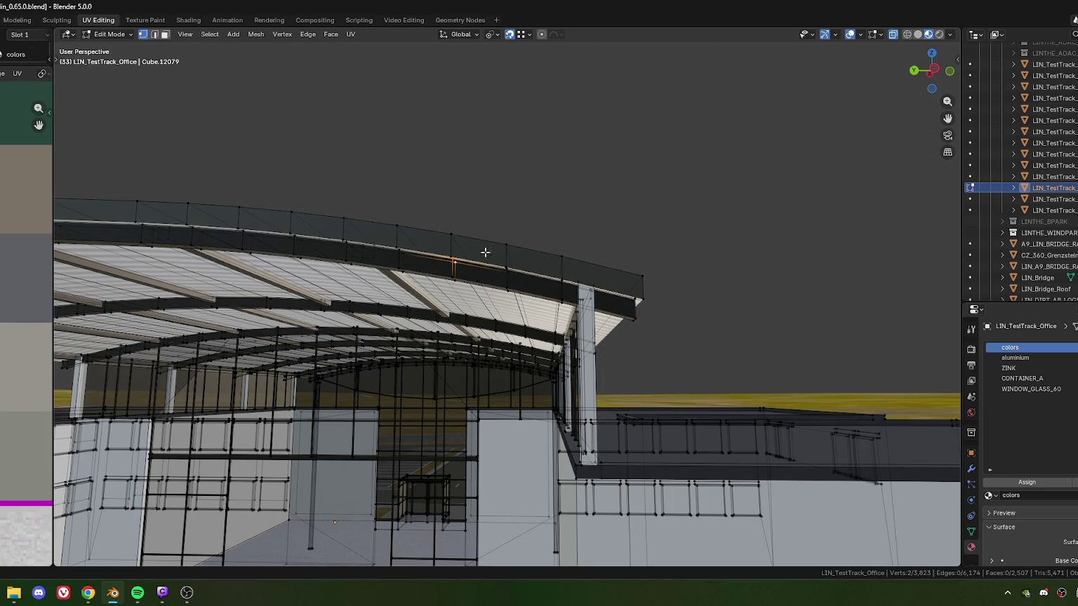
{"action": "key", "text": "shift+v"}
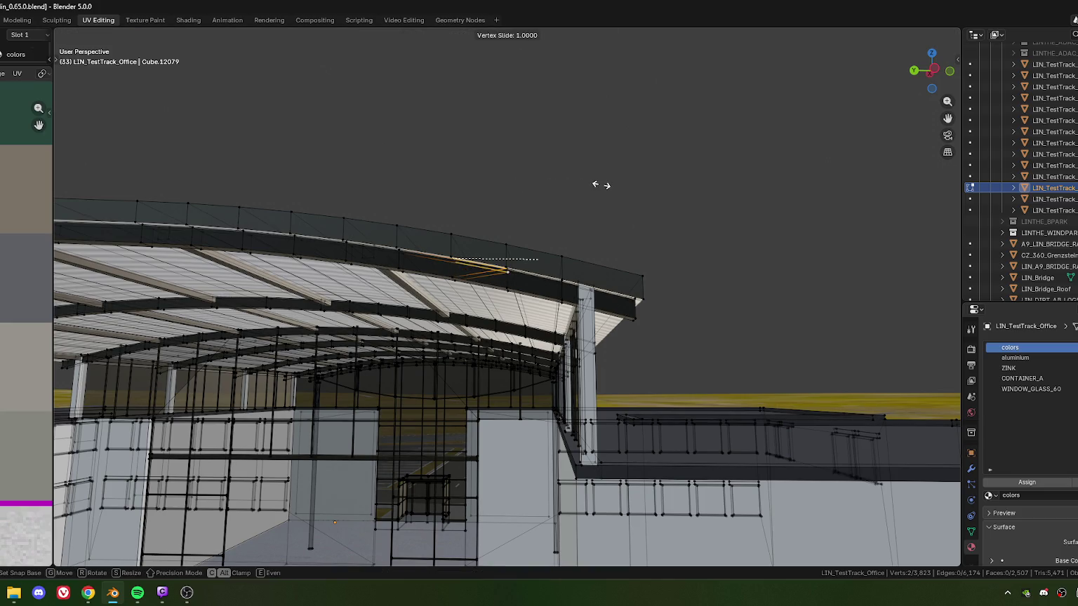
{"action": "key", "text": "Escape"}
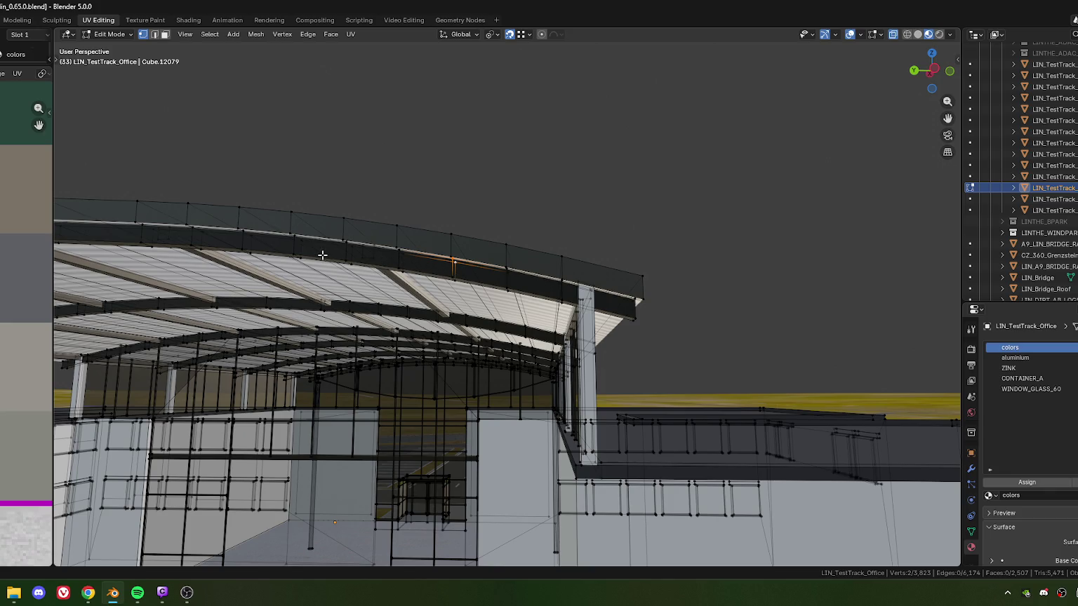
Orbit over the hall's roof and snip a screenshot of the roof's right end.
{"action": "mouse_move", "coordinate": [218, 244]}
{"action": "middle_mouse_down"}
{"action": "mouse_move", "coordinate": [571, 282]}
{"action": "mouse_move", "coordinate": [511, 292]}
{"action": "middle_mouse_up"}
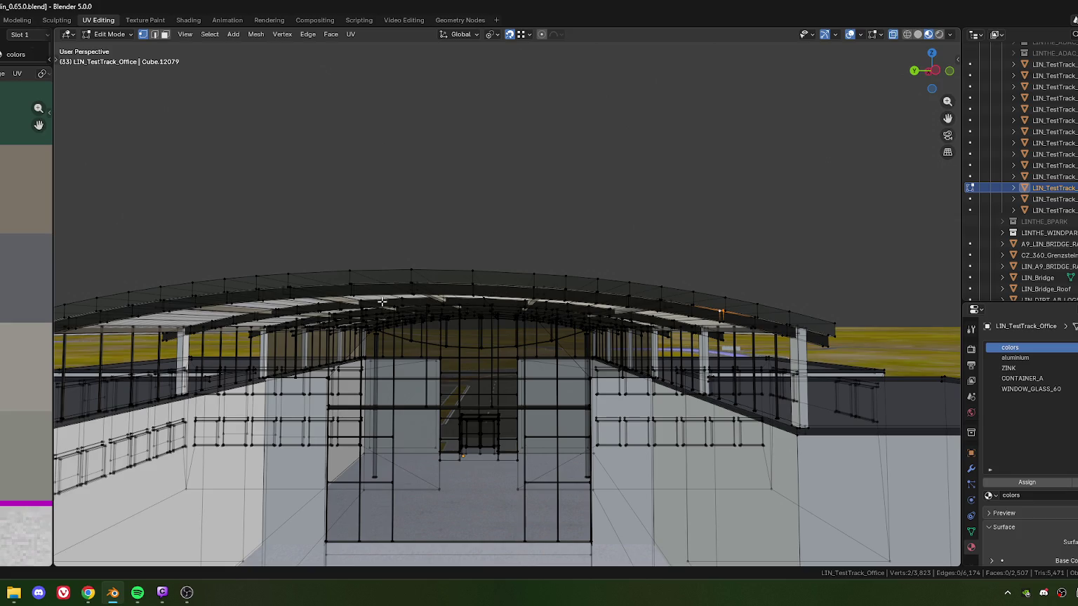
{"action": "mouse_move", "coordinate": [564, 290]}
{"action": "middle_mouse_down"}
{"action": "mouse_move", "coordinate": [494, 284]}
{"action": "mouse_move", "coordinate": [481, 306]}
{"action": "mouse_move", "coordinate": [490, 310]}
{"action": "mouse_move", "coordinate": [402, 274]}
{"action": "mouse_move", "coordinate": [481, 277]}
{"action": "mouse_move", "coordinate": [447, 273]}
{"action": "mouse_move", "coordinate": [464, 303]}
{"action": "mouse_move", "coordinate": [459, 320]}
{"action": "mouse_move", "coordinate": [493, 318]}
{"action": "middle_mouse_up"}
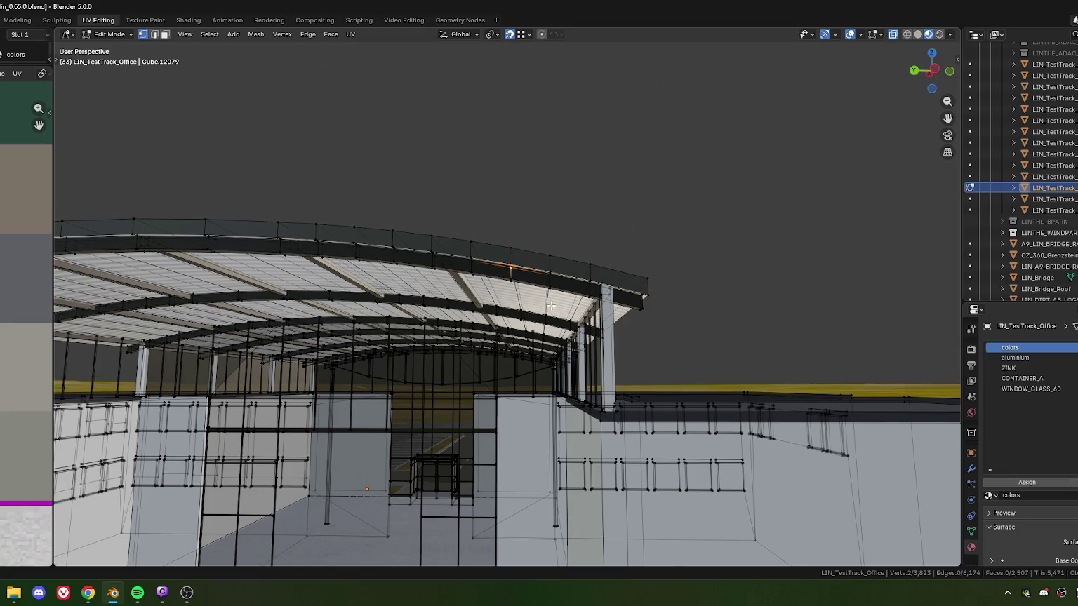
{"action": "middle_click_drag", "start_coordinate": [549, 303], "coordinate": [511, 300]}
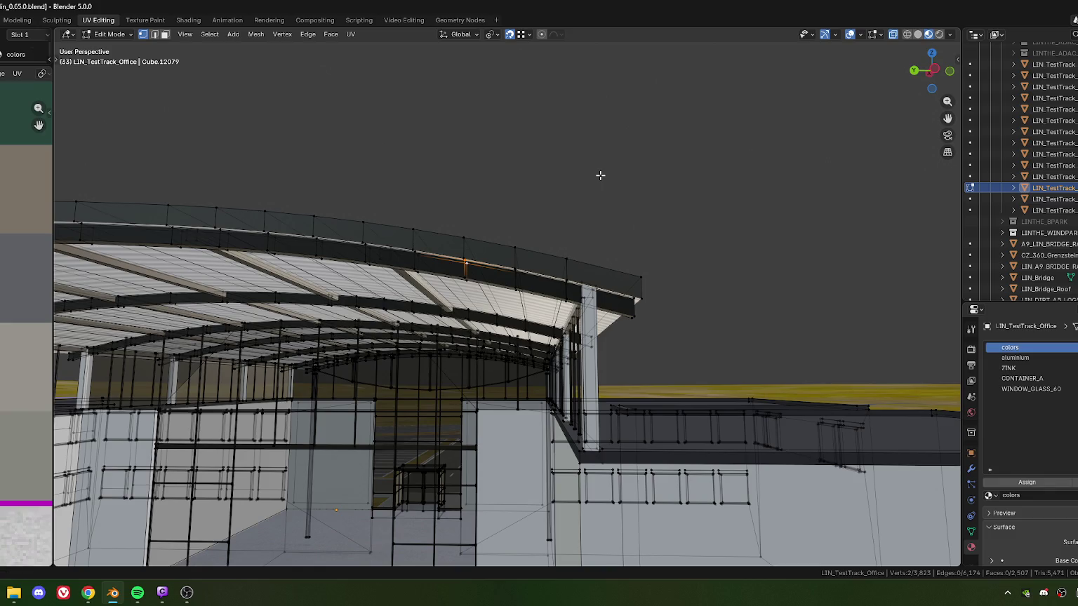
{"action": "key", "text": "super+shift+s"}
{"action": "left_click_drag", "start_coordinate": [206, 76], "coordinate": [835, 559]}
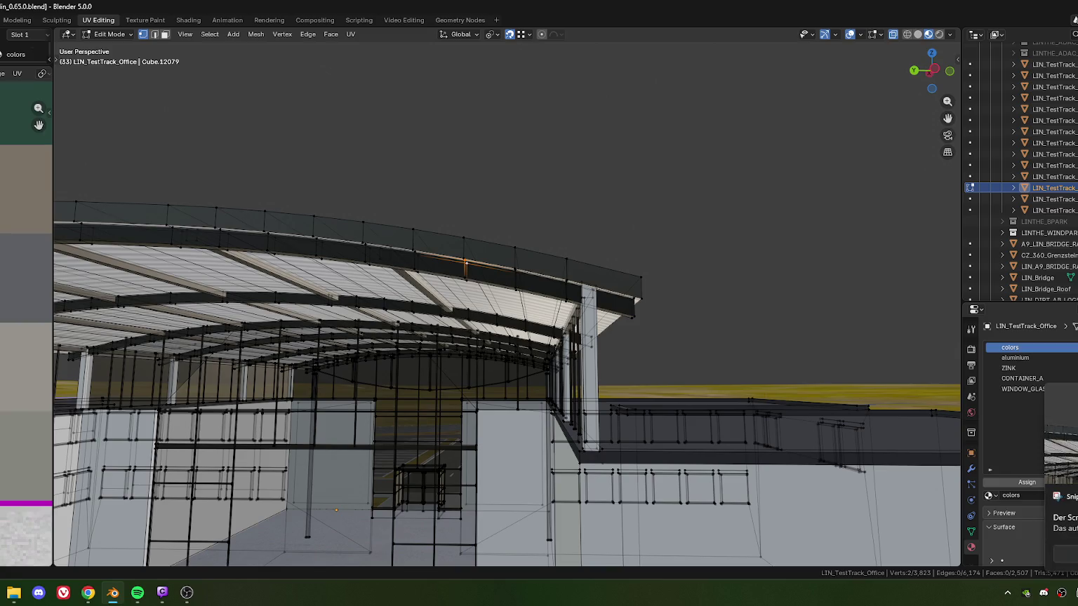
Maximize the Snipping Tool and switch the pen colour from purple to red.
{"action": "scroll", "coordinate": [510, 242], "scroll_direction": "up", "scroll_amount": 1}
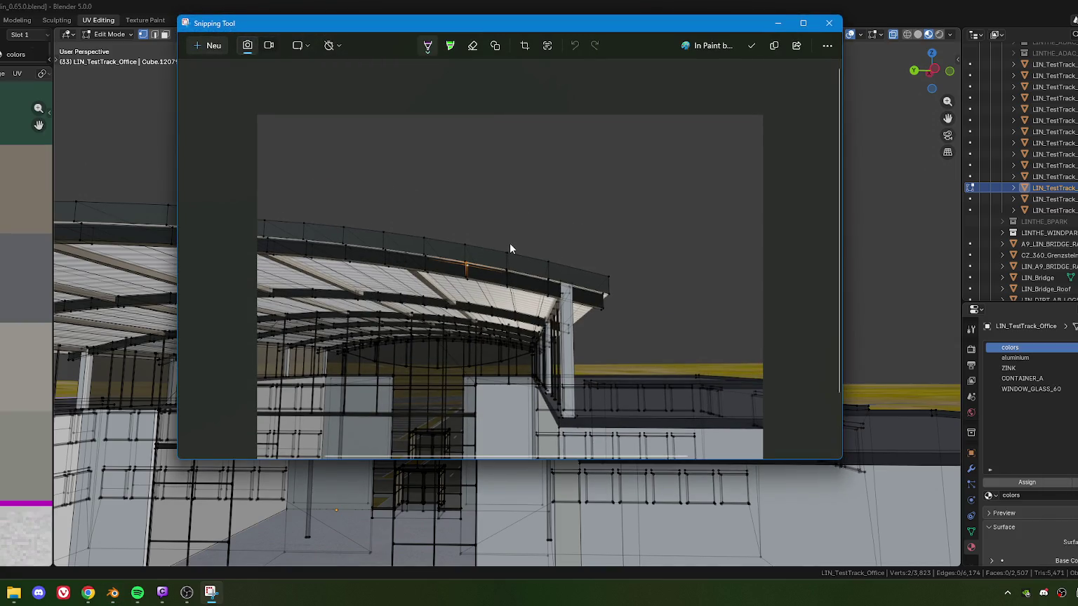
{"action": "scroll", "coordinate": [509, 242], "scroll_direction": "down", "scroll_amount": 1}
{"action": "scroll", "coordinate": [526, 282], "scroll_direction": "down", "scroll_amount": 1}
{"action": "double_click", "coordinate": [670, 28]}
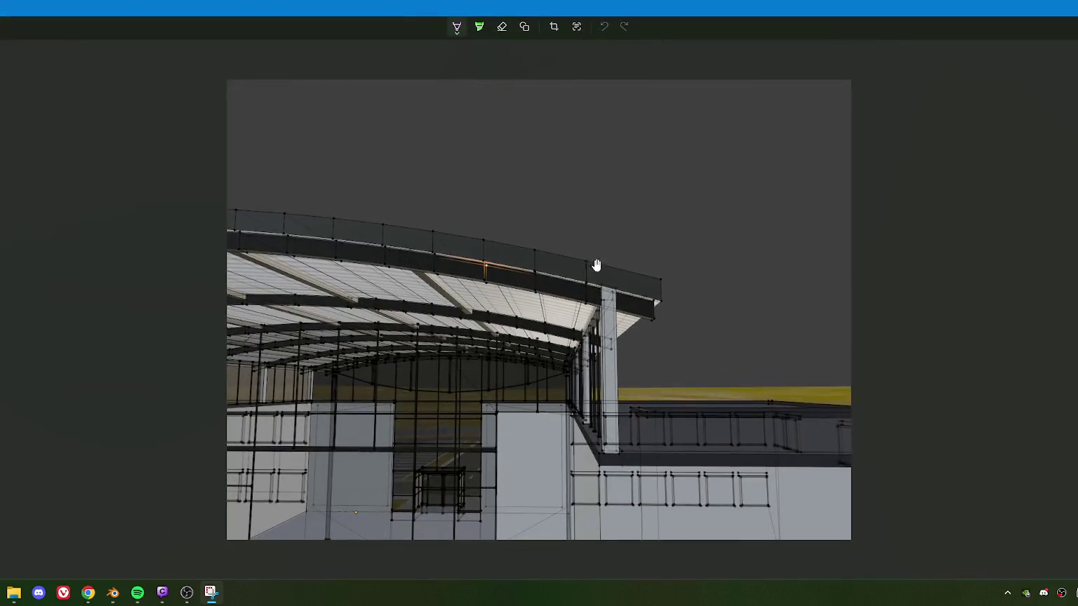
{"action": "scroll", "coordinate": [574, 289], "scroll_direction": "up", "scroll_amount": 3, "text": "ctrl"}
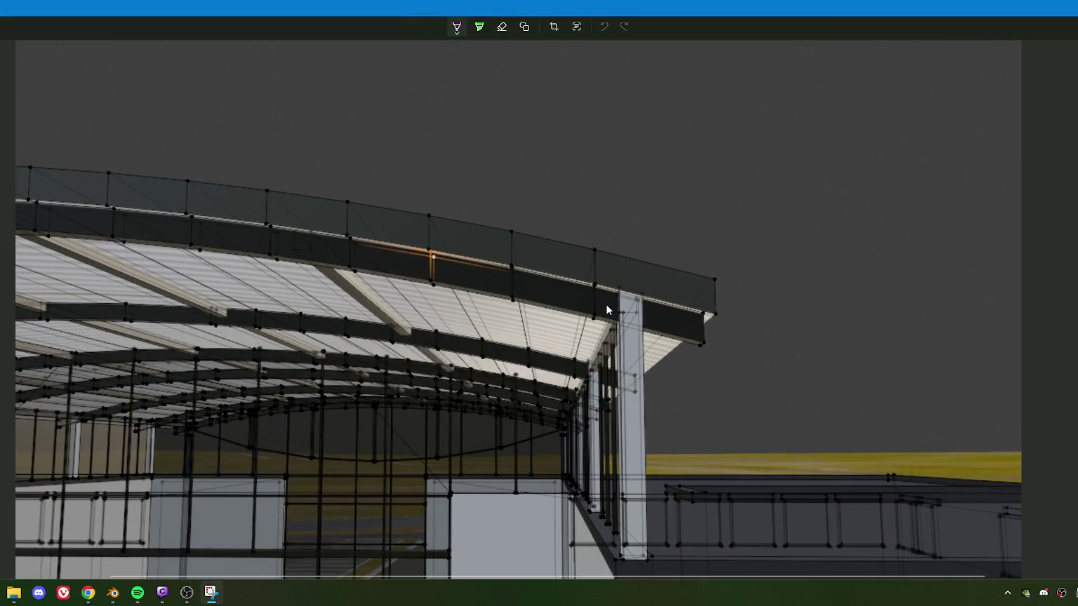
{"action": "left_click_drag", "start_coordinate": [596, 313], "coordinate": [705, 316]}
{"action": "key", "text": "ctrl+z"}
{"action": "left_click", "coordinate": [456, 26]}
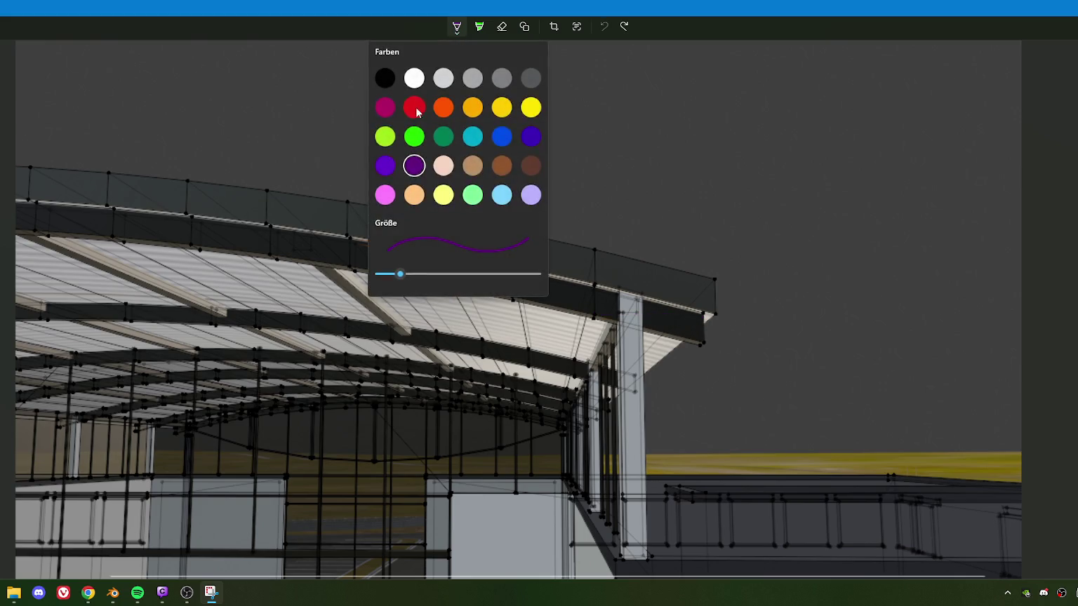
{"action": "left_click", "coordinate": [414, 106]}
Trace the fascia's lower edge and a panel diagonal in red.
{"action": "left_click_drag", "start_coordinate": [596, 315], "coordinate": [705, 315]}
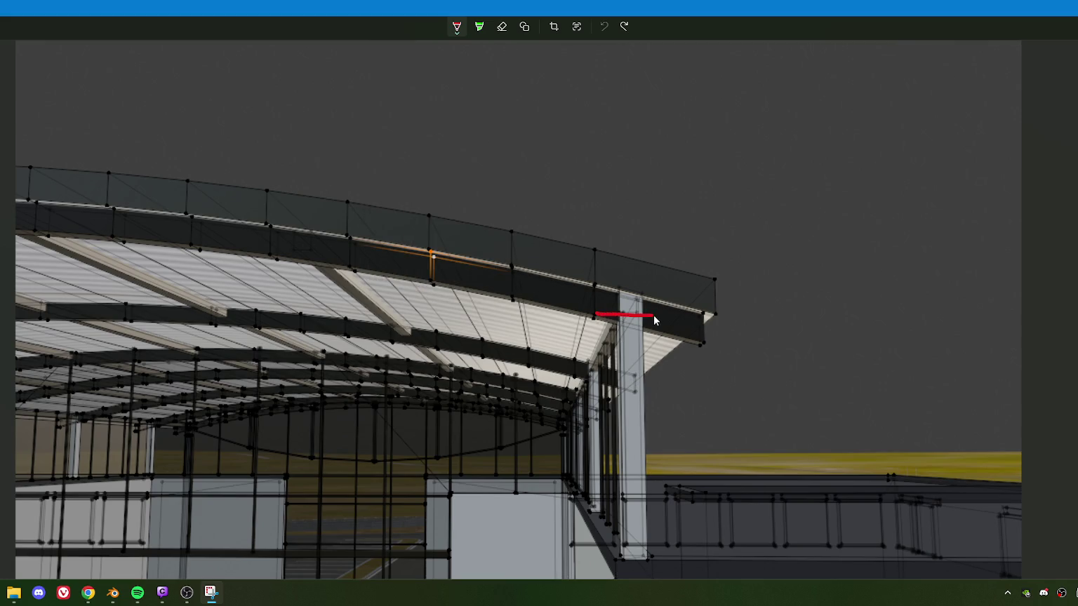
{"action": "mouse_move", "coordinate": [584, 308]}
{"action": "left_mouse_down"}
{"action": "mouse_move", "coordinate": [529, 279]}
{"action": "mouse_move", "coordinate": [440, 281]}
{"action": "mouse_move", "coordinate": [358, 243]}
{"action": "left_mouse_up"}
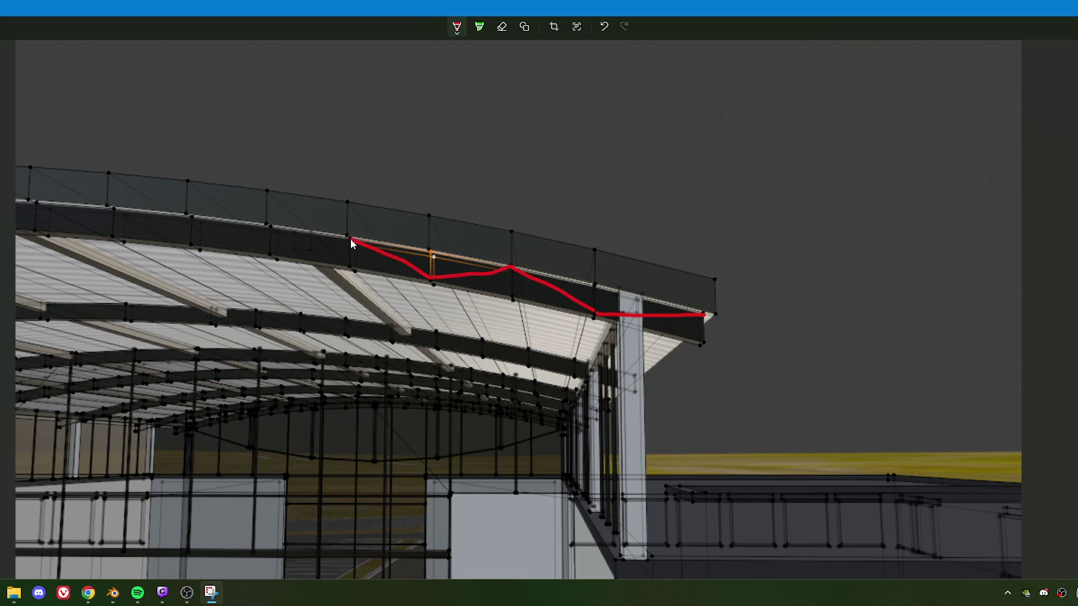
{"action": "mouse_move", "coordinate": [267, 257]}
{"action": "left_mouse_down"}
{"action": "mouse_move", "coordinate": [194, 222]}
{"action": "mouse_move", "coordinate": [267, 258]}
{"action": "left_mouse_up"}
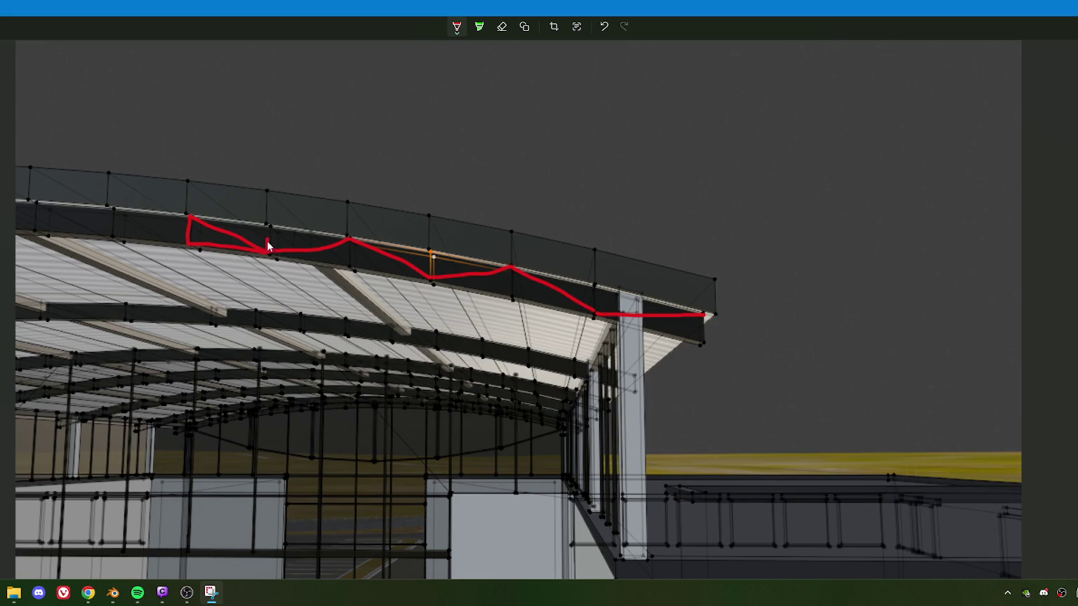
{"action": "key", "text": "ctrl+z"}
{"action": "mouse_move", "coordinate": [270, 256]}
{"action": "left_mouse_down"}
{"action": "mouse_move", "coordinate": [345, 268]}
{"action": "mouse_move", "coordinate": [347, 240]}
{"action": "mouse_move", "coordinate": [203, 221]}
{"action": "left_mouse_up"}
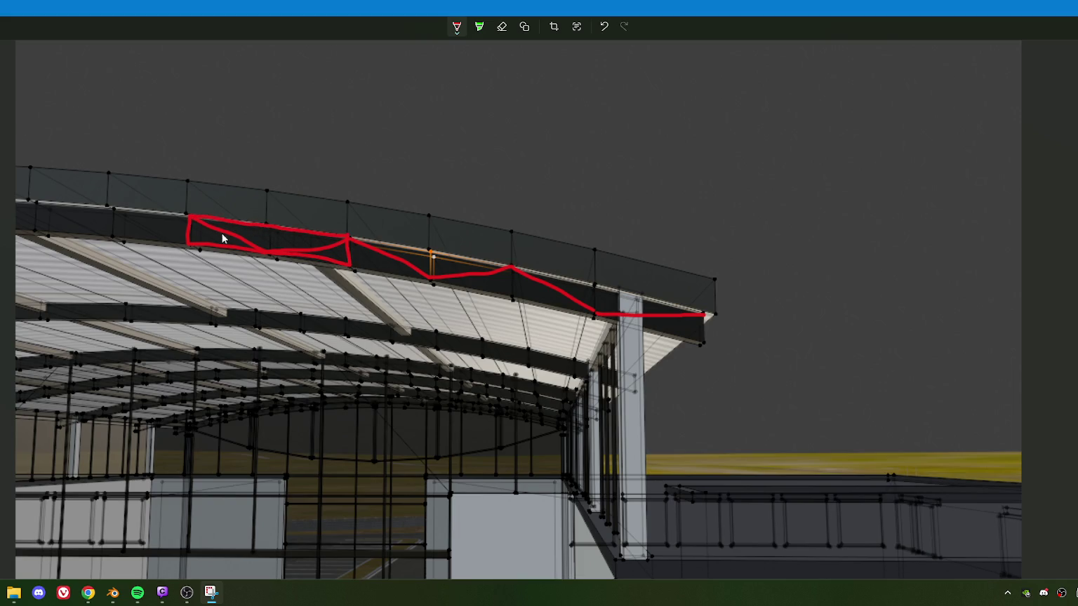
Add a red vertical divider and right-end panel outline, then bring up Save As.
{"action": "left_click_drag", "start_coordinate": [349, 266], "coordinate": [591, 317]}
{"action": "key", "text": "ctrl+z"}
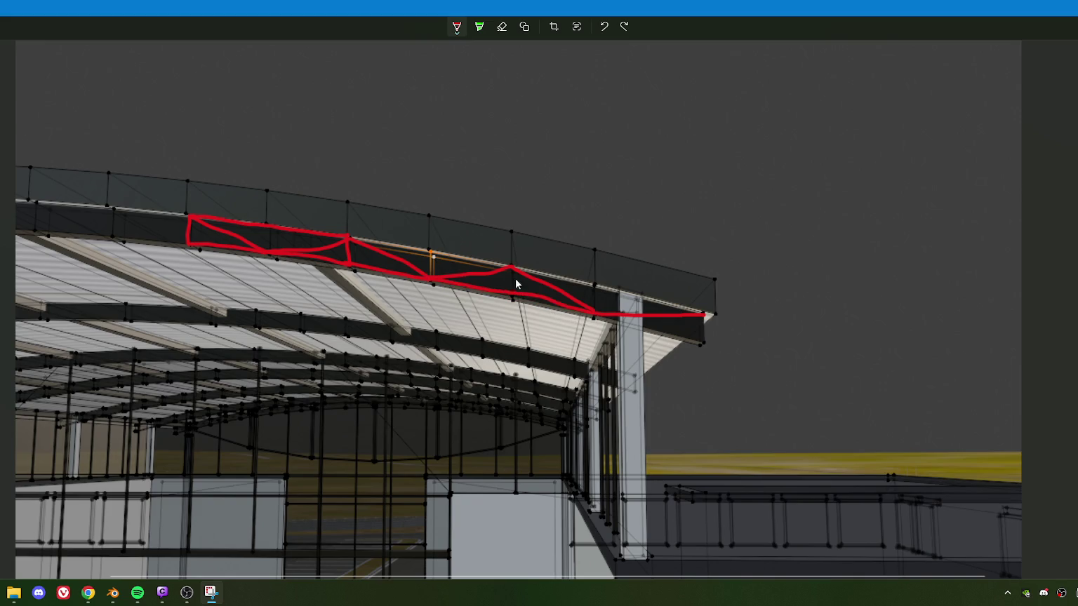
{"action": "left_click_drag", "start_coordinate": [513, 271], "coordinate": [513, 295]}
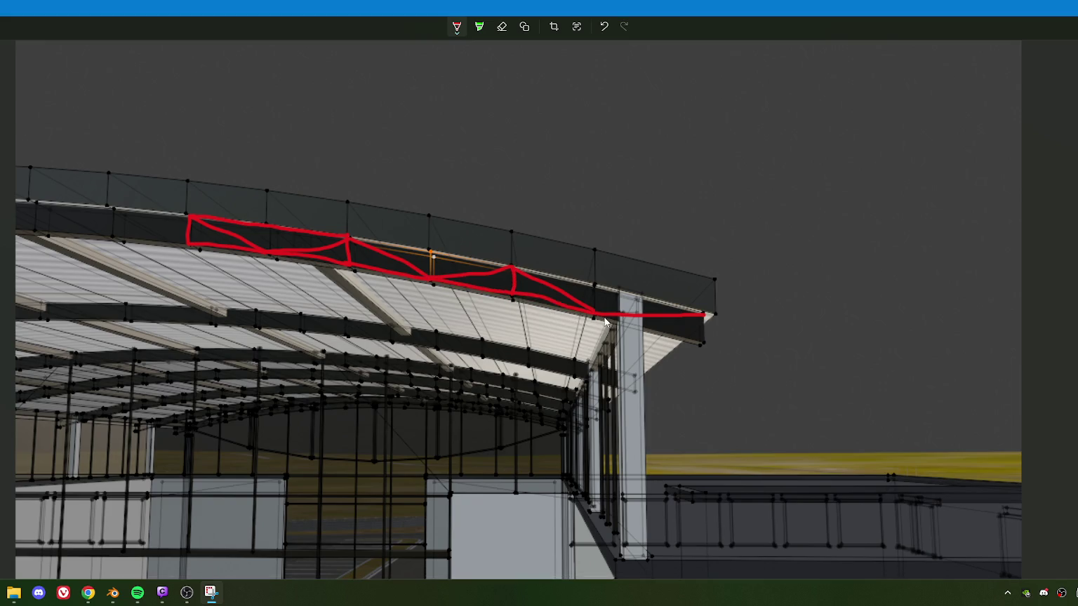
{"action": "mouse_move", "coordinate": [594, 315]}
{"action": "left_mouse_down"}
{"action": "mouse_move", "coordinate": [704, 342]}
{"action": "mouse_move", "coordinate": [670, 302]}
{"action": "mouse_move", "coordinate": [346, 240]}
{"action": "left_mouse_up"}
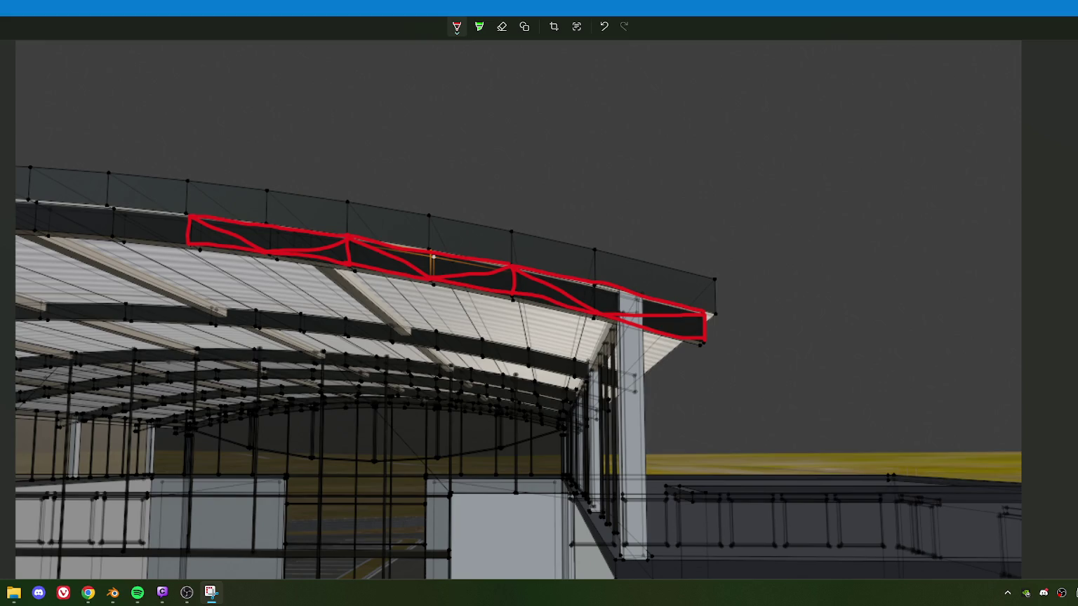
{"action": "key", "text": "ctrl+s"}
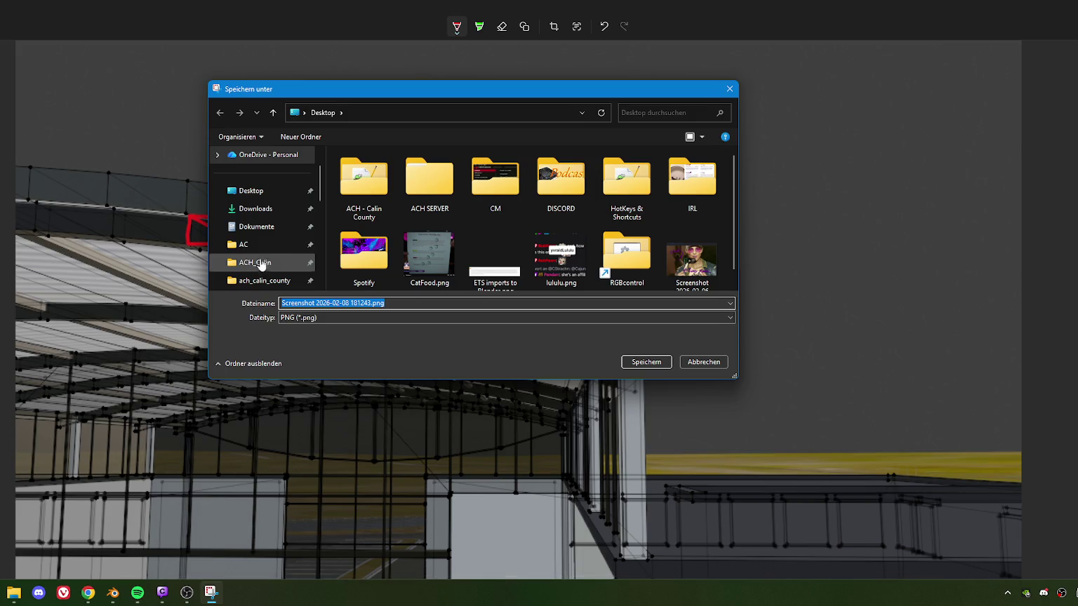
Save the annotated capture as PNG in ACH - Calin County > ToDo - 3D and close Snipping Tool.
{"action": "scroll", "coordinate": [262, 244], "scroll_direction": "down", "scroll_amount": 2}
{"action": "scroll", "coordinate": [262, 242], "scroll_direction": "down", "scroll_amount": 1}
{"action": "scroll", "coordinate": [264, 235], "scroll_direction": "down", "scroll_amount": 1}
{"action": "scroll", "coordinate": [267, 232], "scroll_direction": "down", "scroll_amount": 2}
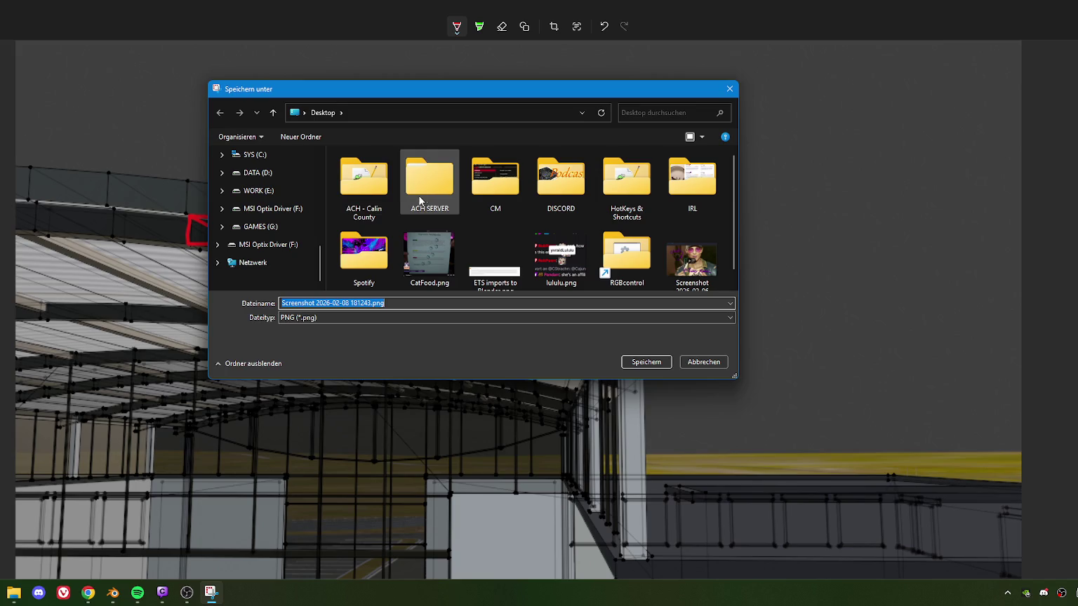
{"action": "double_click", "coordinate": [357, 197]}
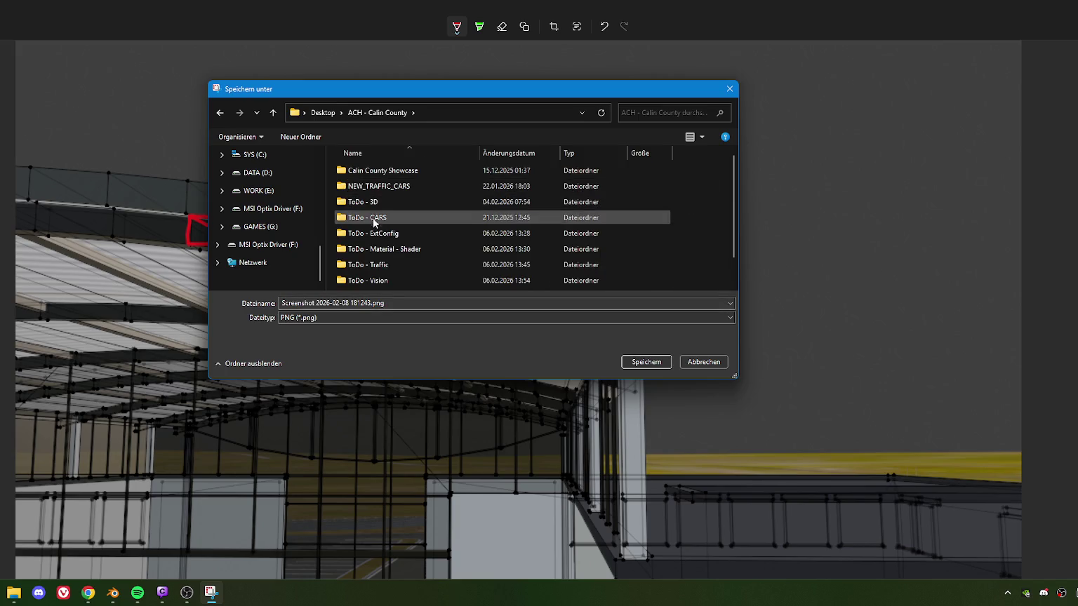
{"action": "double_click", "coordinate": [372, 204]}
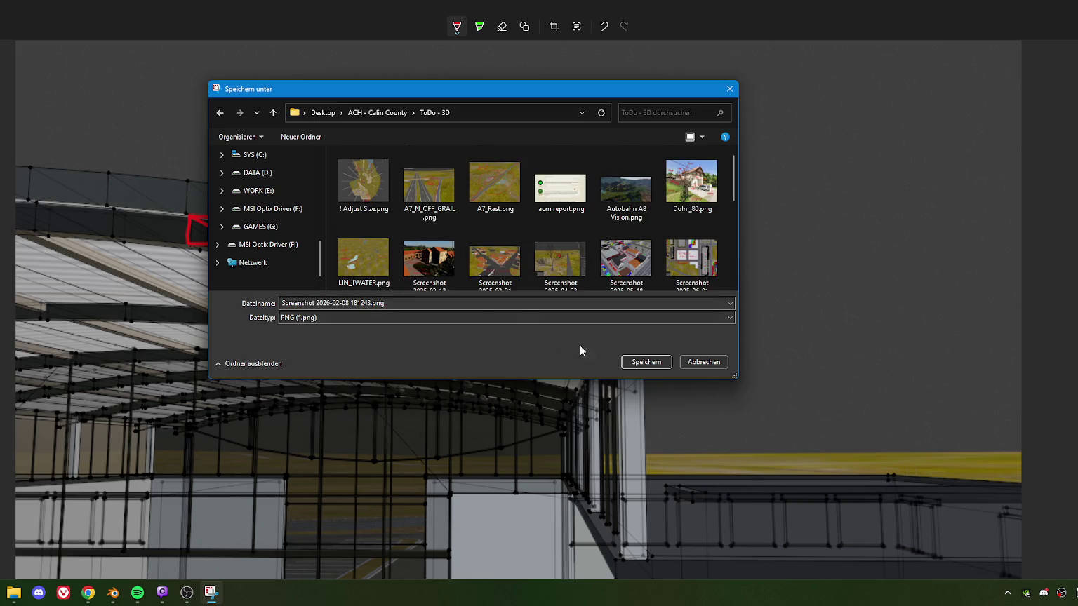
{"action": "left_click", "coordinate": [645, 362]}
{"action": "key", "text": "alt+F4"}
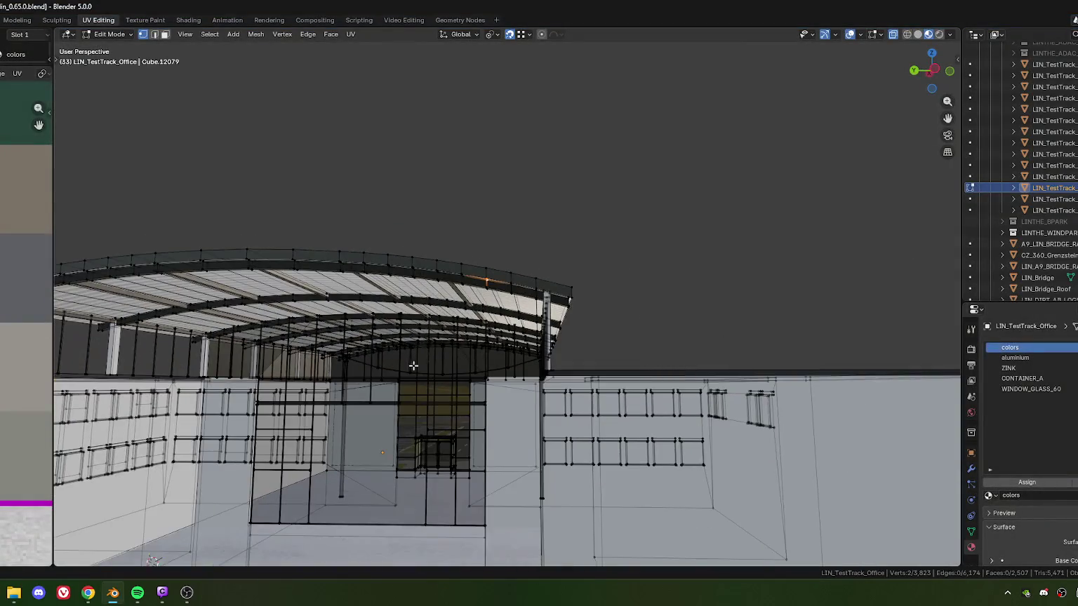
Orbit and zoom to an aerial view of the roof canopy.
{"action": "scroll", "coordinate": [415, 361], "scroll_direction": "down", "scroll_amount": 10}
{"action": "middle_click_drag", "start_coordinate": [414, 361], "coordinate": [517, 334]}
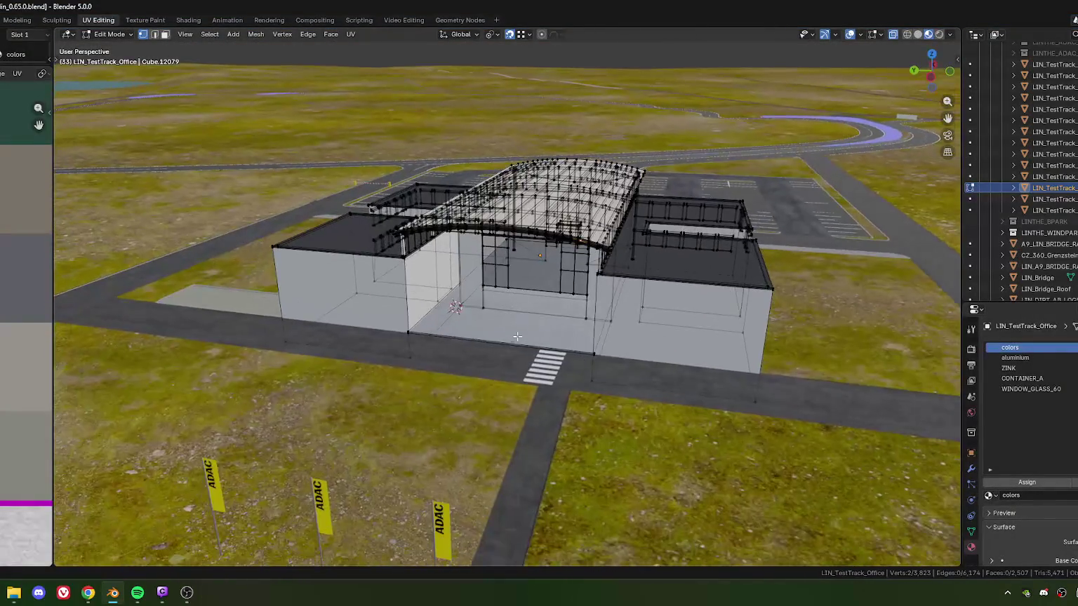
{"action": "scroll", "coordinate": [517, 334], "scroll_direction": "up", "scroll_amount": 4}
{"action": "scroll", "coordinate": [483, 321], "scroll_direction": "up", "scroll_amount": 2}
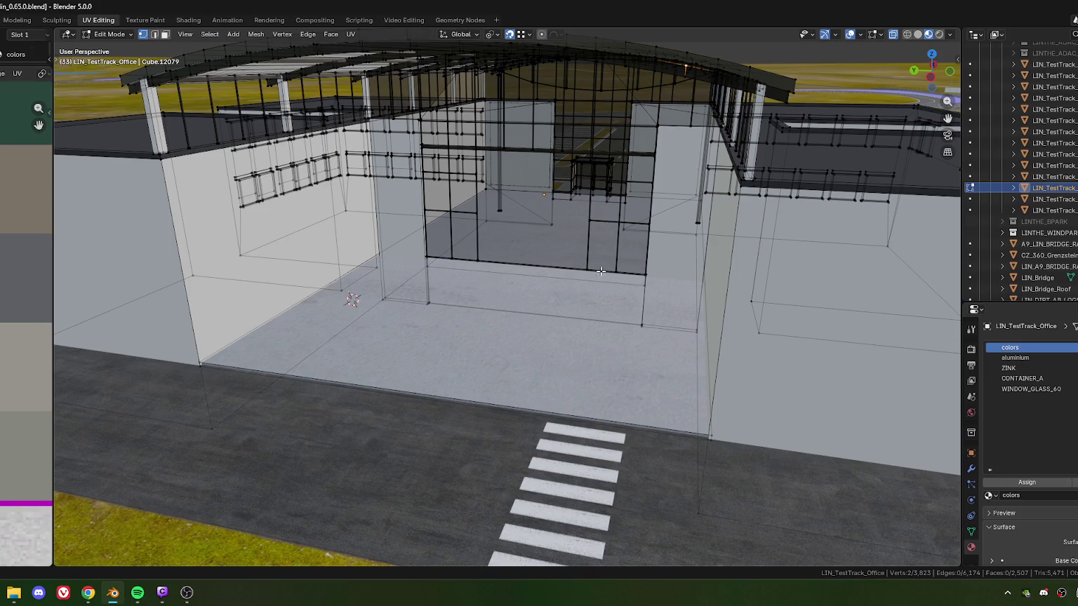
{"action": "scroll", "coordinate": [553, 292], "scroll_direction": "down", "scroll_amount": 5}
{"action": "mouse_move", "coordinate": [553, 291]}
{"action": "middle_mouse_down"}
{"action": "mouse_move", "coordinate": [337, 239]}
{"action": "mouse_move", "coordinate": [400, 327]}
{"action": "mouse_move", "coordinate": [606, 302]}
{"action": "mouse_move", "coordinate": [579, 299]}
{"action": "middle_mouse_up"}
{"action": "scroll", "coordinate": [337, 239], "scroll_direction": "up", "scroll_amount": 4}
{"action": "scroll", "coordinate": [337, 239], "scroll_direction": "up", "scroll_amount": 3}
{"action": "scroll", "coordinate": [401, 327], "scroll_direction": "up", "scroll_amount": 2}
{"action": "scroll", "coordinate": [484, 322], "scroll_direction": "down", "scroll_amount": 3}
{"action": "scroll", "coordinate": [607, 302], "scroll_direction": "up", "scroll_amount": 3}
Add edges along the front canopy's curved edge to the selection.
{"action": "left_click", "coordinate": [606, 302], "text": "shift"}
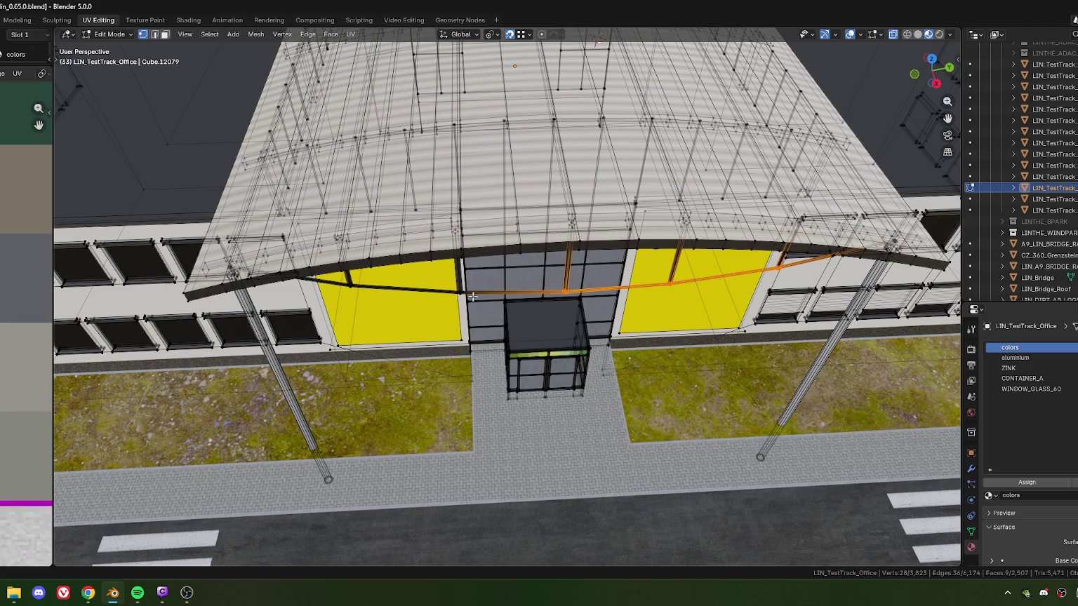
{"action": "middle_click_drag", "start_coordinate": [468, 296], "coordinate": [397, 299], "text": "shift"}
{"action": "left_click", "coordinate": [372, 318], "text": "shift"}
{"action": "scroll", "coordinate": [372, 318], "scroll_direction": "down", "scroll_amount": 3}
{"action": "scroll", "coordinate": [433, 307], "scroll_direction": "up", "scroll_amount": 3}
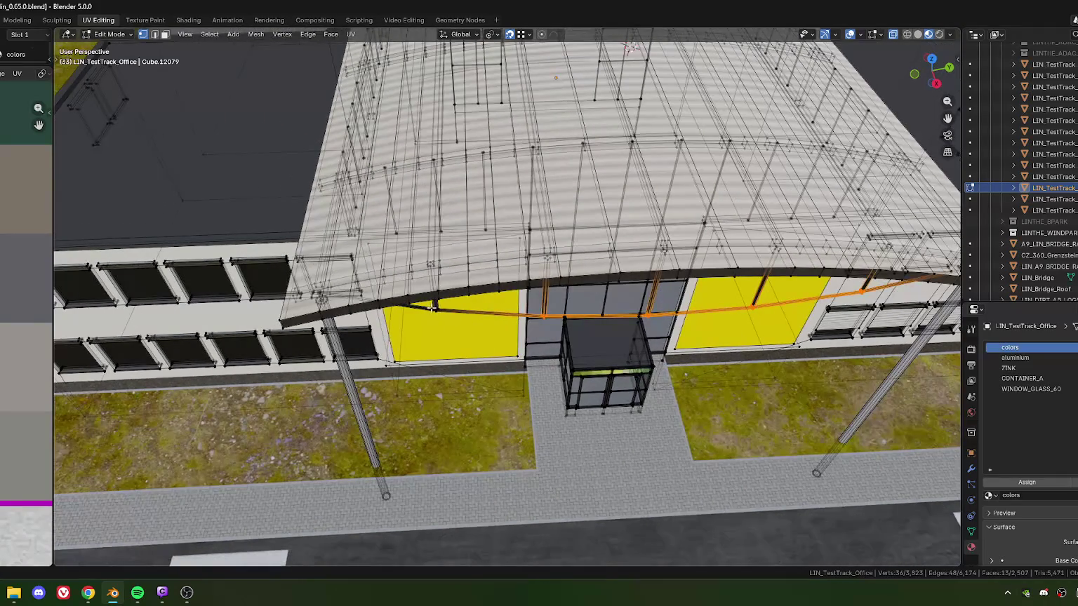
{"action": "mouse_move", "coordinate": [418, 346]}
{"action": "middle_mouse_down"}
{"action": "mouse_move", "coordinate": [534, 356]}
{"action": "mouse_move", "coordinate": [496, 345]}
{"action": "mouse_move", "coordinate": [601, 328]}
{"action": "mouse_move", "coordinate": [631, 335]}
{"action": "mouse_move", "coordinate": [583, 341]}
{"action": "middle_mouse_up"}
{"action": "scroll", "coordinate": [533, 356], "scroll_direction": "up", "scroll_amount": 3}
Extend the selection to the whole connected rib-and-beam frame with Ctrl+L.
{"action": "key", "text": "ctrl+l"}
{"action": "scroll", "coordinate": [496, 345], "scroll_direction": "down", "scroll_amount": 2}
{"action": "scroll", "coordinate": [496, 345], "scroll_direction": "up", "scroll_amount": 3}
{"action": "scroll", "coordinate": [496, 345], "scroll_direction": "down", "scroll_amount": 2}
{"action": "scroll", "coordinate": [601, 328], "scroll_direction": "up", "scroll_amount": 2}
{"action": "scroll", "coordinate": [601, 327], "scroll_direction": "down", "scroll_amount": 3}
{"action": "scroll", "coordinate": [631, 334], "scroll_direction": "up", "scroll_amount": 4}
Copy the rib frame 38.945 m along local Y to the roof's far end.
{"action": "key", "text": "g"}
{"action": "key", "text": "y"}
{"action": "key", "text": "y"}
{"action": "left_click", "coordinate": [547, 358]}
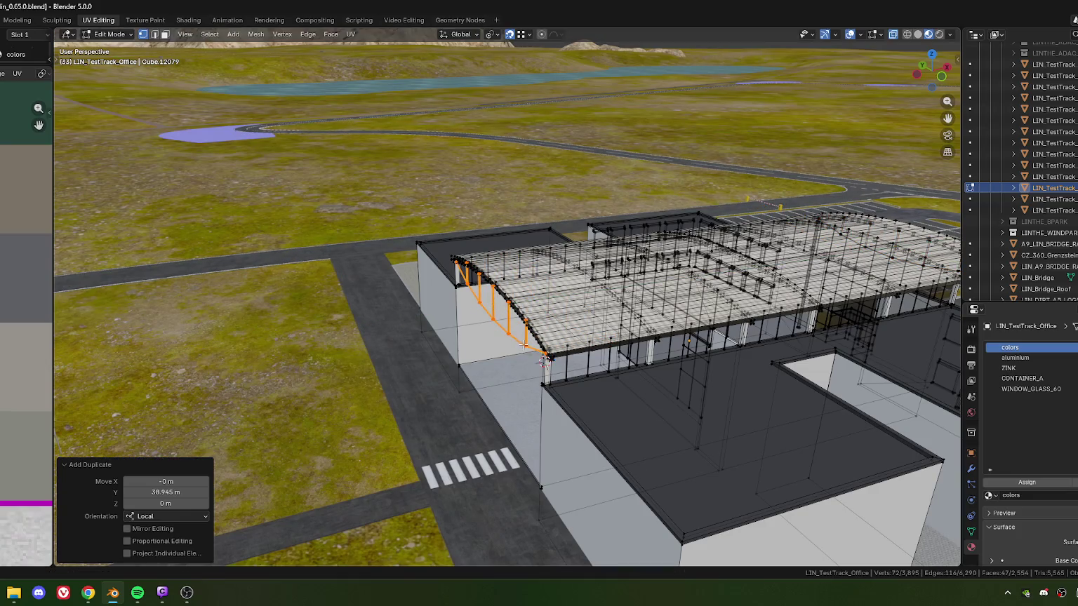
{"action": "scroll", "coordinate": [547, 357], "scroll_direction": "up", "scroll_amount": 3}
{"action": "mouse_move", "coordinate": [547, 358]}
{"action": "middle_mouse_down"}
{"action": "mouse_move", "coordinate": [506, 301]}
{"action": "mouse_move", "coordinate": [562, 240]}
{"action": "middle_mouse_up"}
{"action": "scroll", "coordinate": [506, 300], "scroll_direction": "up", "scroll_amount": 2}
Nudge the copied pillars along local Y by 0.054488 m.
{"action": "key", "text": "g"}
{"action": "left_click", "coordinate": [474, 238]}
{"action": "key", "text": "g"}
{"action": "key", "text": "y"}
{"action": "key", "text": "y"}
{"action": "left_click", "coordinate": [474, 238]}
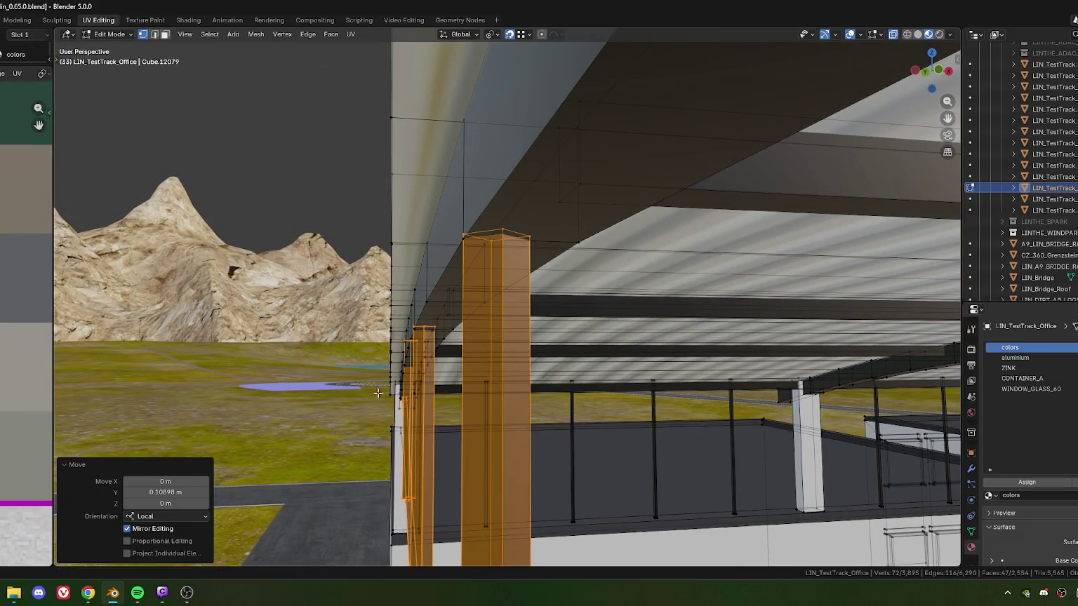
{"action": "left_click", "coordinate": [160, 493]}
{"action": "left_click", "coordinate": [159, 493]}
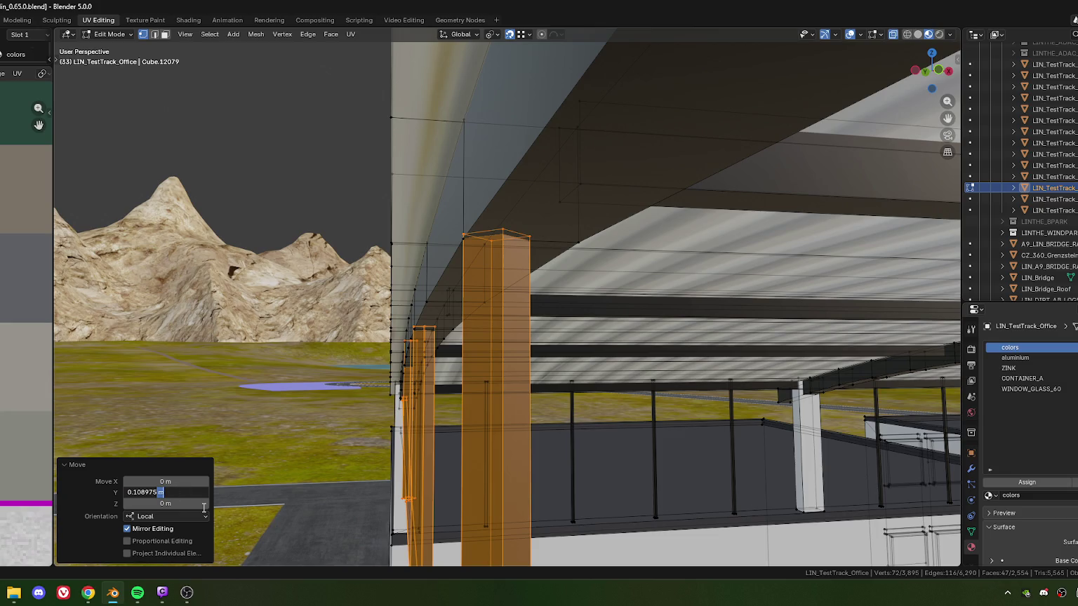
{"action": "key", "text": "Return"}
Orbit around the building to inspect the curved roof and copied ribs.
{"action": "mouse_move", "coordinate": [204, 513]}
{"action": "middle_mouse_down"}
{"action": "mouse_move", "coordinate": [519, 330]}
{"action": "mouse_move", "coordinate": [497, 307]}
{"action": "mouse_move", "coordinate": [603, 329]}
{"action": "middle_mouse_up"}
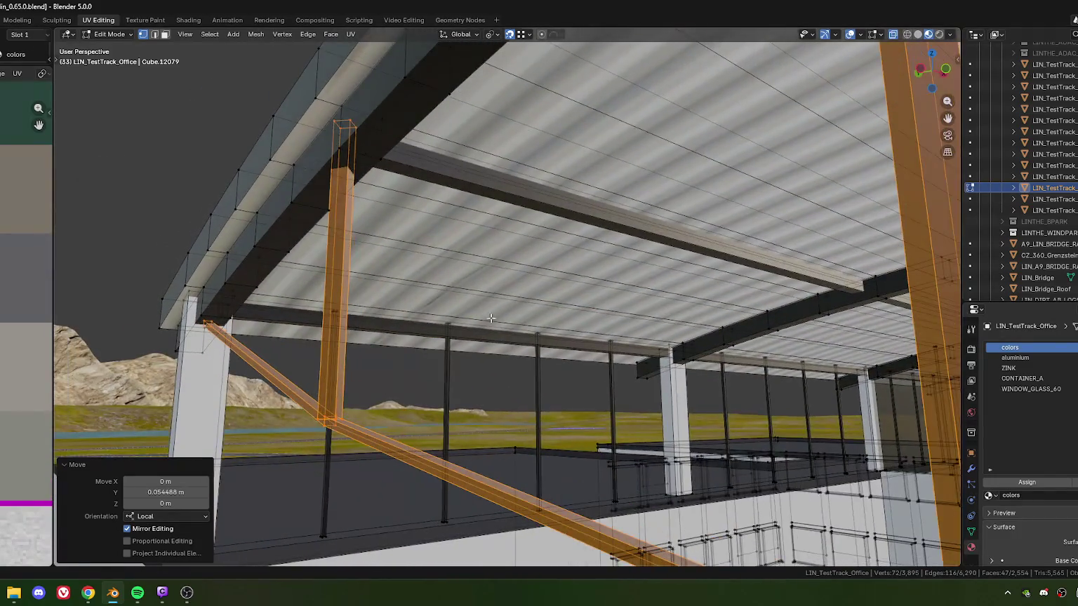
{"action": "scroll", "coordinate": [708, 350], "scroll_direction": "down", "scroll_amount": 5}
{"action": "scroll", "coordinate": [709, 351], "scroll_direction": "down", "scroll_amount": 2}
{"action": "middle_click_drag", "start_coordinate": [709, 350], "coordinate": [954, 393]}
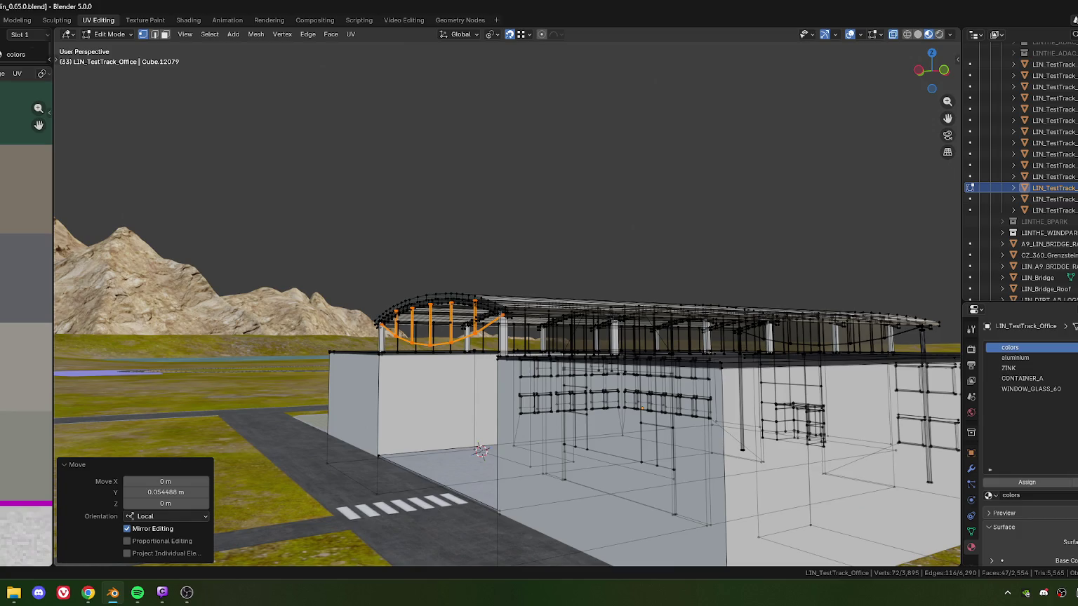
{"action": "mouse_move", "coordinate": [498, 326]}
{"action": "middle_mouse_down"}
{"action": "mouse_move", "coordinate": [502, 355]}
{"action": "mouse_move", "coordinate": [512, 328]}
{"action": "middle_mouse_up"}
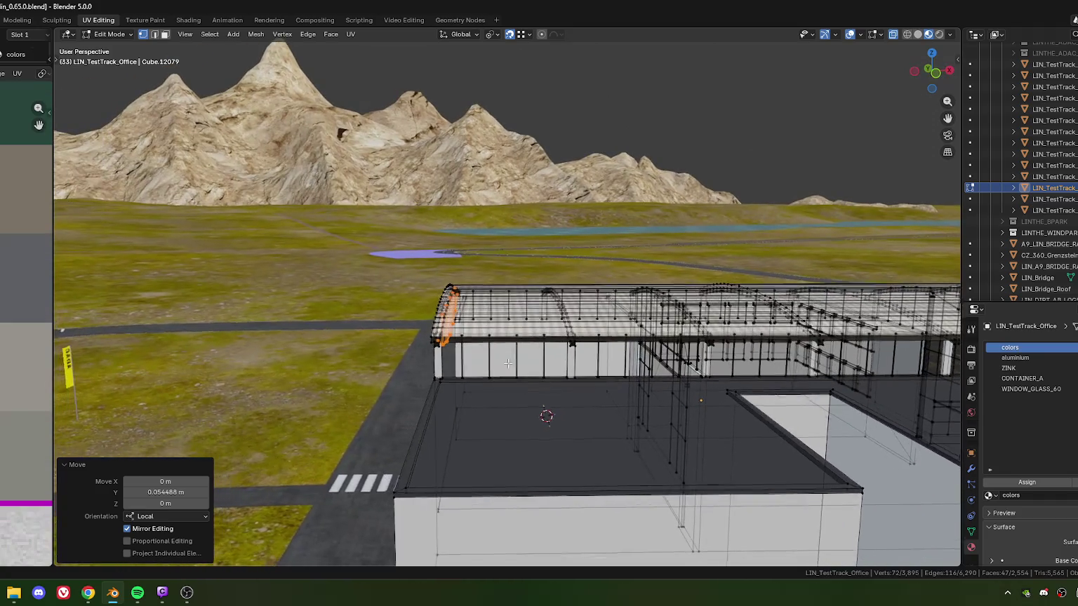
{"action": "middle_click_drag", "start_coordinate": [519, 381], "coordinate": [501, 377], "text": "shift"}
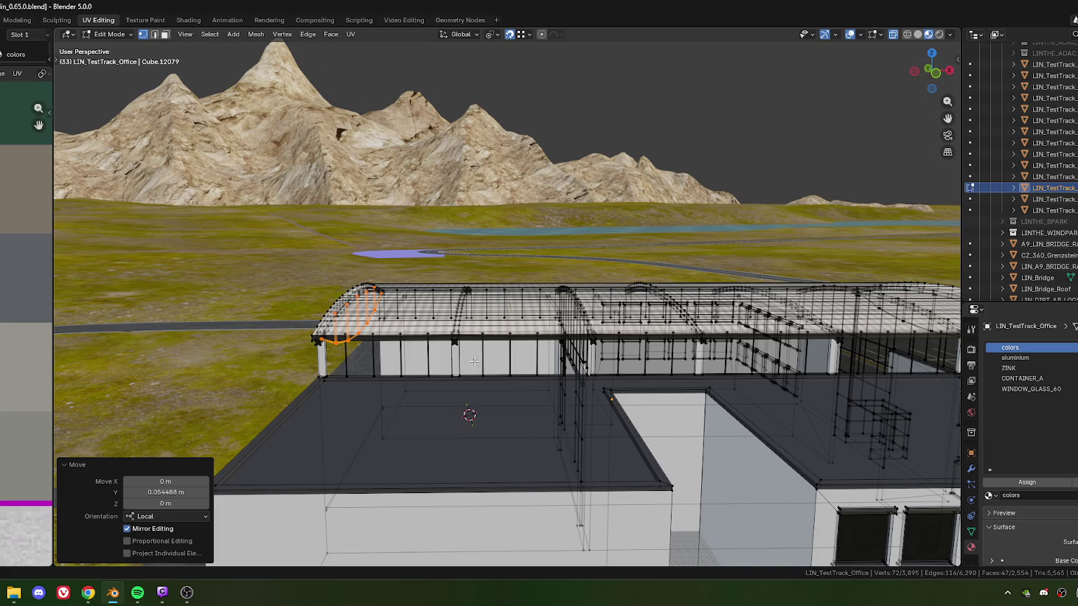
{"action": "middle_click_drag", "start_coordinate": [546, 361], "coordinate": [496, 365], "text": "shift"}
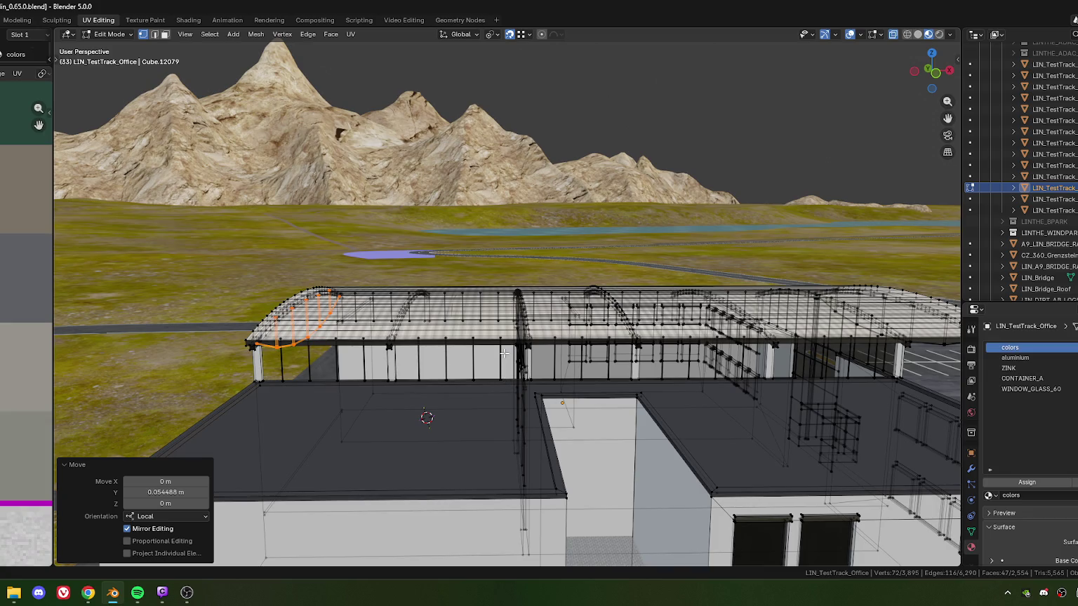
{"action": "mouse_move", "coordinate": [508, 336]}
{"action": "middle_mouse_down"}
{"action": "mouse_move", "coordinate": [570, 357]}
{"action": "mouse_move", "coordinate": [516, 343]}
{"action": "middle_mouse_up"}
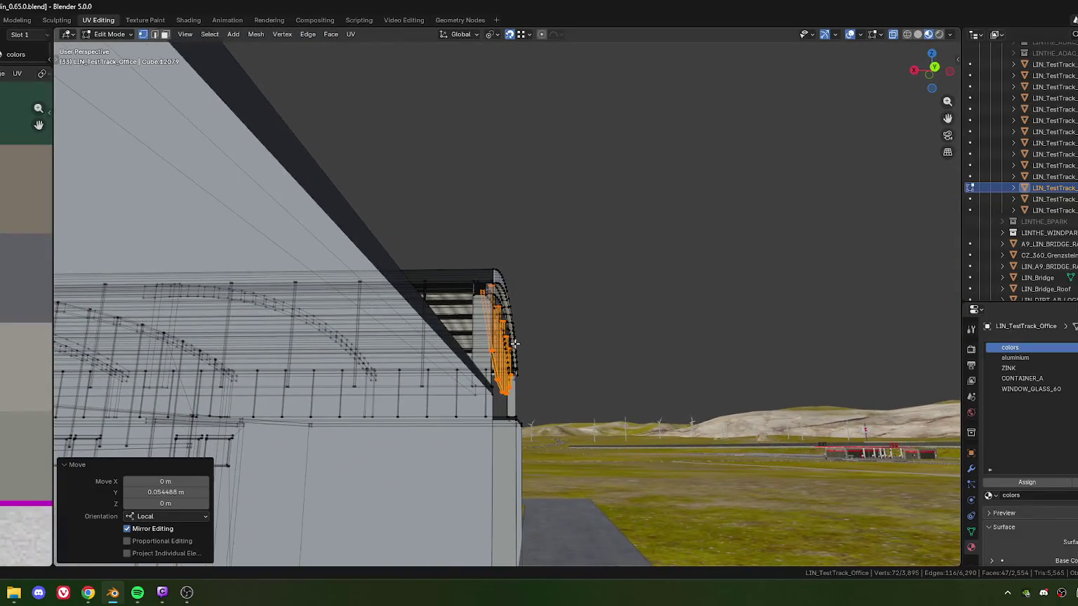
{"action": "scroll", "coordinate": [515, 343], "scroll_direction": "down", "scroll_amount": 2}
{"action": "scroll", "coordinate": [533, 357], "scroll_direction": "down", "scroll_amount": 2}
{"action": "scroll", "coordinate": [537, 350], "scroll_direction": "down", "scroll_amount": 1}
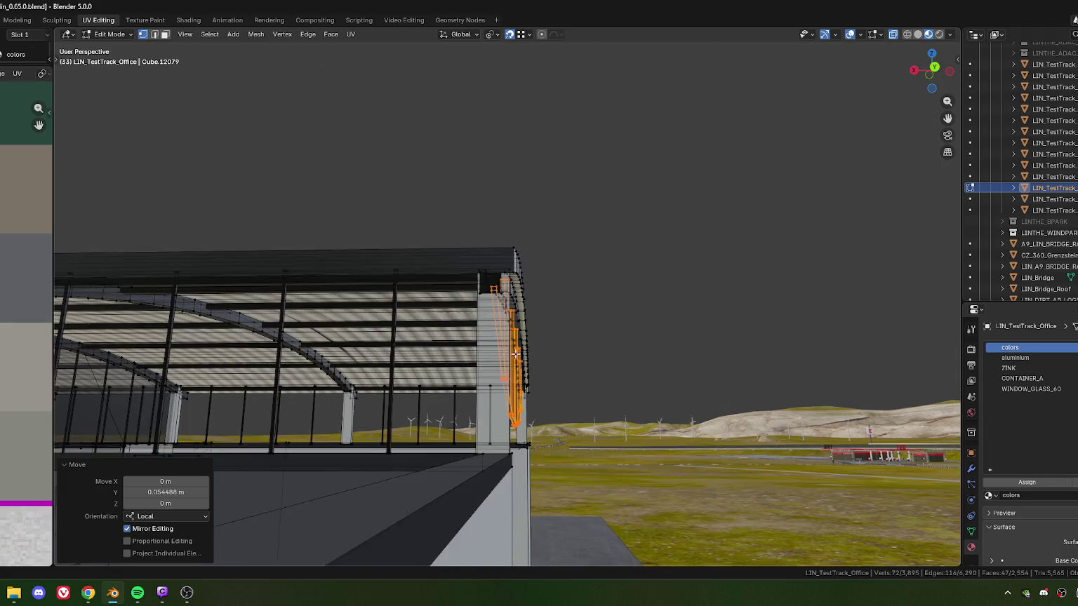
{"action": "middle_click_drag", "start_coordinate": [493, 353], "coordinate": [416, 289]}
In face mode, select the curved roof strip up to the arc's end in top view.
{"action": "key", "text": "3"}
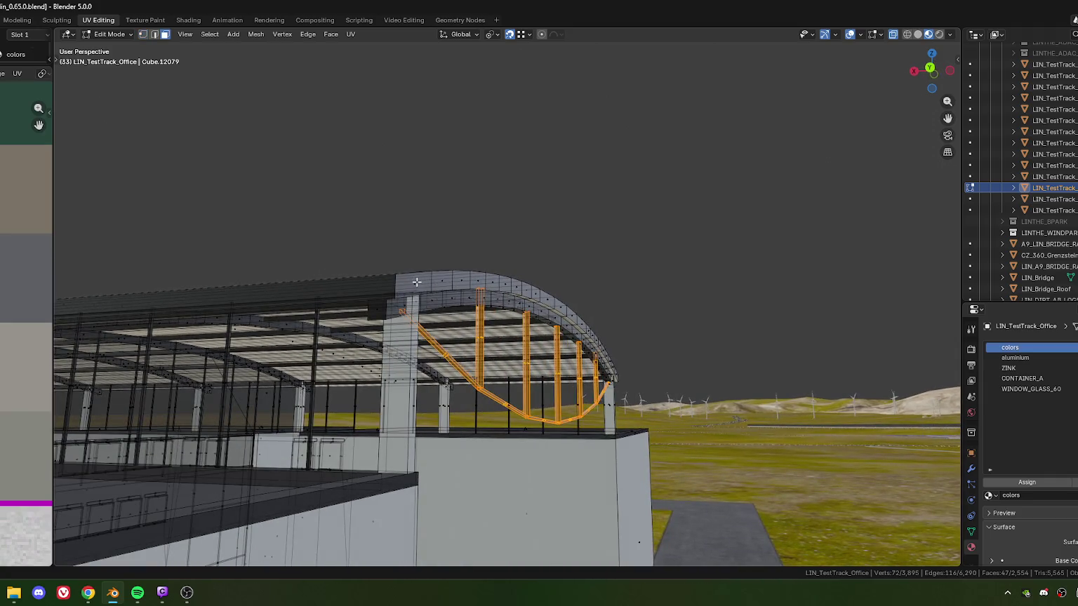
{"action": "left_click", "coordinate": [414, 285]}
{"action": "left_click", "coordinate": [617, 375], "text": "ctrl"}
{"action": "middle_click_drag", "start_coordinate": [617, 375], "coordinate": [593, 257]}
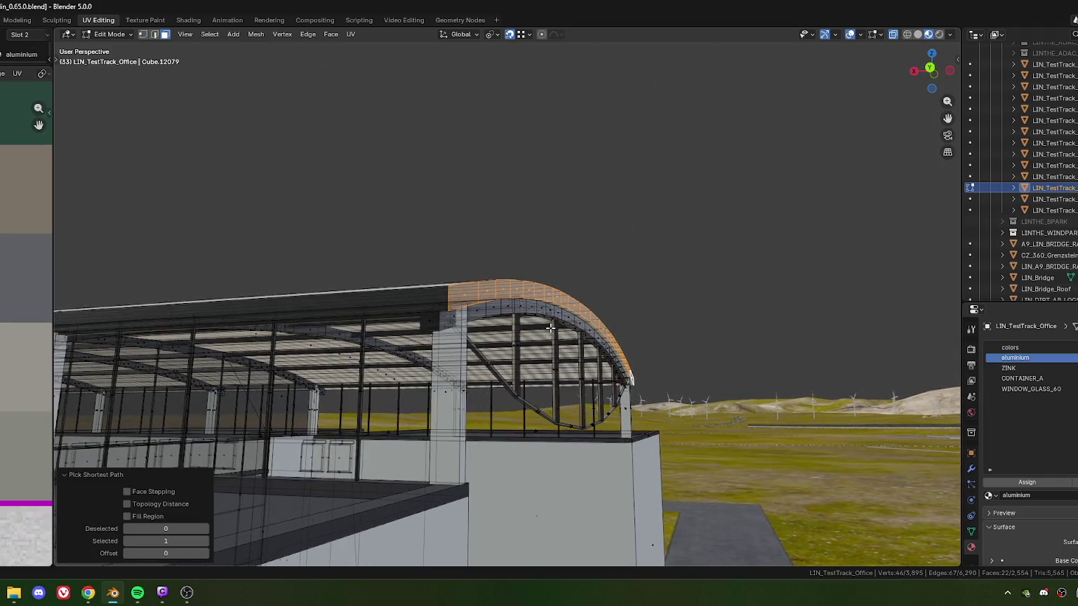
{"action": "key", "text": "KP_7"}
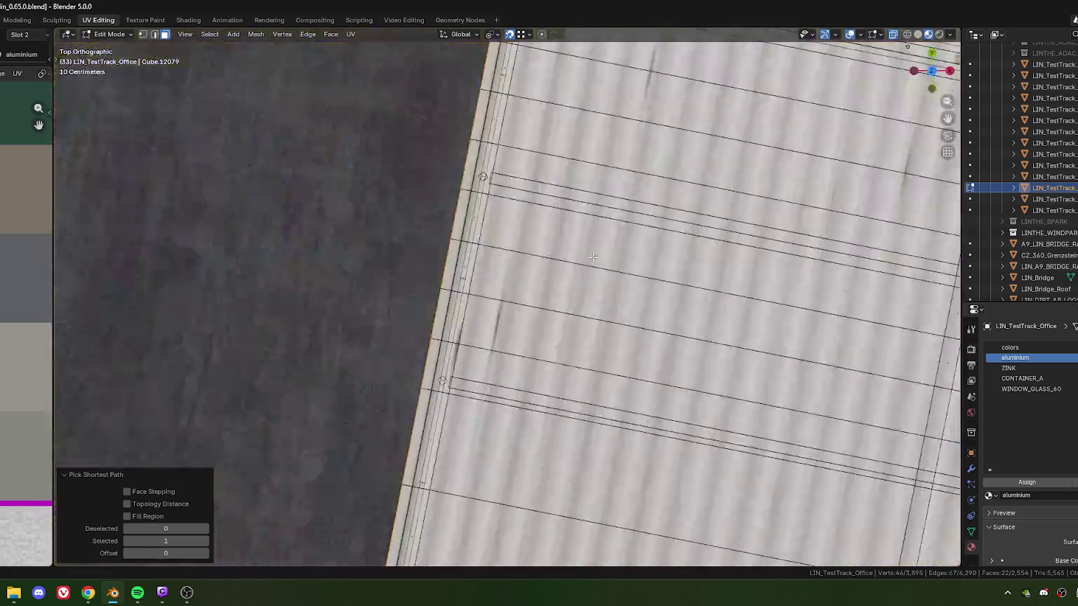
{"action": "scroll", "coordinate": [594, 253], "scroll_direction": "down", "scroll_amount": 3}
{"action": "scroll", "coordinate": [397, 374], "scroll_direction": "up", "scroll_amount": 3}
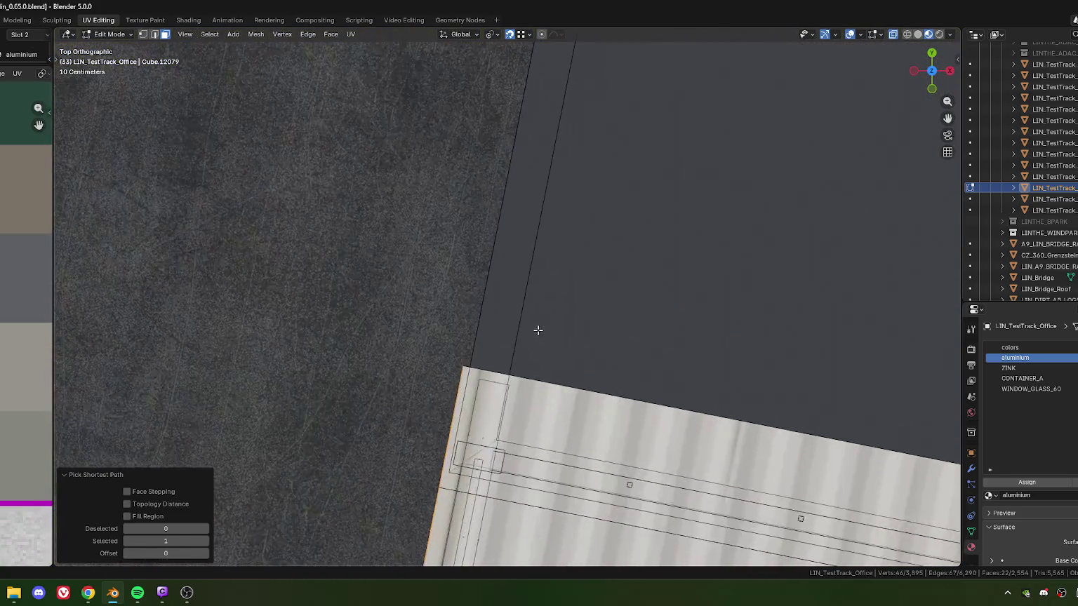
Move the roof strip 0.029877 m along local Y and return to Object Mode.
{"action": "key", "text": "g"}
{"action": "key", "text": "y"}
{"action": "key", "text": "y"}
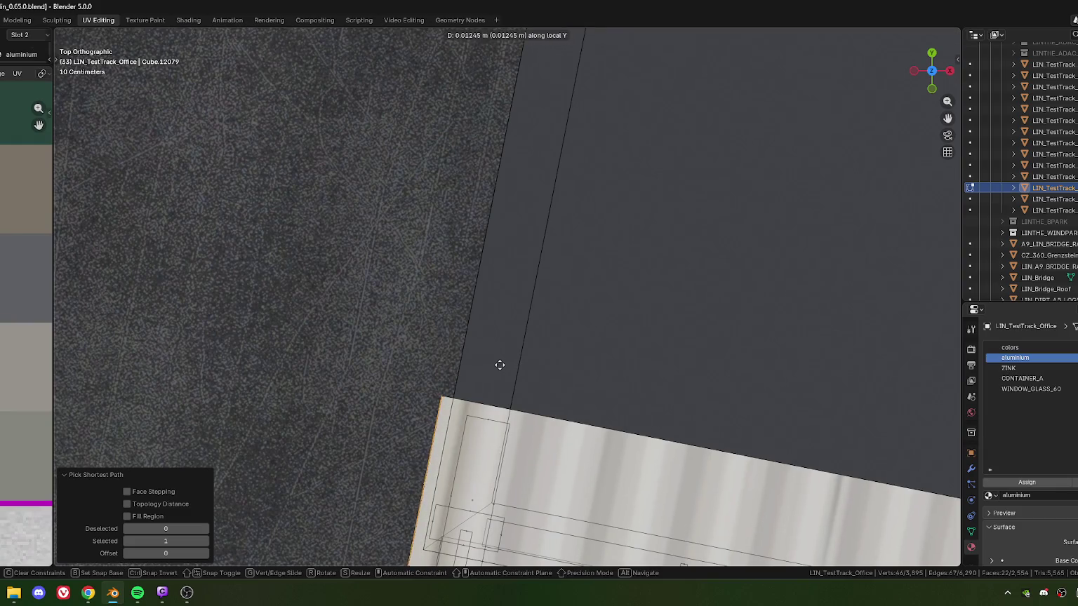
{"action": "left_click", "coordinate": [498, 364]}
{"action": "scroll", "coordinate": [498, 364], "scroll_direction": "down", "scroll_amount": 3}
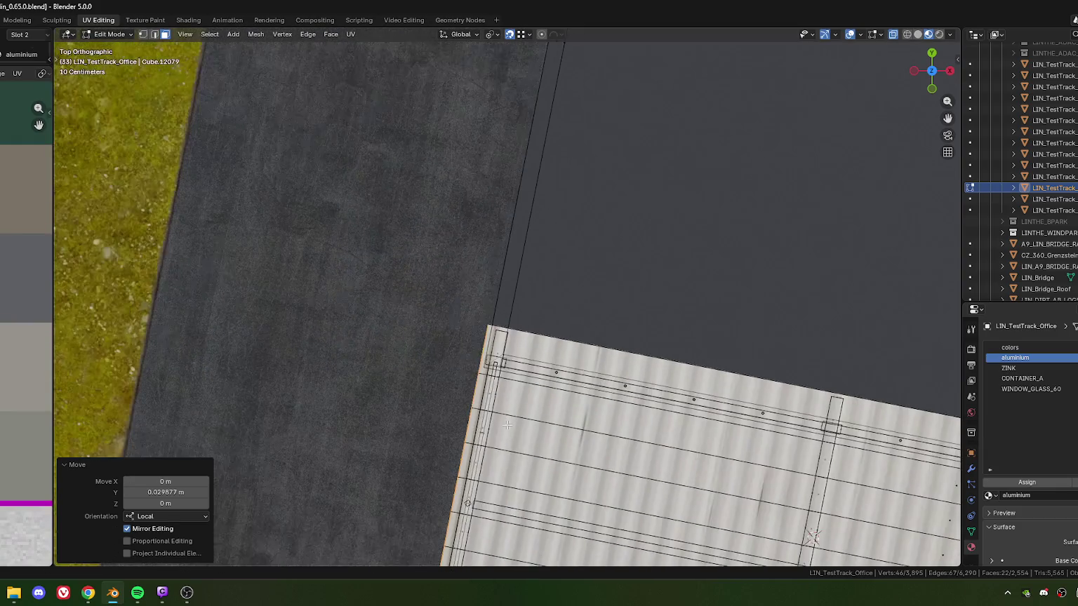
{"action": "mouse_move", "coordinate": [498, 364]}
{"action": "middle_mouse_down"}
{"action": "mouse_move", "coordinate": [533, 397]}
{"action": "mouse_move", "coordinate": [577, 351]}
{"action": "middle_mouse_up"}
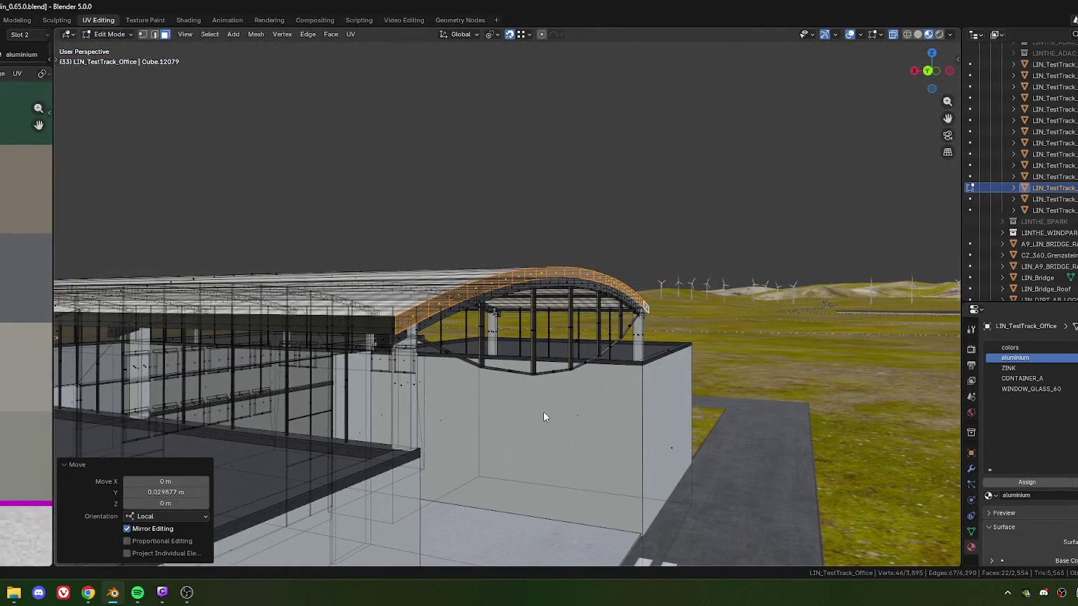
{"action": "key", "text": "Tab"}
{"action": "mouse_move", "coordinate": [541, 418]}
{"action": "middle_mouse_down"}
{"action": "mouse_move", "coordinate": [542, 363]}
{"action": "mouse_move", "coordinate": [498, 344]}
{"action": "mouse_move", "coordinate": [495, 383]}
{"action": "middle_mouse_up"}
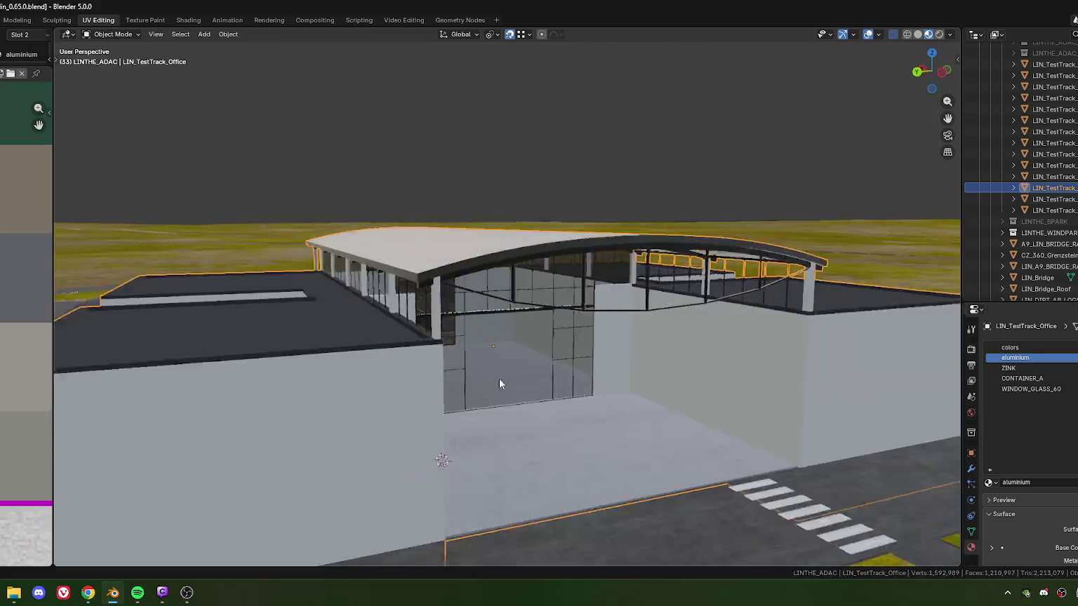
Apply the building's scale, then deselect it.
{"action": "scroll", "coordinate": [496, 383], "scroll_direction": "down", "scroll_amount": 3}
{"action": "middle_click_drag", "start_coordinate": [719, 380], "coordinate": [563, 364]}
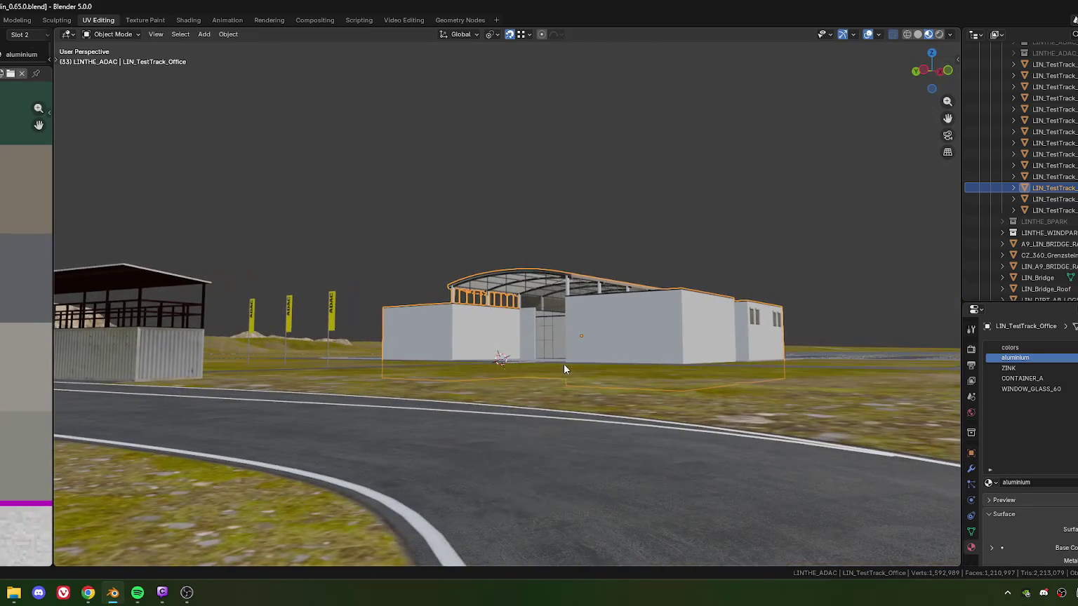
{"action": "key", "text": "ctrl+a"}
{"action": "left_click", "coordinate": [504, 366]}
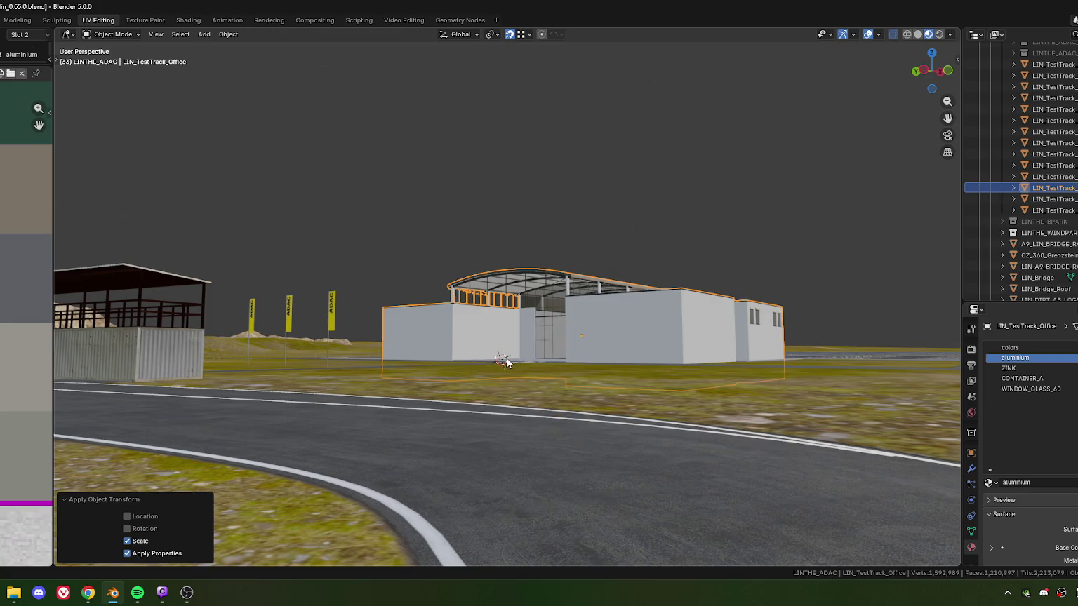
{"action": "key", "text": "alt+a"}
Orbit to a frontal view of the ADAC facade, checking the LIN_TestTrack_Office selection.
{"action": "mouse_move", "coordinate": [646, 304]}
{"action": "middle_mouse_down"}
{"action": "mouse_move", "coordinate": [632, 307]}
{"action": "mouse_move", "coordinate": [672, 316]}
{"action": "mouse_move", "coordinate": [594, 337]}
{"action": "mouse_move", "coordinate": [415, 332]}
{"action": "mouse_move", "coordinate": [357, 314]}
{"action": "mouse_move", "coordinate": [364, 304]}
{"action": "mouse_move", "coordinate": [520, 328]}
{"action": "mouse_move", "coordinate": [383, 329]}
{"action": "mouse_move", "coordinate": [459, 336]}
{"action": "mouse_move", "coordinate": [597, 321]}
{"action": "mouse_move", "coordinate": [504, 344]}
{"action": "mouse_move", "coordinate": [498, 334]}
{"action": "mouse_move", "coordinate": [513, 346]}
{"action": "mouse_move", "coordinate": [499, 345]}
{"action": "mouse_move", "coordinate": [525, 347]}
{"action": "mouse_move", "coordinate": [476, 348]}
{"action": "mouse_move", "coordinate": [724, 334]}
{"action": "middle_mouse_up"}
{"action": "scroll", "coordinate": [667, 320], "scroll_direction": "up", "scroll_amount": 3}
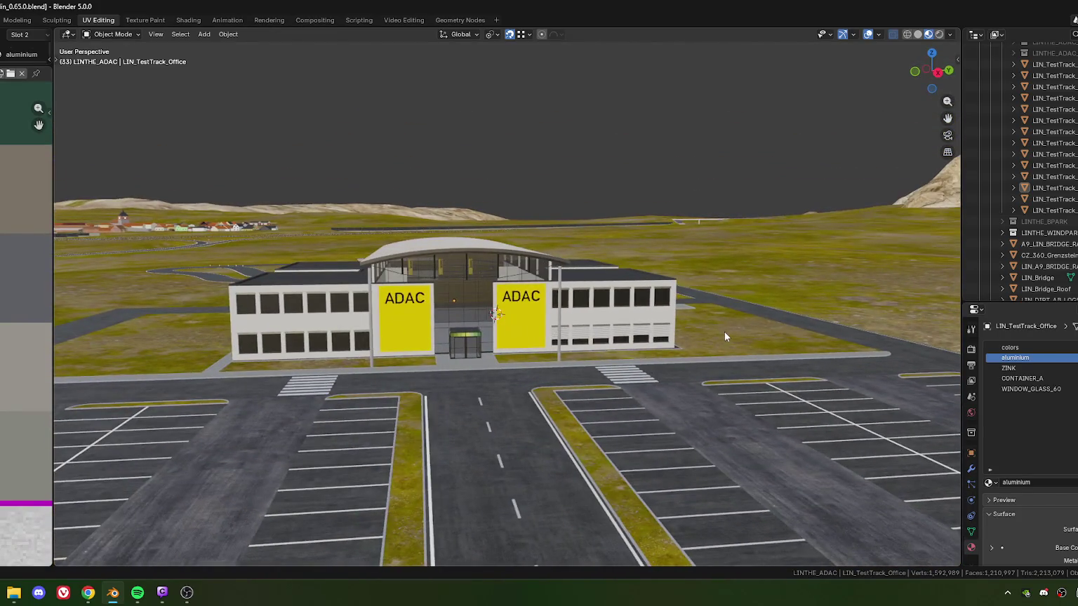
{"action": "scroll", "coordinate": [580, 351], "scroll_direction": "up", "scroll_amount": 3}
{"action": "middle_click_drag", "start_coordinate": [580, 351], "coordinate": [559, 348]}
{"action": "mouse_move", "coordinate": [515, 338]}
{"action": "middle_mouse_down"}
{"action": "mouse_move", "coordinate": [593, 338]}
{"action": "mouse_move", "coordinate": [563, 351]}
{"action": "middle_mouse_up"}
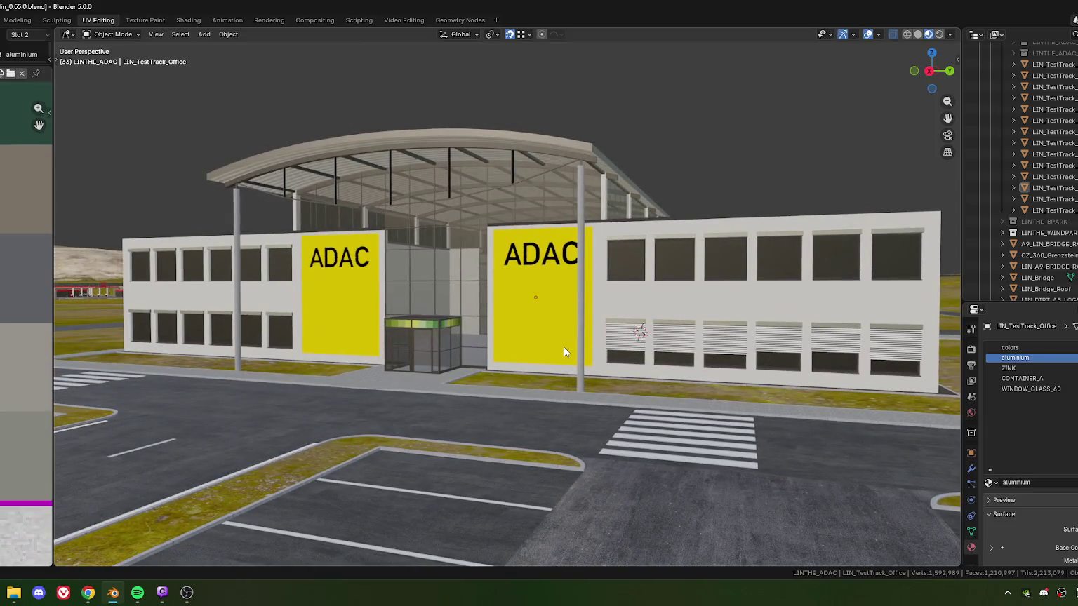
{"action": "left_click", "coordinate": [425, 329]}
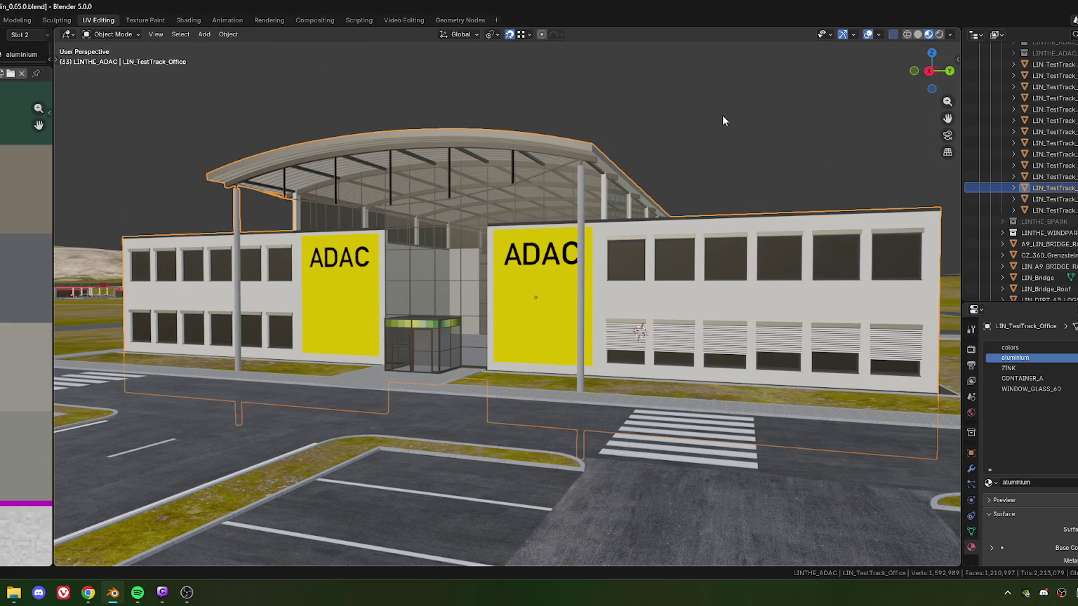
{"action": "left_click", "coordinate": [708, 144]}
{"action": "scroll", "coordinate": [666, 183], "scroll_direction": "down", "scroll_amount": 4}
{"action": "mouse_move", "coordinate": [596, 260]}
{"action": "middle_mouse_down"}
{"action": "mouse_move", "coordinate": [545, 273]}
{"action": "mouse_move", "coordinate": [615, 283]}
{"action": "mouse_move", "coordinate": [586, 266]}
{"action": "middle_mouse_up"}
View the office from the front-left and widen the outliner and properties panels.
{"action": "scroll", "coordinate": [552, 302], "scroll_direction": "up", "scroll_amount": 2}
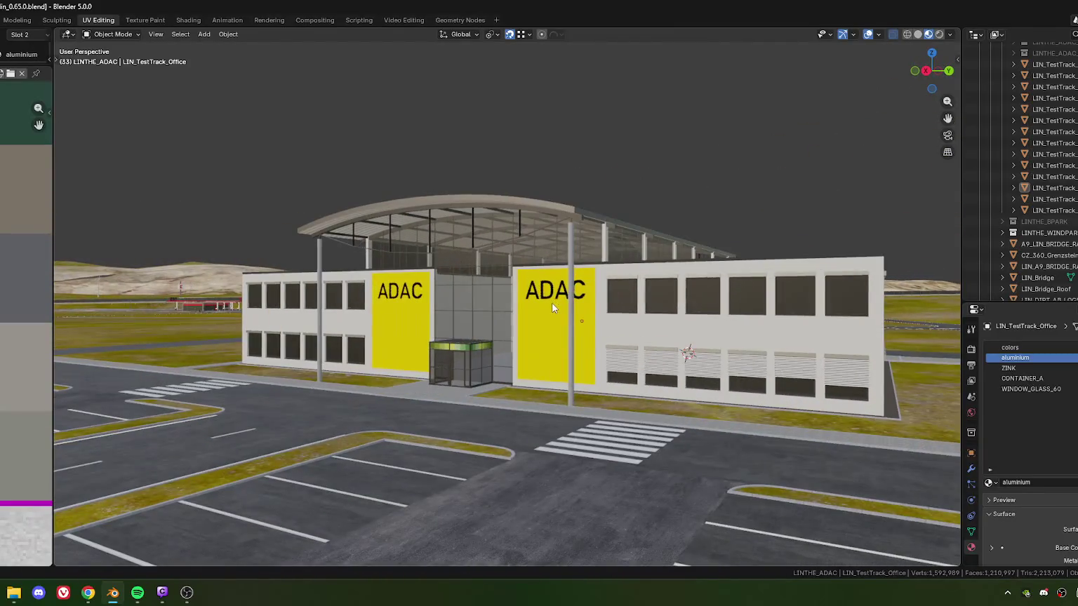
{"action": "scroll", "coordinate": [521, 300], "scroll_direction": "up", "scroll_amount": 2}
{"action": "scroll", "coordinate": [521, 297], "scroll_direction": "down", "scroll_amount": 3}
{"action": "mouse_move", "coordinate": [491, 308]}
{"action": "middle_mouse_down"}
{"action": "mouse_move", "coordinate": [441, 315]}
{"action": "mouse_move", "coordinate": [553, 166]}
{"action": "middle_mouse_up"}
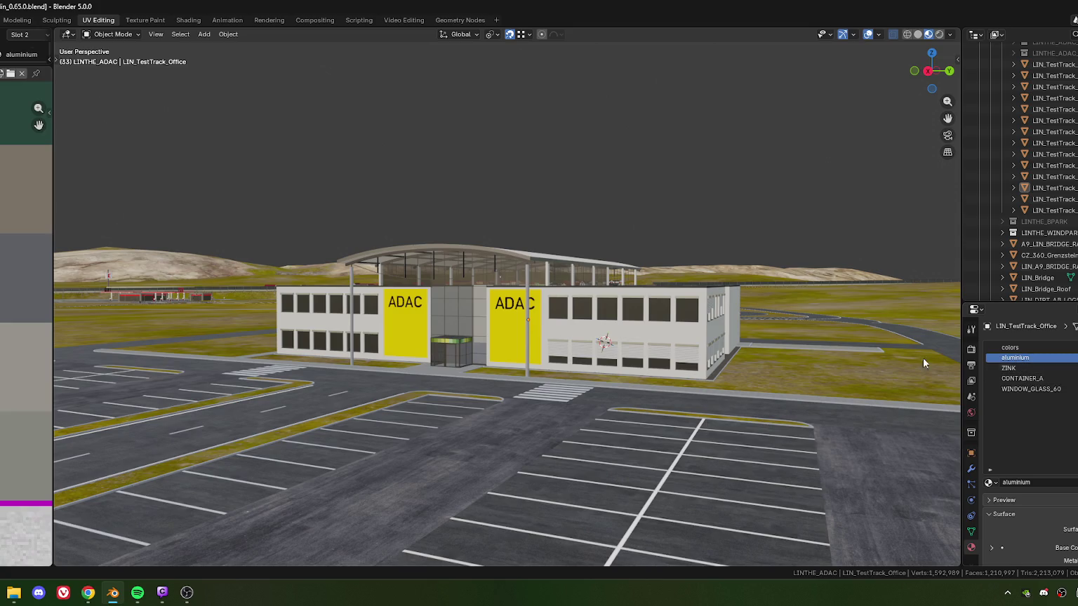
{"action": "scroll", "coordinate": [490, 298], "scroll_direction": "up", "scroll_amount": 5}
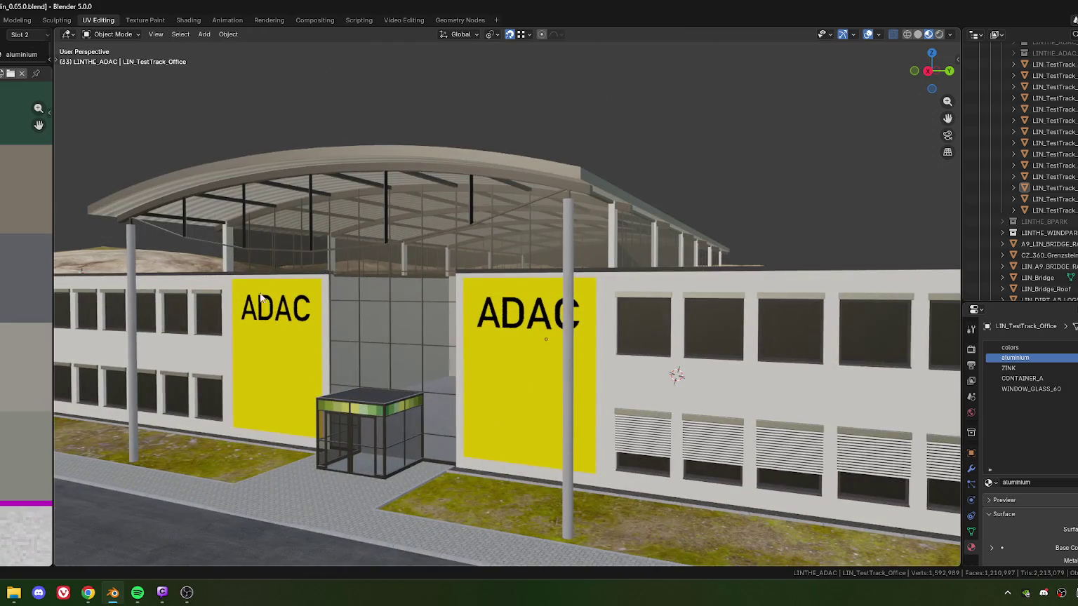
{"action": "middle_click_drag", "start_coordinate": [357, 299], "coordinate": [565, 292], "text": "shift"}
{"action": "left_click_drag", "start_coordinate": [961, 287], "coordinate": [755, 288]}
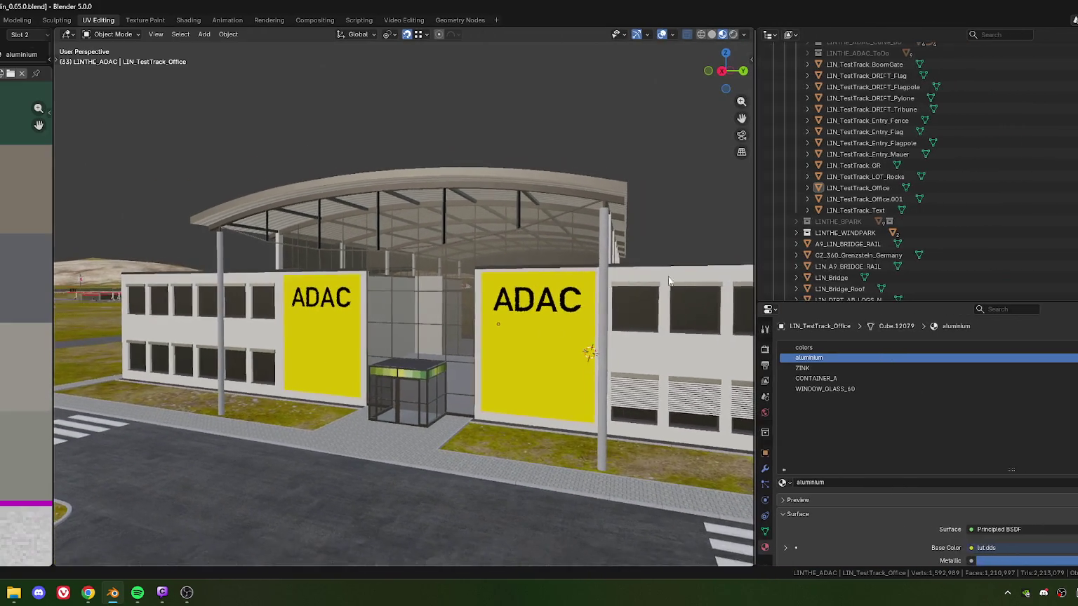
Select the ZINK faces on LIN_TestTrack_Office, then delete the ZINK material slot.
{"action": "mouse_move", "coordinate": [447, 286]}
{"action": "middle_mouse_down"}
{"action": "mouse_move", "coordinate": [538, 301]}
{"action": "mouse_move", "coordinate": [361, 325]}
{"action": "mouse_move", "coordinate": [435, 366]}
{"action": "middle_mouse_up"}
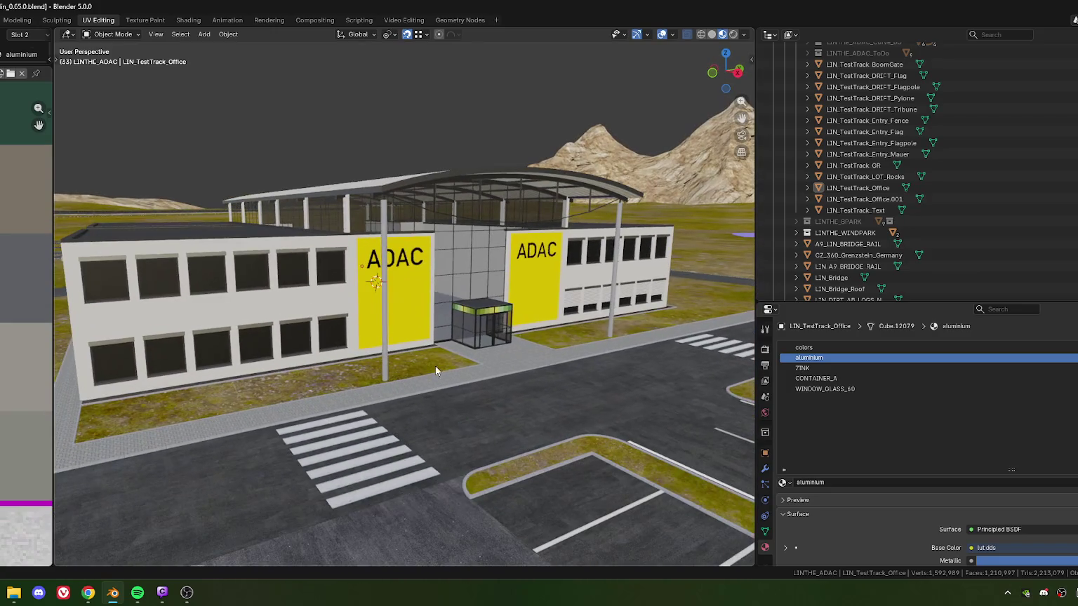
{"action": "left_click", "coordinate": [467, 291]}
{"action": "key", "text": "Tab"}
{"action": "key", "text": "alt+a"}
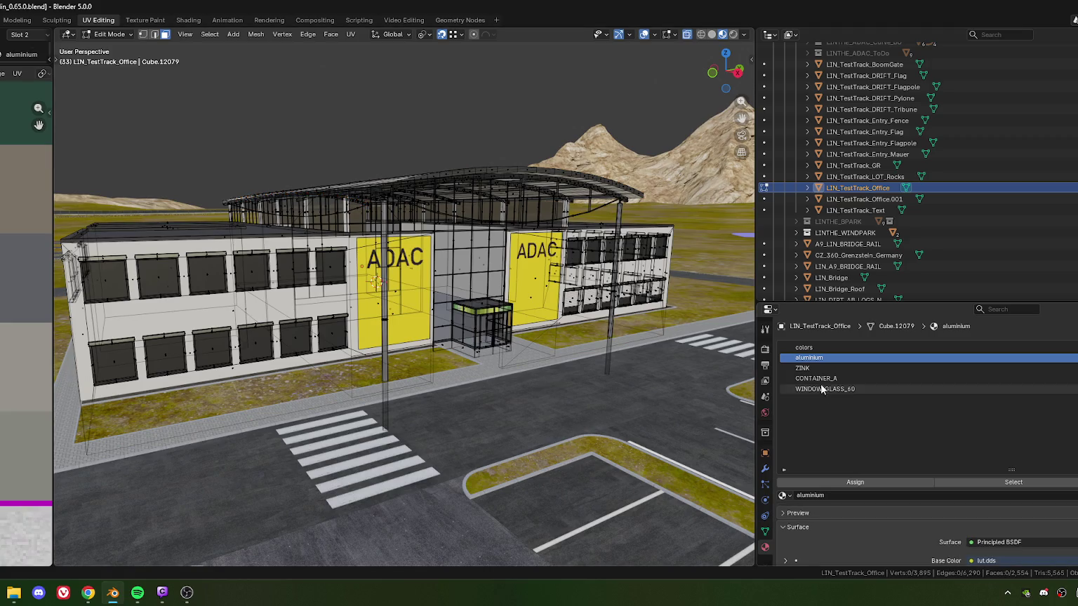
{"action": "left_click", "coordinate": [817, 367]}
{"action": "left_click", "coordinate": [1020, 484]}
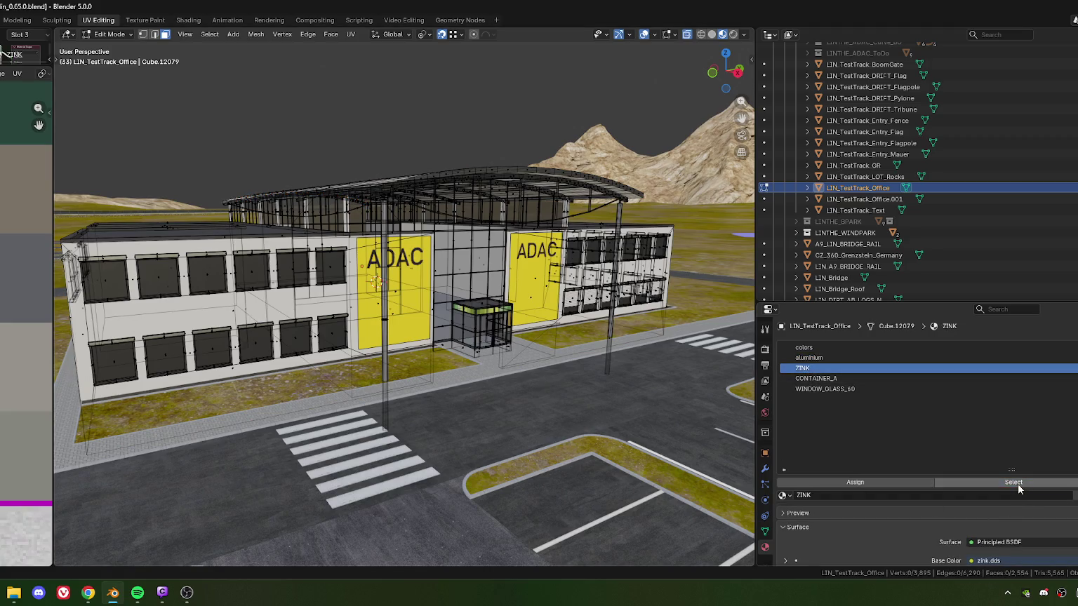
{"action": "key", "text": "Tab"}
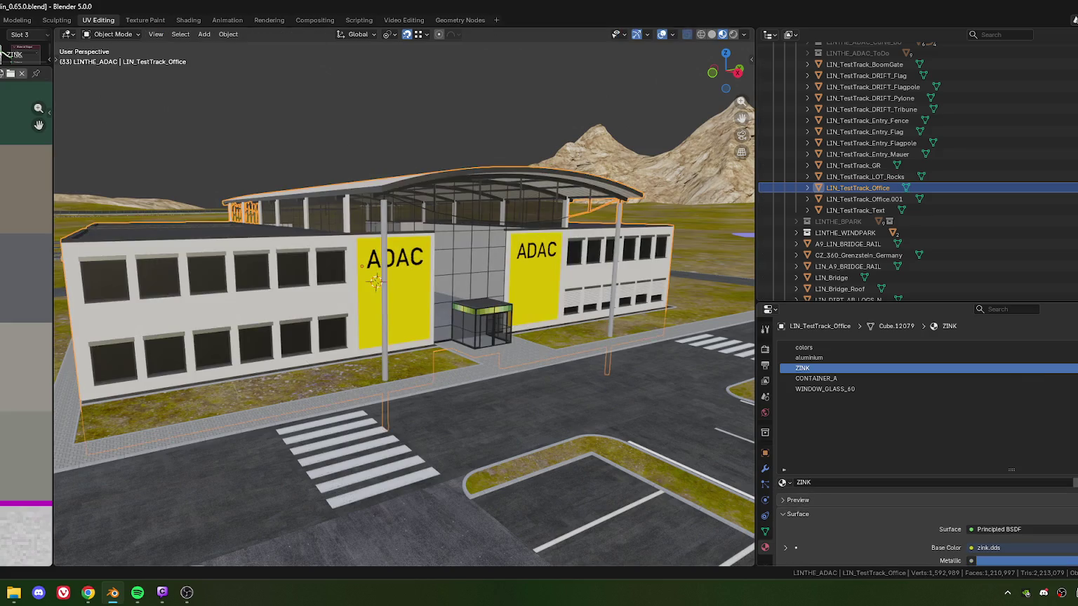
{"action": "key", "text": "Delete"}
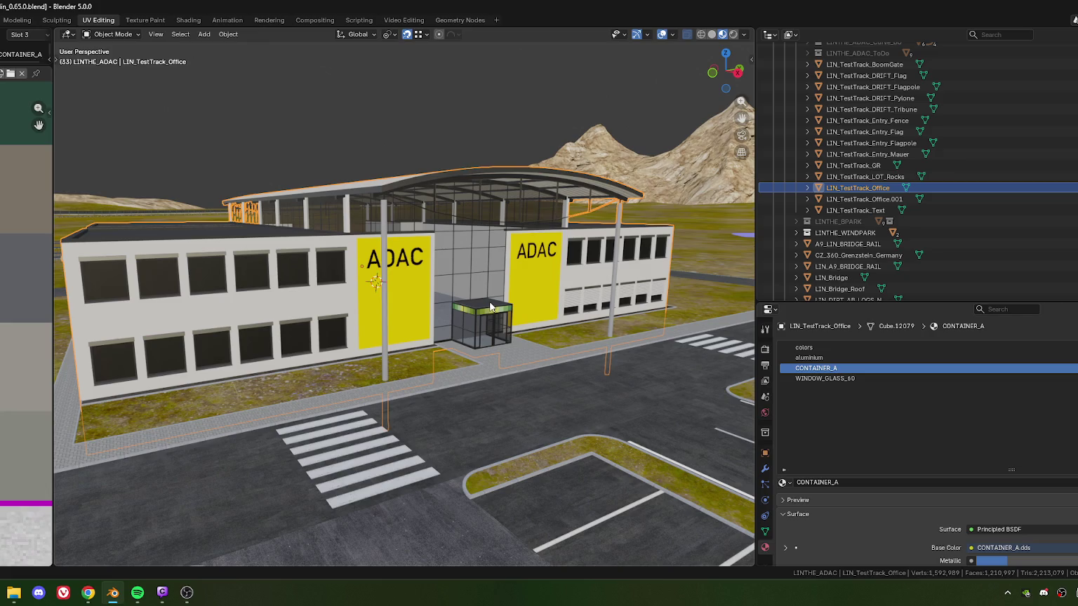
Orbit close around the office's corner, briefly toggling Edit Mode.
{"action": "mouse_move", "coordinate": [491, 306]}
{"action": "middle_mouse_down"}
{"action": "mouse_move", "coordinate": [338, 319]}
{"action": "mouse_move", "coordinate": [412, 308]}
{"action": "mouse_move", "coordinate": [478, 327]}
{"action": "mouse_move", "coordinate": [393, 303]}
{"action": "mouse_move", "coordinate": [262, 308]}
{"action": "middle_mouse_up"}
{"action": "scroll", "coordinate": [414, 313], "scroll_direction": "up", "scroll_amount": 2}
{"action": "scroll", "coordinate": [413, 313], "scroll_direction": "down", "scroll_amount": 2}
{"action": "scroll", "coordinate": [262, 308], "scroll_direction": "up", "scroll_amount": 3}
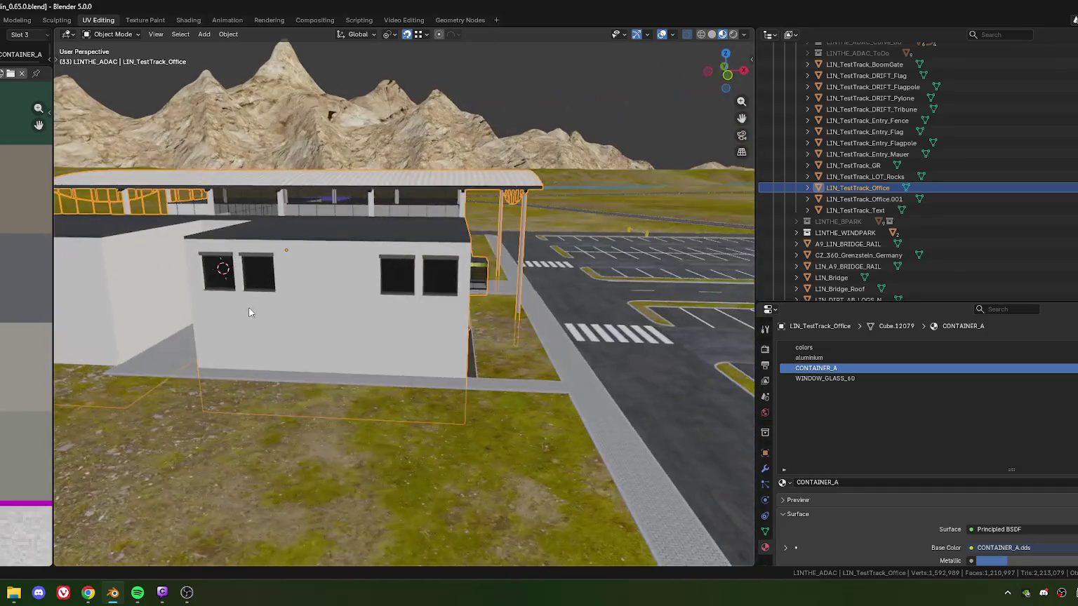
{"action": "scroll", "coordinate": [261, 308], "scroll_direction": "down", "scroll_amount": 2}
{"action": "middle_click_drag", "start_coordinate": [333, 304], "coordinate": [392, 306]}
{"action": "scroll", "coordinate": [425, 293], "scroll_direction": "up", "scroll_amount": 3}
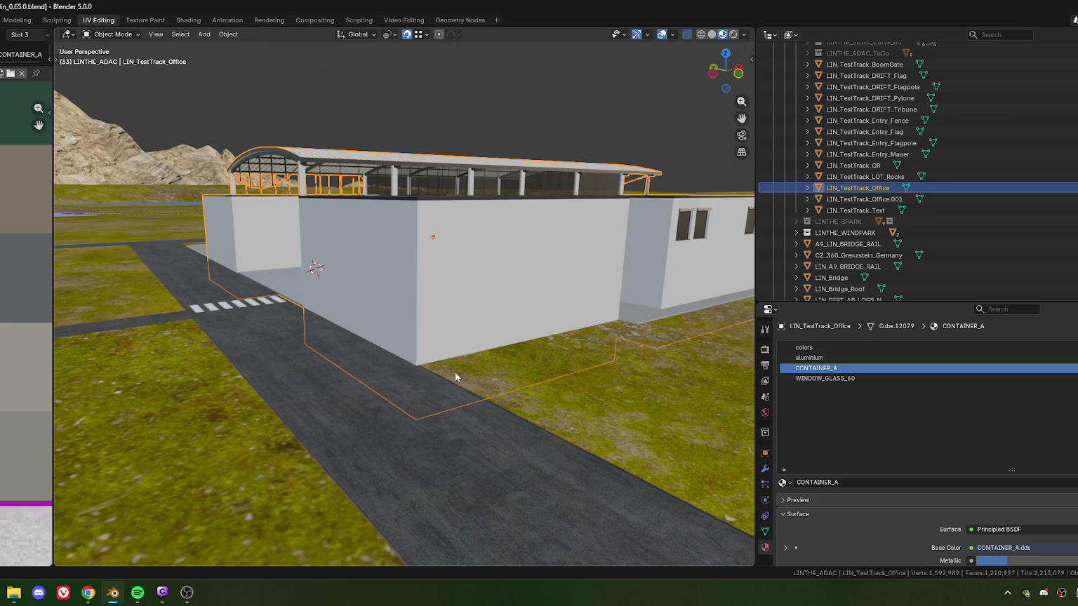
{"action": "scroll", "coordinate": [528, 361], "scroll_direction": "down", "scroll_amount": 3}
{"action": "scroll", "coordinate": [447, 302], "scroll_direction": "up", "scroll_amount": 3}
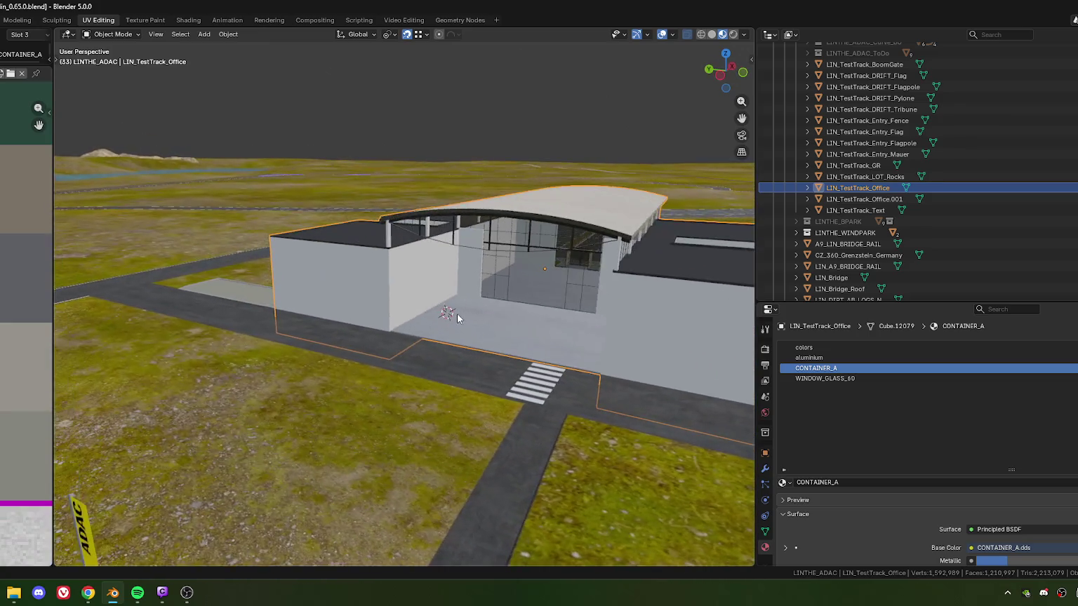
{"action": "middle_click_drag", "start_coordinate": [433, 307], "coordinate": [434, 308]}
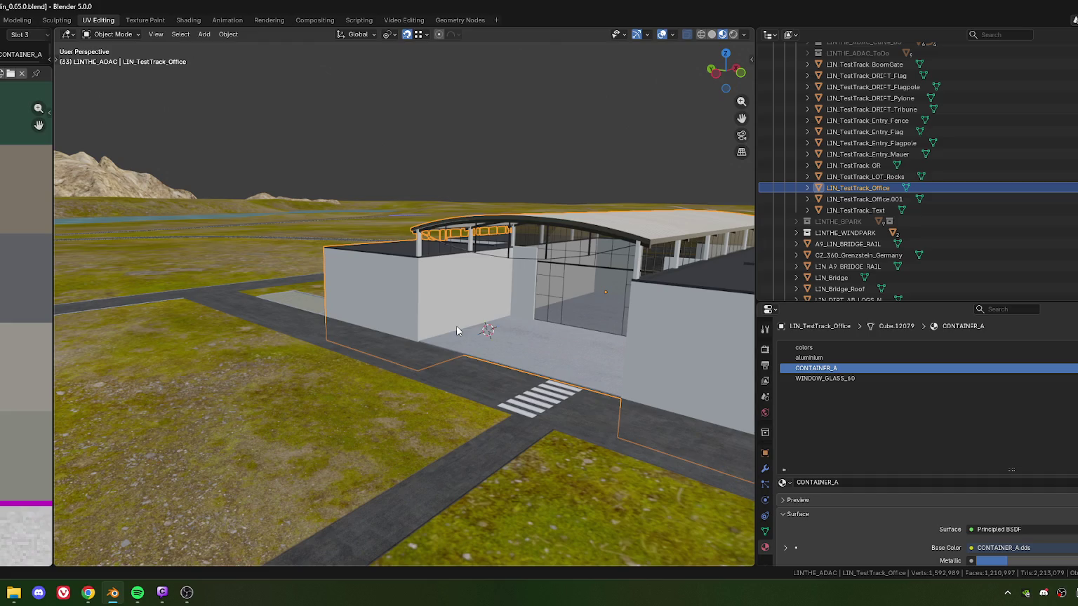
{"action": "scroll", "coordinate": [454, 313], "scroll_direction": "up", "scroll_amount": 2}
{"action": "scroll", "coordinate": [407, 333], "scroll_direction": "up", "scroll_amount": 3}
{"action": "scroll", "coordinate": [354, 298], "scroll_direction": "up", "scroll_amount": 3}
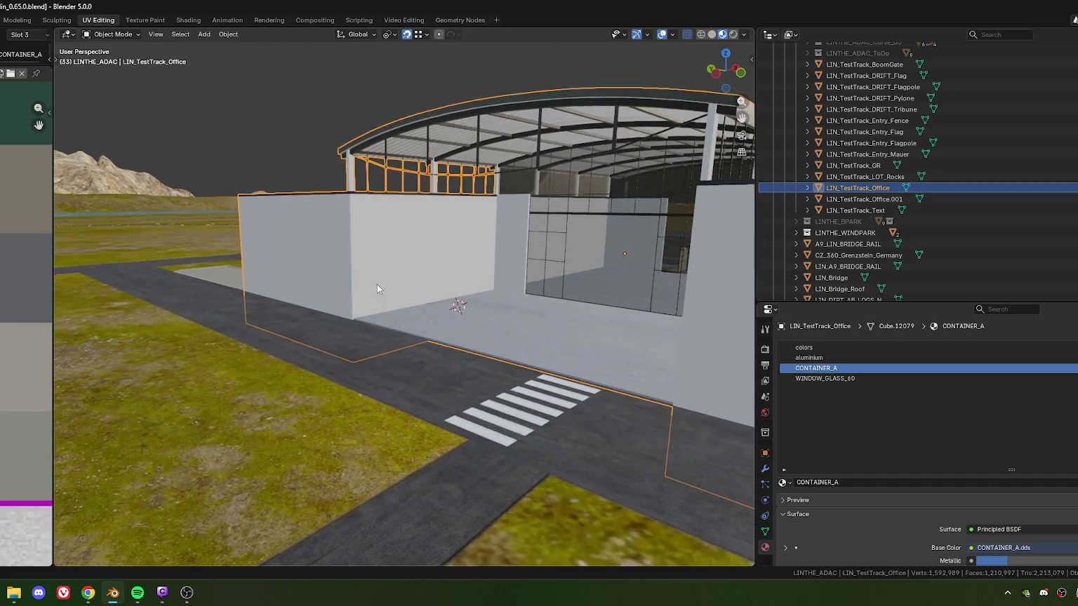
{"action": "key", "text": "Tab"}
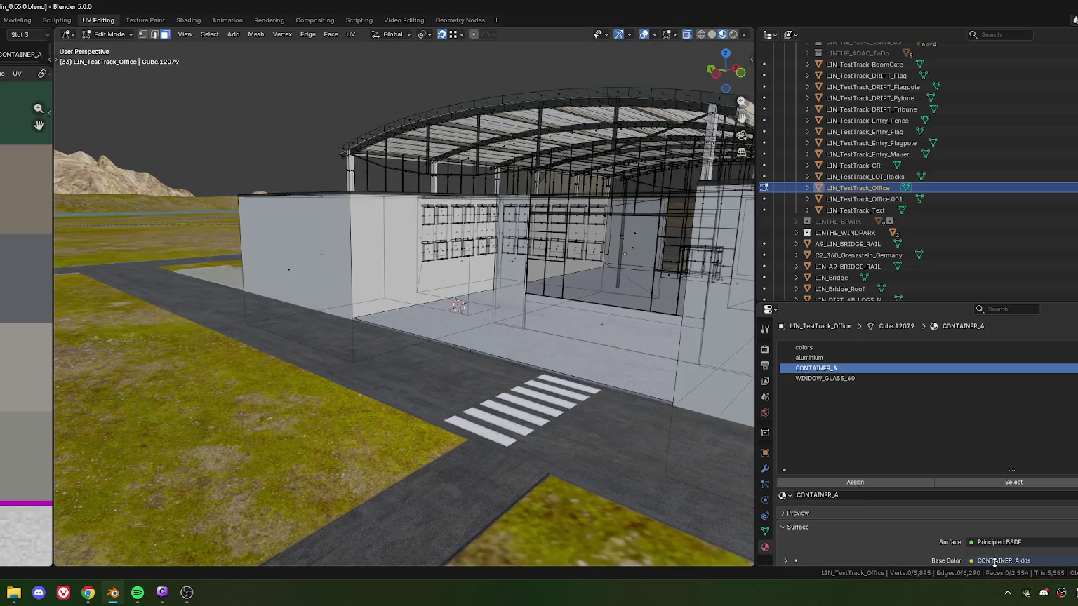
{"action": "key", "text": "Tab"}
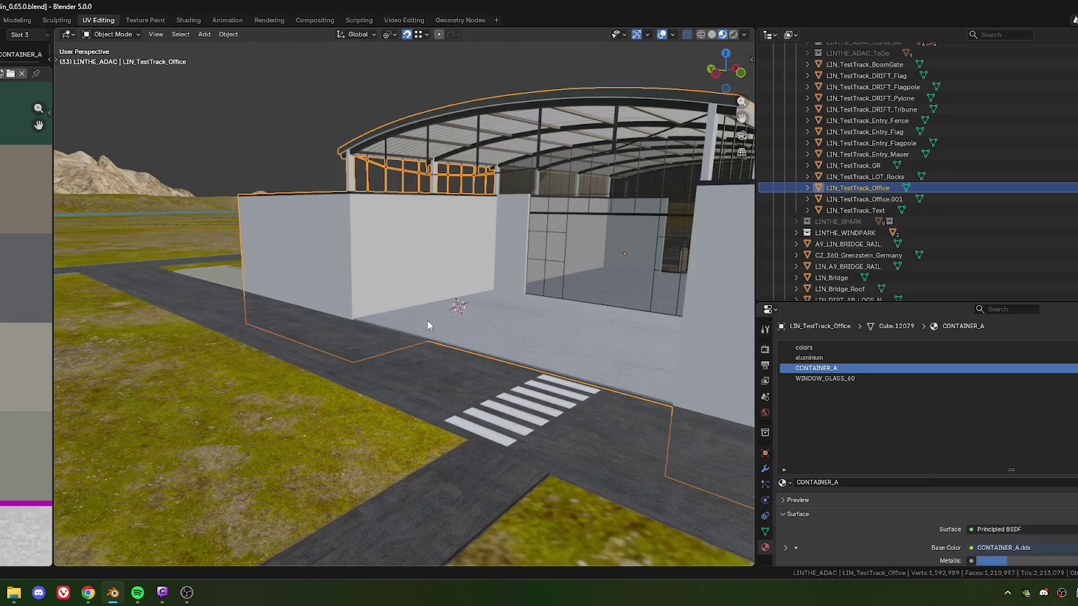
Orbit and zoom around the office to review it from several angles.
{"action": "scroll", "coordinate": [426, 320], "scroll_direction": "down", "scroll_amount": 4}
{"action": "mouse_move", "coordinate": [404, 290]}
{"action": "middle_mouse_down"}
{"action": "mouse_move", "coordinate": [374, 284]}
{"action": "mouse_move", "coordinate": [465, 307]}
{"action": "mouse_move", "coordinate": [390, 303]}
{"action": "mouse_move", "coordinate": [418, 321]}
{"action": "mouse_move", "coordinate": [436, 303]}
{"action": "mouse_move", "coordinate": [408, 303]}
{"action": "middle_mouse_up"}
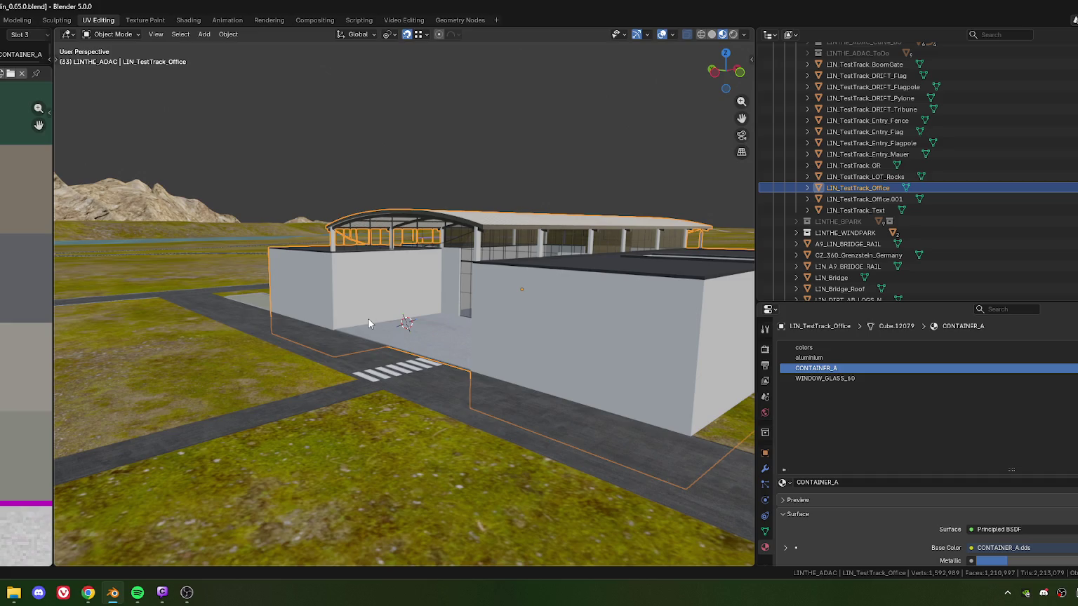
{"action": "scroll", "coordinate": [369, 319], "scroll_direction": "down", "scroll_amount": 2}
{"action": "mouse_move", "coordinate": [356, 304]}
{"action": "middle_mouse_down"}
{"action": "mouse_move", "coordinate": [512, 324]}
{"action": "mouse_move", "coordinate": [437, 315]}
{"action": "mouse_move", "coordinate": [458, 315]}
{"action": "mouse_move", "coordinate": [432, 302]}
{"action": "mouse_move", "coordinate": [470, 301]}
{"action": "mouse_move", "coordinate": [318, 308]}
{"action": "mouse_move", "coordinate": [492, 303]}
{"action": "mouse_move", "coordinate": [379, 322]}
{"action": "middle_mouse_up"}
{"action": "scroll", "coordinate": [470, 307], "scroll_direction": "up", "scroll_amount": 3}
{"action": "scroll", "coordinate": [318, 308], "scroll_direction": "down", "scroll_amount": 2}
{"action": "scroll", "coordinate": [380, 317], "scroll_direction": "up", "scroll_amount": 3}
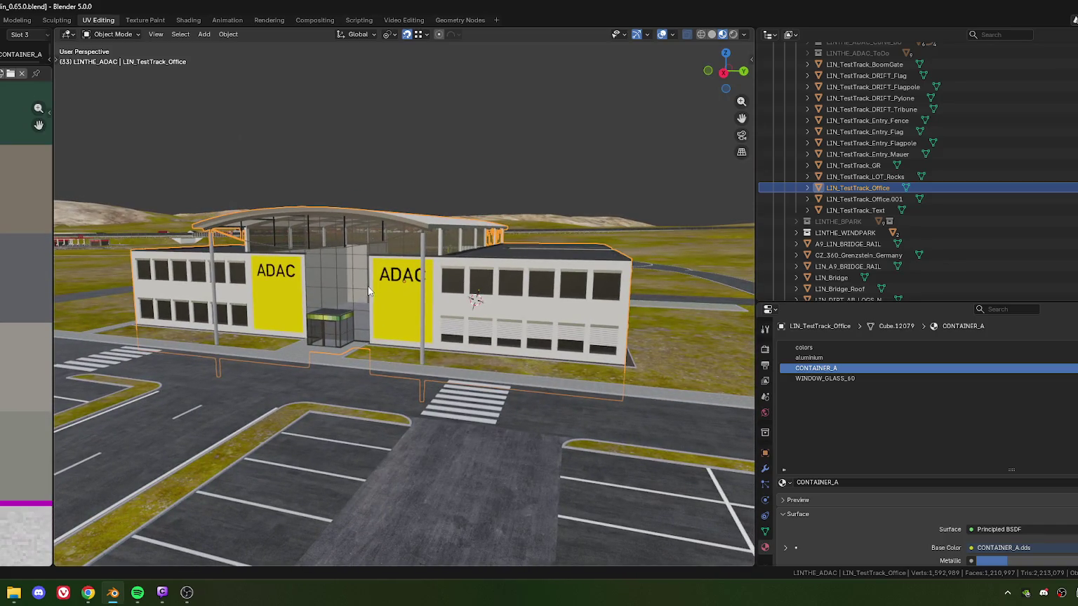
{"action": "mouse_move", "coordinate": [260, 288]}
{"action": "middle_mouse_down"}
{"action": "mouse_move", "coordinate": [522, 294]}
{"action": "mouse_move", "coordinate": [491, 297]}
{"action": "middle_mouse_up"}
{"action": "scroll", "coordinate": [491, 297], "scroll_direction": "down", "scroll_amount": 2}
{"action": "scroll", "coordinate": [488, 298], "scroll_direction": "down", "scroll_amount": 2}
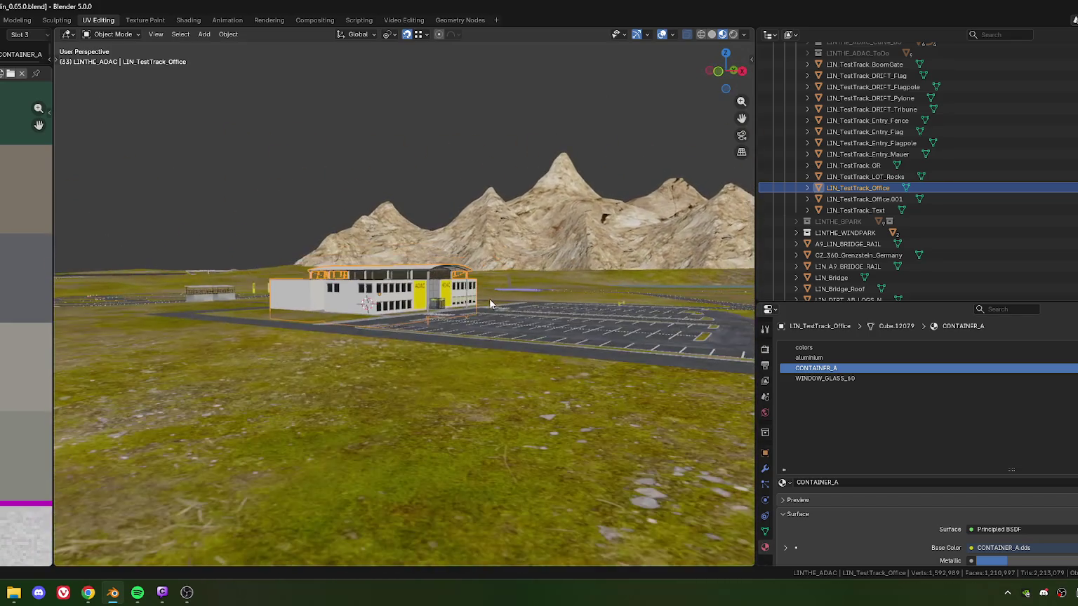
{"action": "scroll", "coordinate": [488, 298], "scroll_direction": "down", "scroll_amount": 3}
{"action": "scroll", "coordinate": [476, 309], "scroll_direction": "down", "scroll_amount": 3}
{"action": "scroll", "coordinate": [425, 320], "scroll_direction": "down", "scroll_amount": 2}
{"action": "scroll", "coordinate": [411, 301], "scroll_direction": "down", "scroll_amount": 2}
{"action": "scroll", "coordinate": [411, 302], "scroll_direction": "up", "scroll_amount": 2}
{"action": "scroll", "coordinate": [405, 298], "scroll_direction": "up", "scroll_amount": 1}
{"action": "scroll", "coordinate": [409, 290], "scroll_direction": "up", "scroll_amount": 1}
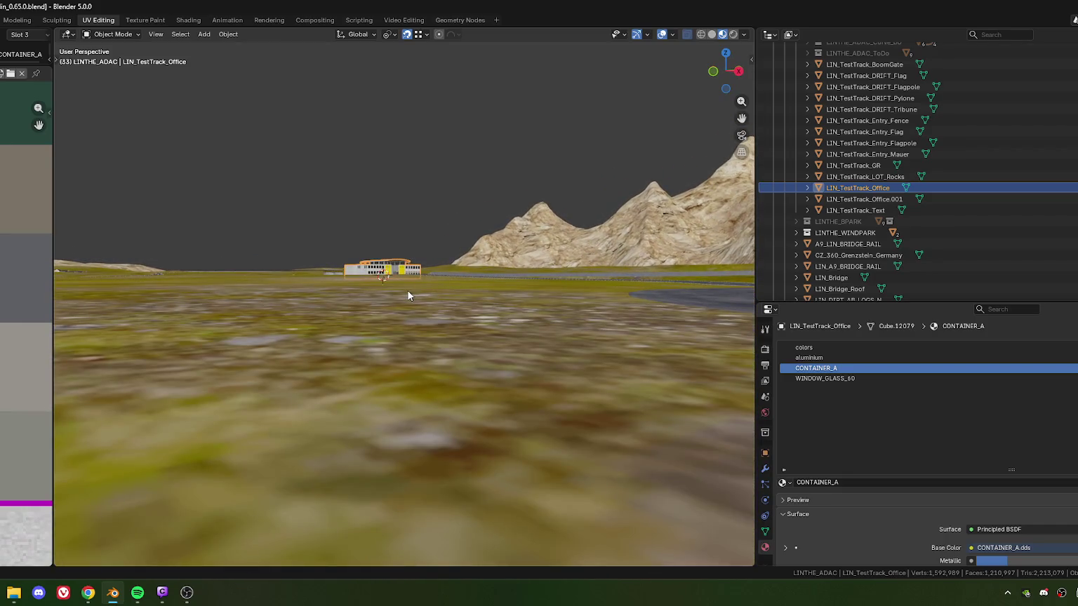
Deselect the office, view it from higher up, and briefly switch to the web browser.
{"action": "left_click", "coordinate": [449, 260]}
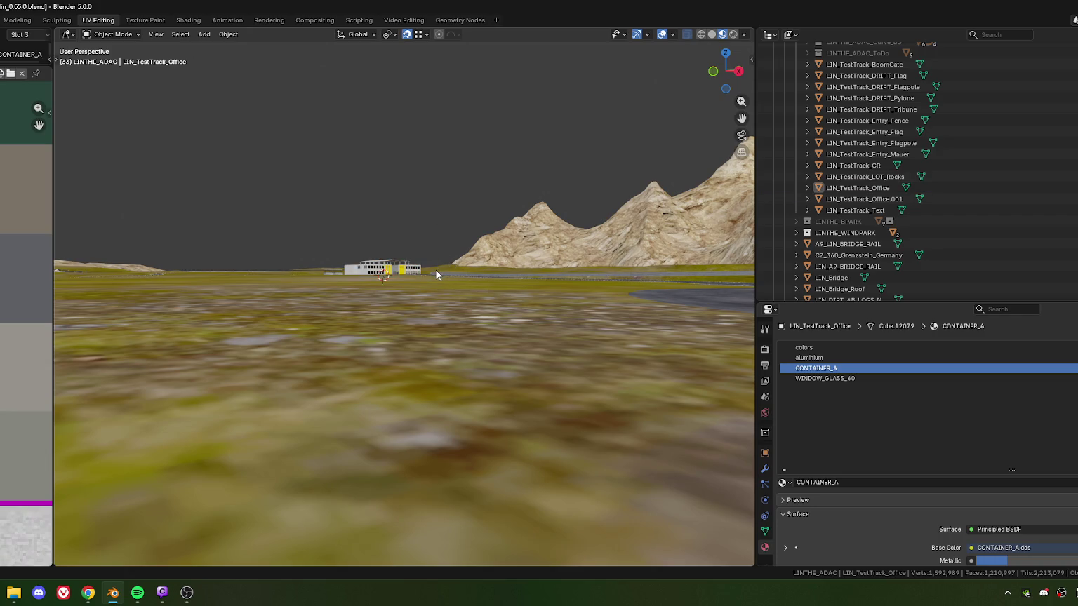
{"action": "scroll", "coordinate": [437, 270], "scroll_direction": "up", "scroll_amount": 2}
{"action": "scroll", "coordinate": [433, 265], "scroll_direction": "down", "scroll_amount": 3}
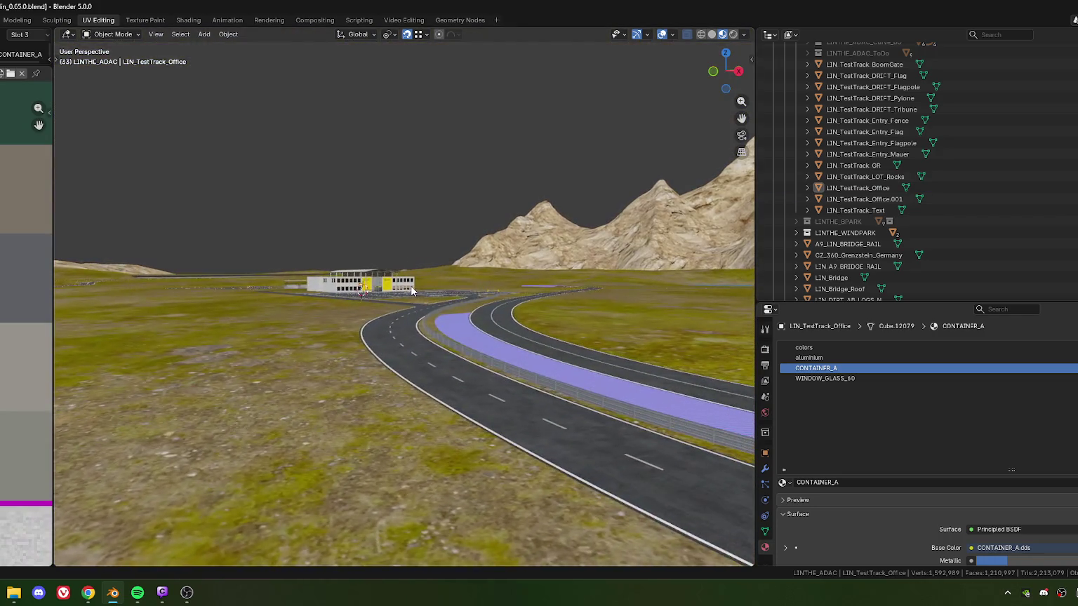
{"action": "scroll", "coordinate": [412, 291], "scroll_direction": "up", "scroll_amount": 2}
{"action": "scroll", "coordinate": [410, 292], "scroll_direction": "up", "scroll_amount": 1}
{"action": "scroll", "coordinate": [408, 294], "scroll_direction": "down", "scroll_amount": 1}
{"action": "scroll", "coordinate": [393, 302], "scroll_direction": "up", "scroll_amount": 1}
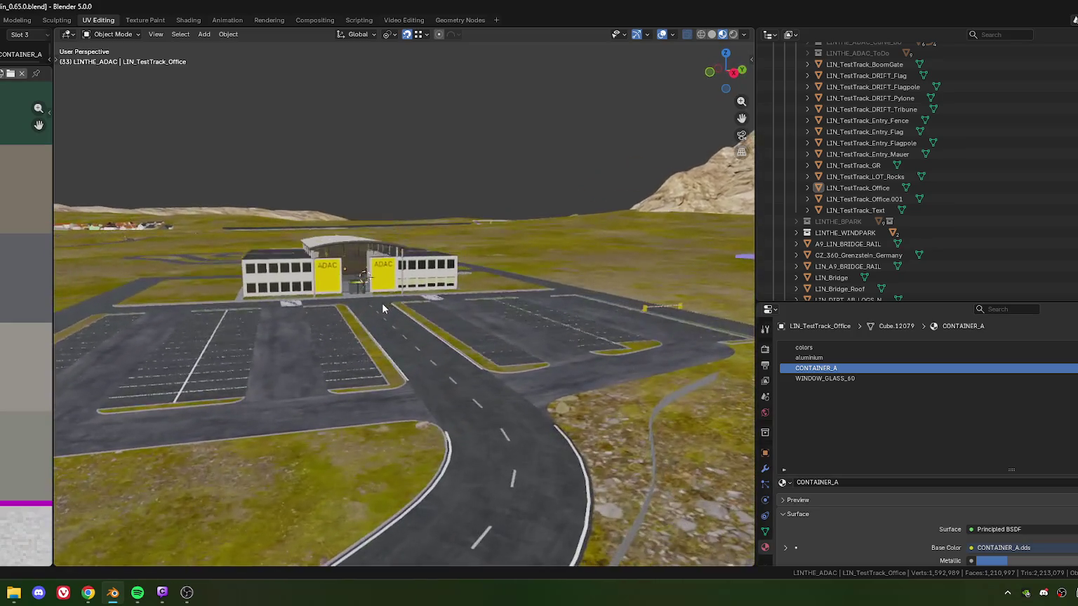
{"action": "scroll", "coordinate": [393, 309], "scroll_direction": "up", "scroll_amount": 2}
{"action": "scroll", "coordinate": [435, 315], "scroll_direction": "up", "scroll_amount": 1}
{"action": "scroll", "coordinate": [460, 317], "scroll_direction": "up", "scroll_amount": 1}
{"action": "scroll", "coordinate": [458, 311], "scroll_direction": "up", "scroll_amount": 1}
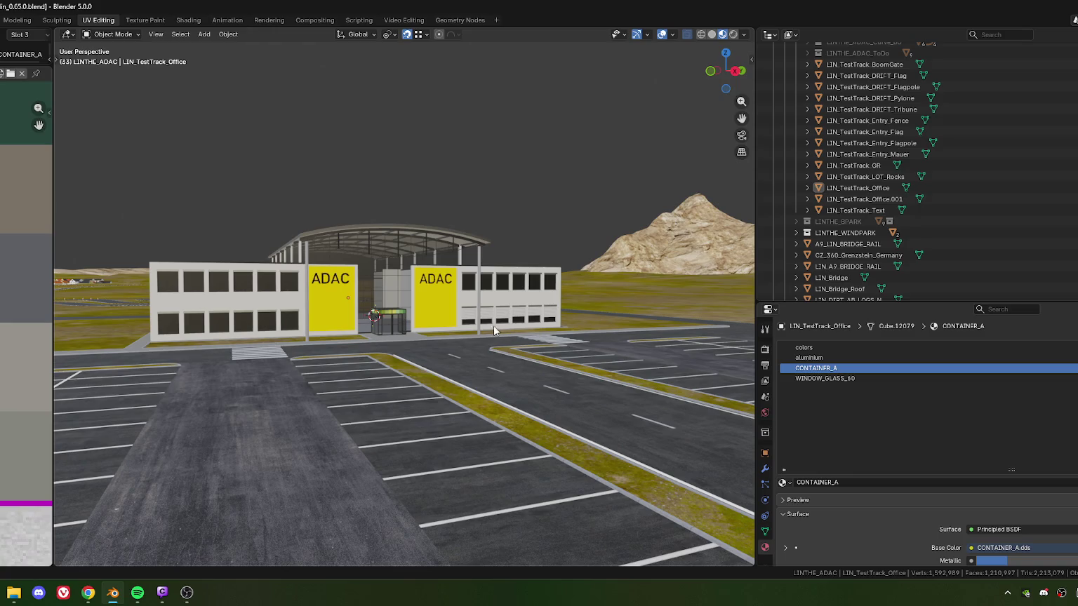
{"action": "mouse_move", "coordinate": [492, 321]}
{"action": "middle_mouse_down"}
{"action": "mouse_move", "coordinate": [438, 317]}
{"action": "mouse_move", "coordinate": [436, 307]}
{"action": "mouse_move", "coordinate": [471, 298]}
{"action": "mouse_move", "coordinate": [409, 313]}
{"action": "middle_mouse_up"}
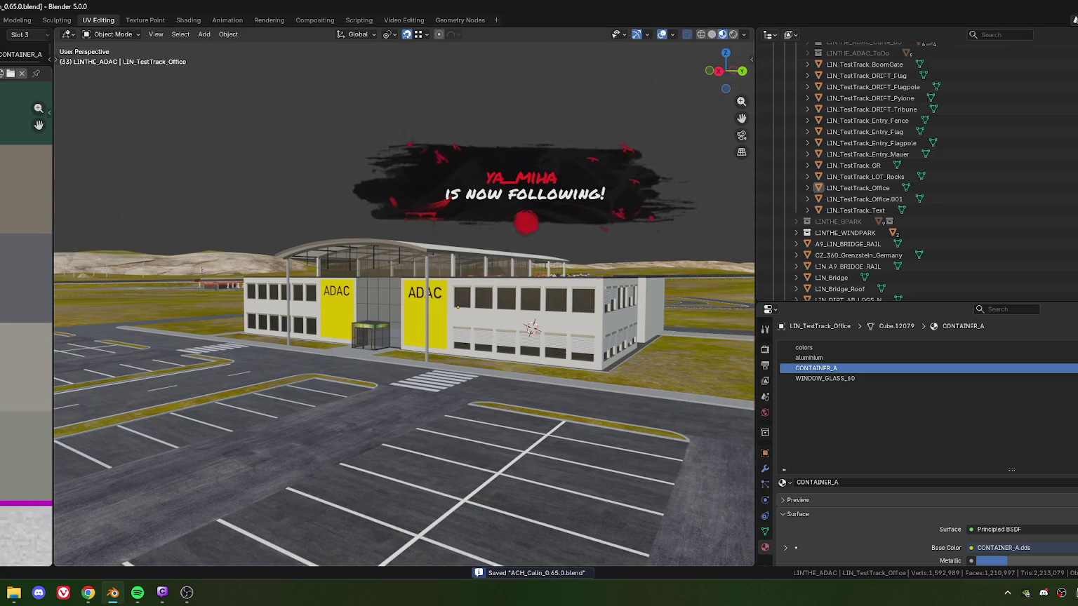
{"action": "key", "text": "alt+Tab"}
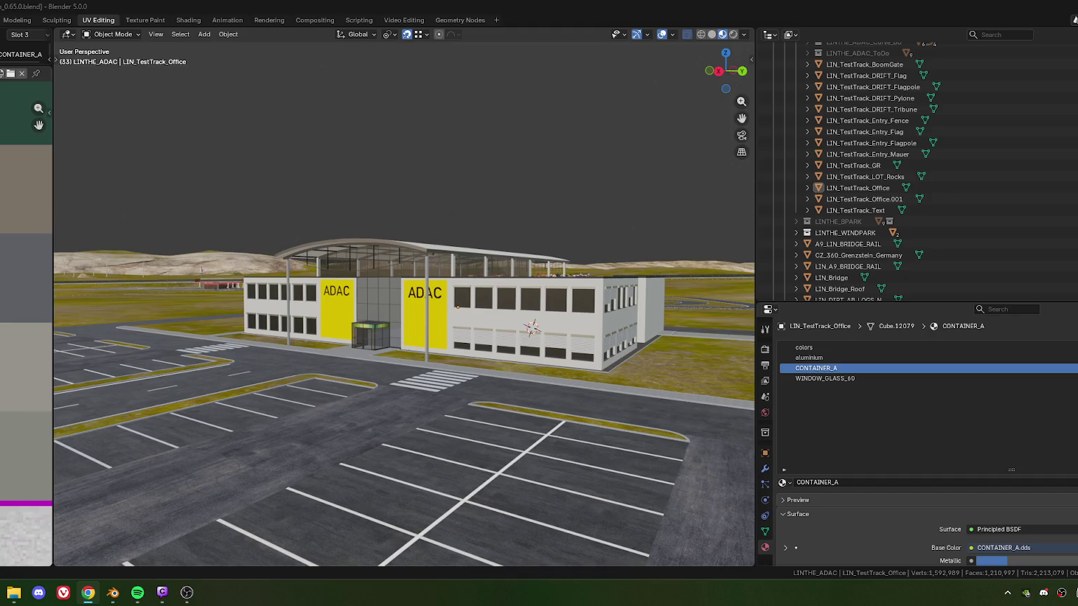
{"action": "key", "text": "alt+Tab"}
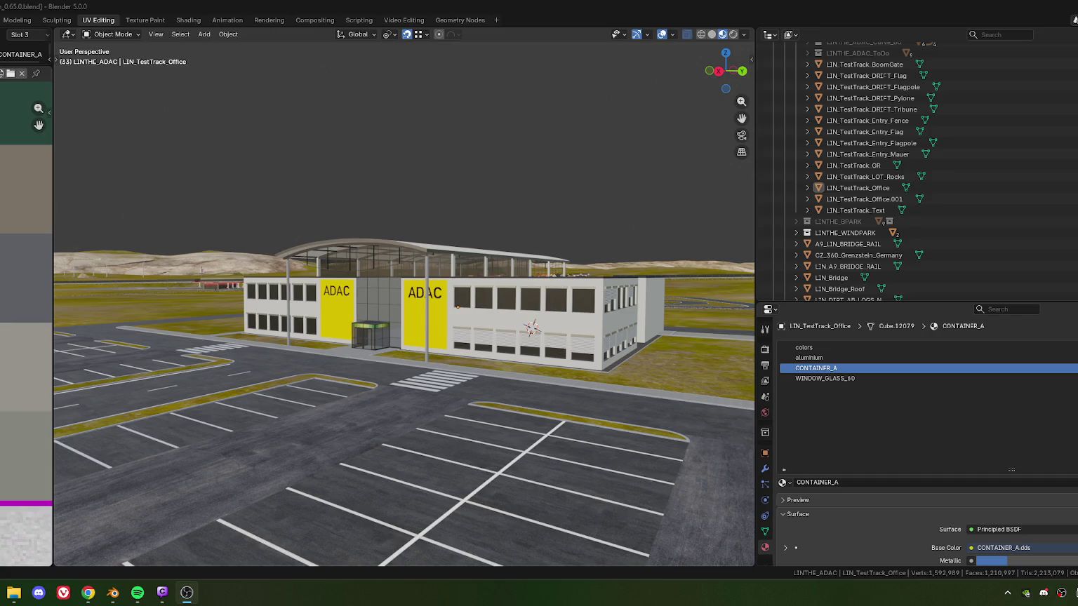
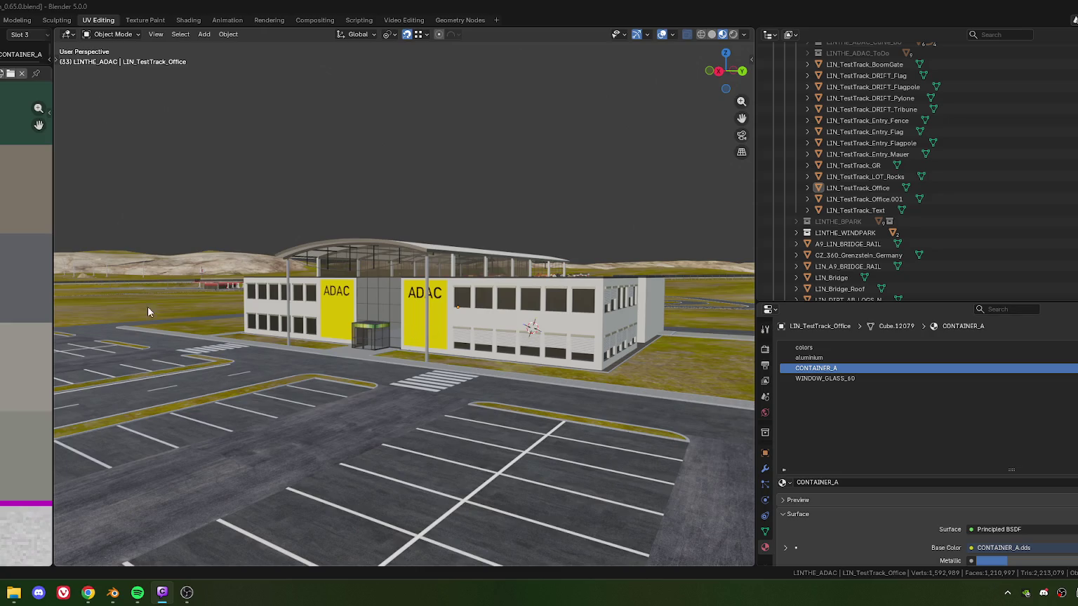
Join the UV Editor into the 3D Viewport and zoom in on the ADAC building.
{"action": "left_click_drag", "start_coordinate": [57, 327], "coordinate": [7, 330]}
{"action": "mouse_move", "coordinate": [281, 356]}
{"action": "middle_mouse_down"}
{"action": "mouse_move", "coordinate": [384, 378]}
{"action": "mouse_move", "coordinate": [291, 356]}
{"action": "mouse_move", "coordinate": [430, 364]}
{"action": "mouse_move", "coordinate": [309, 341]}
{"action": "mouse_move", "coordinate": [360, 344]}
{"action": "mouse_move", "coordinate": [411, 368]}
{"action": "mouse_move", "coordinate": [378, 357]}
{"action": "middle_mouse_up"}
{"action": "scroll", "coordinate": [430, 365], "scroll_direction": "up", "scroll_amount": 5}
{"action": "scroll", "coordinate": [377, 337], "scroll_direction": "up", "scroll_amount": 3}
{"action": "scroll", "coordinate": [310, 320], "scroll_direction": "up", "scroll_amount": 2}
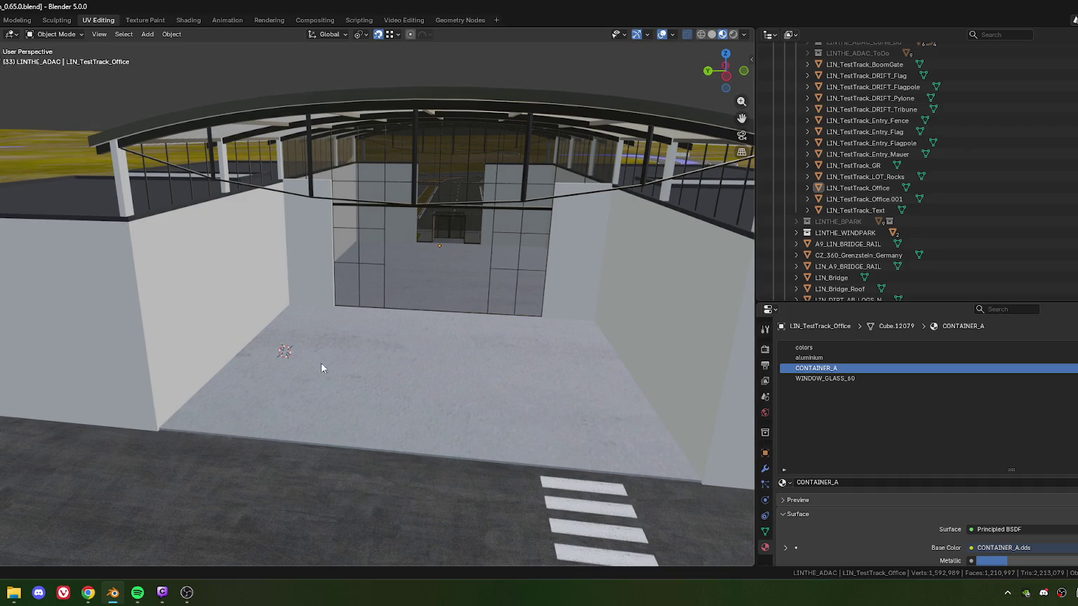
Orbit around the hangar entrance and select the road object 1ROAD_LIN_TestTrack.
{"action": "mouse_move", "coordinate": [463, 266]}
{"action": "middle_mouse_down"}
{"action": "mouse_move", "coordinate": [409, 299]}
{"action": "mouse_move", "coordinate": [382, 290]}
{"action": "mouse_move", "coordinate": [393, 324]}
{"action": "mouse_move", "coordinate": [453, 312]}
{"action": "mouse_move", "coordinate": [411, 359]}
{"action": "mouse_move", "coordinate": [412, 324]}
{"action": "middle_mouse_up"}
{"action": "scroll", "coordinate": [414, 303], "scroll_direction": "down", "scroll_amount": 2}
{"action": "scroll", "coordinate": [436, 316], "scroll_direction": "down", "scroll_amount": 2}
{"action": "scroll", "coordinate": [484, 323], "scroll_direction": "down", "scroll_amount": 1}
{"action": "scroll", "coordinate": [433, 319], "scroll_direction": "down", "scroll_amount": 1}
{"action": "mouse_move", "coordinate": [434, 316]}
{"action": "middle_mouse_down"}
{"action": "mouse_move", "coordinate": [413, 318]}
{"action": "mouse_move", "coordinate": [492, 323]}
{"action": "mouse_move", "coordinate": [414, 314]}
{"action": "middle_mouse_up"}
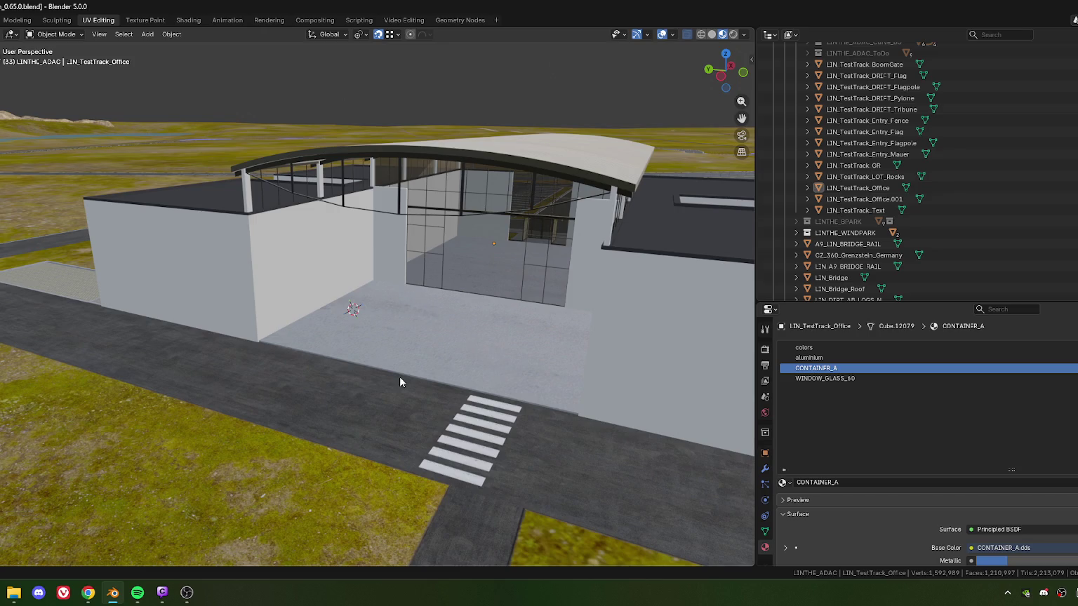
{"action": "mouse_move", "coordinate": [496, 339]}
{"action": "middle_mouse_down"}
{"action": "mouse_move", "coordinate": [391, 328]}
{"action": "mouse_move", "coordinate": [479, 371]}
{"action": "mouse_move", "coordinate": [409, 373]}
{"action": "mouse_move", "coordinate": [472, 410]}
{"action": "mouse_move", "coordinate": [435, 352]}
{"action": "mouse_move", "coordinate": [424, 350]}
{"action": "mouse_move", "coordinate": [426, 335]}
{"action": "mouse_move", "coordinate": [448, 337]}
{"action": "middle_mouse_up"}
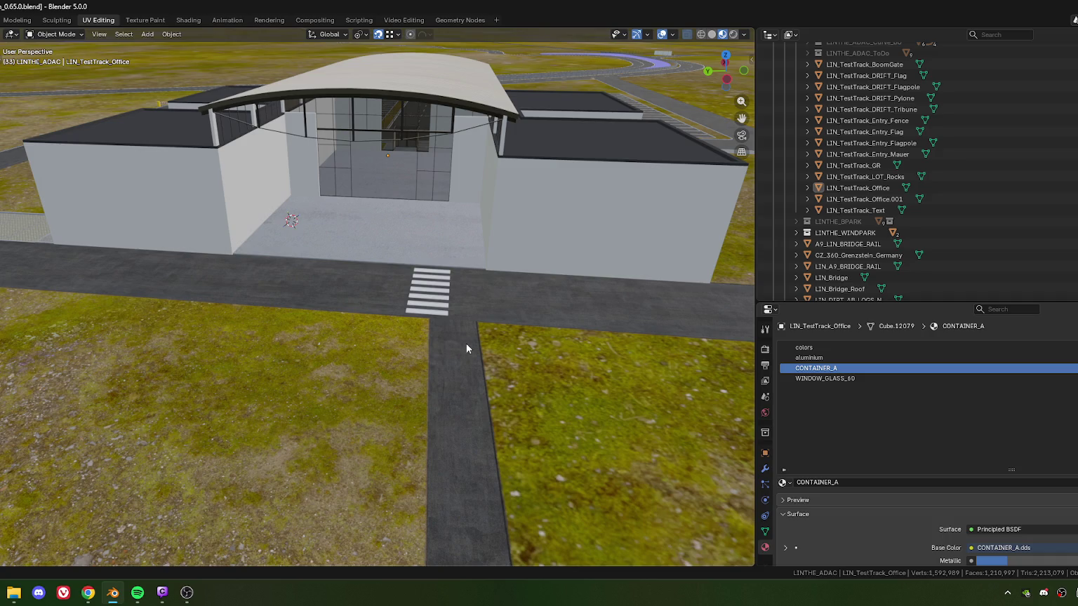
{"action": "left_click", "coordinate": [463, 343]}
{"action": "middle_click_drag", "start_coordinate": [500, 338], "coordinate": [470, 362]}
In Edit Mode, move the road's end edge up to the crosswalk in Top view.
{"action": "key", "text": "Tab"}
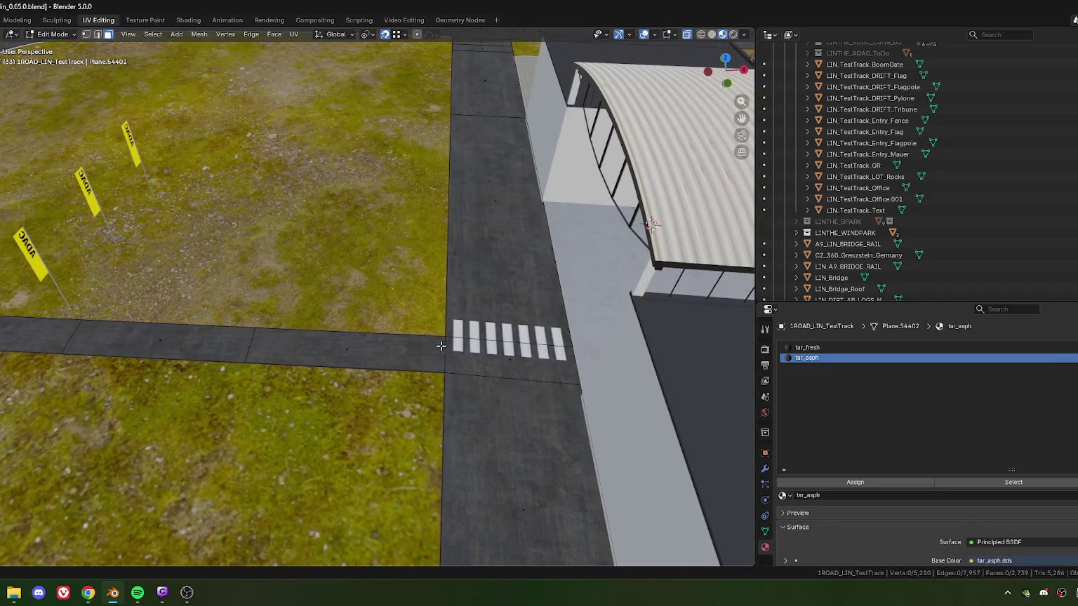
{"action": "left_click", "coordinate": [444, 351]}
{"action": "key", "text": "g"}
{"action": "key", "text": "y"}
{"action": "key", "text": "y"}
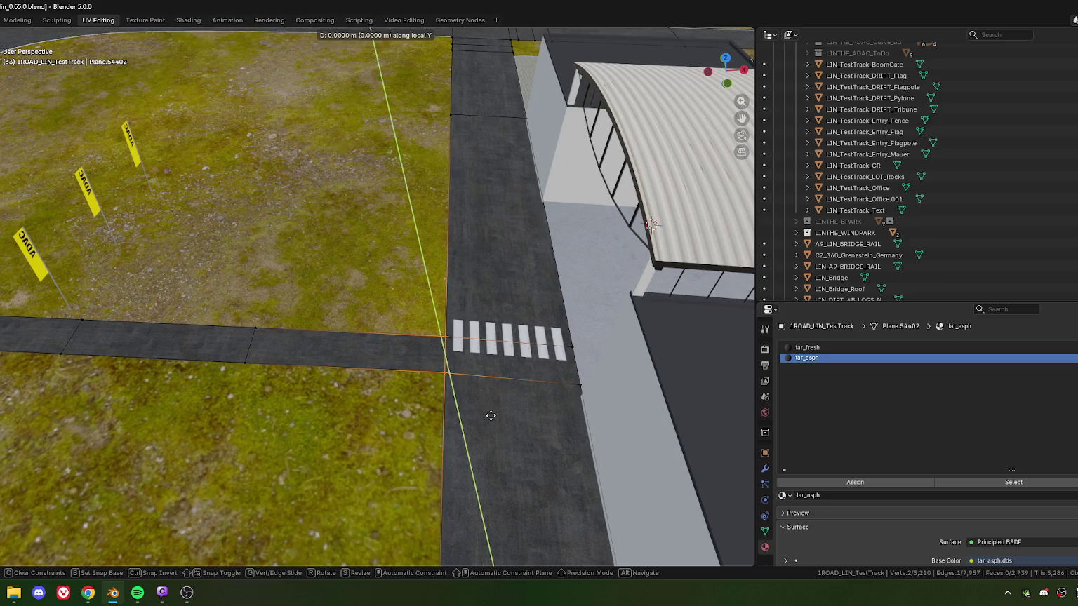
{"action": "key", "text": "Escape"}
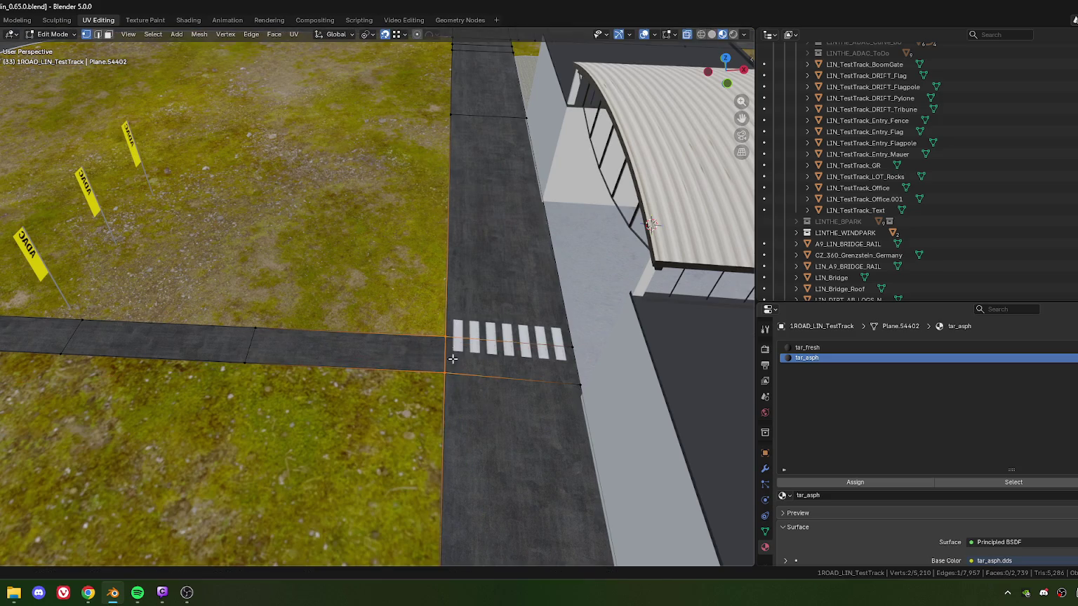
{"action": "middle_click_drag", "start_coordinate": [493, 355], "coordinate": [417, 378]}
{"action": "key", "text": "KP_7"}
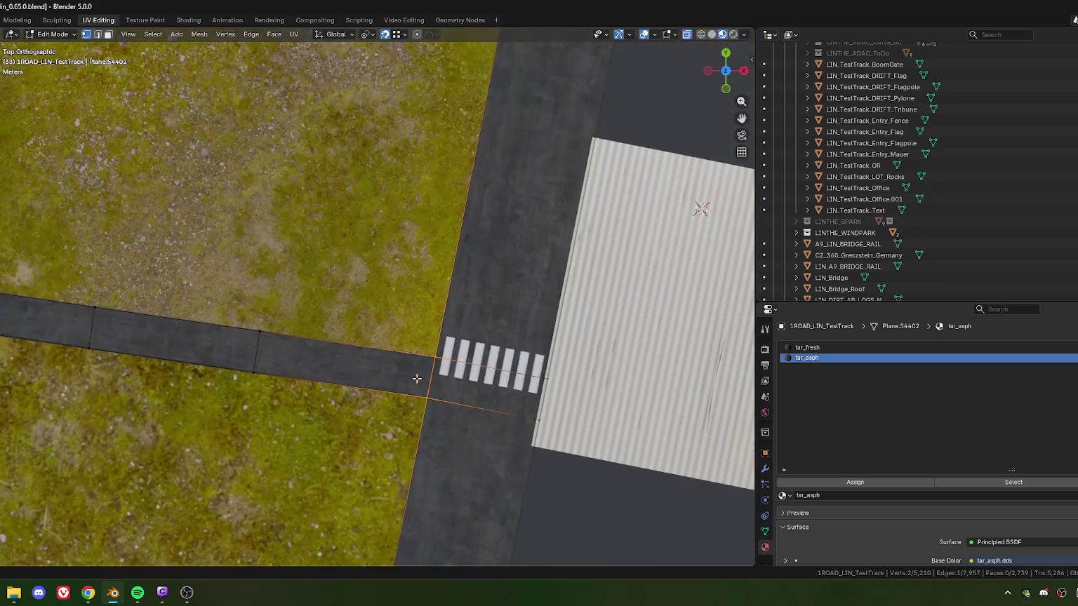
{"action": "key", "text": "g"}
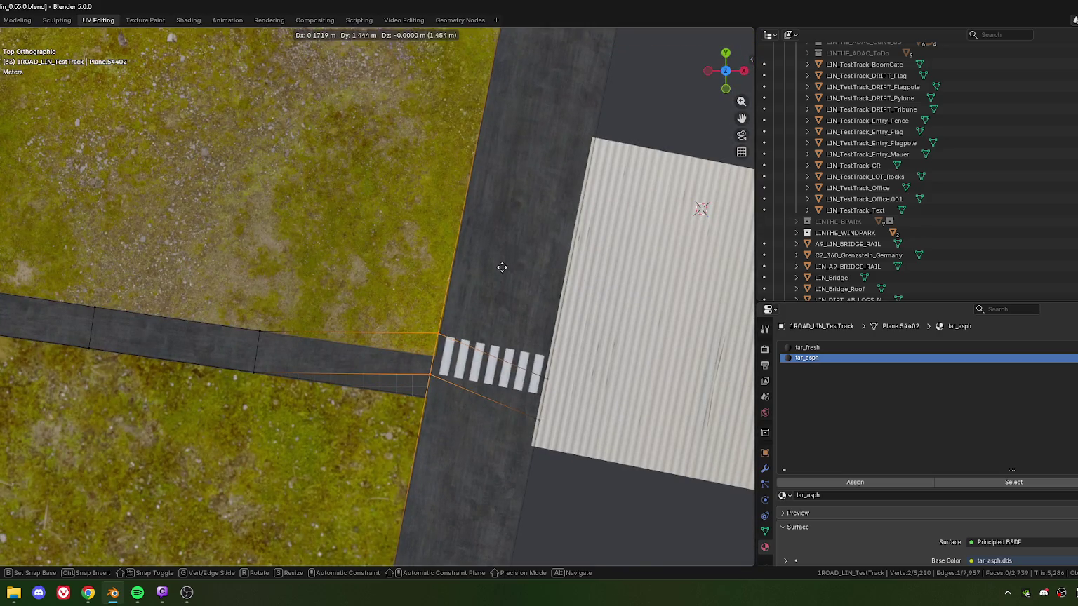
{"action": "left_click", "coordinate": [502, 267]}
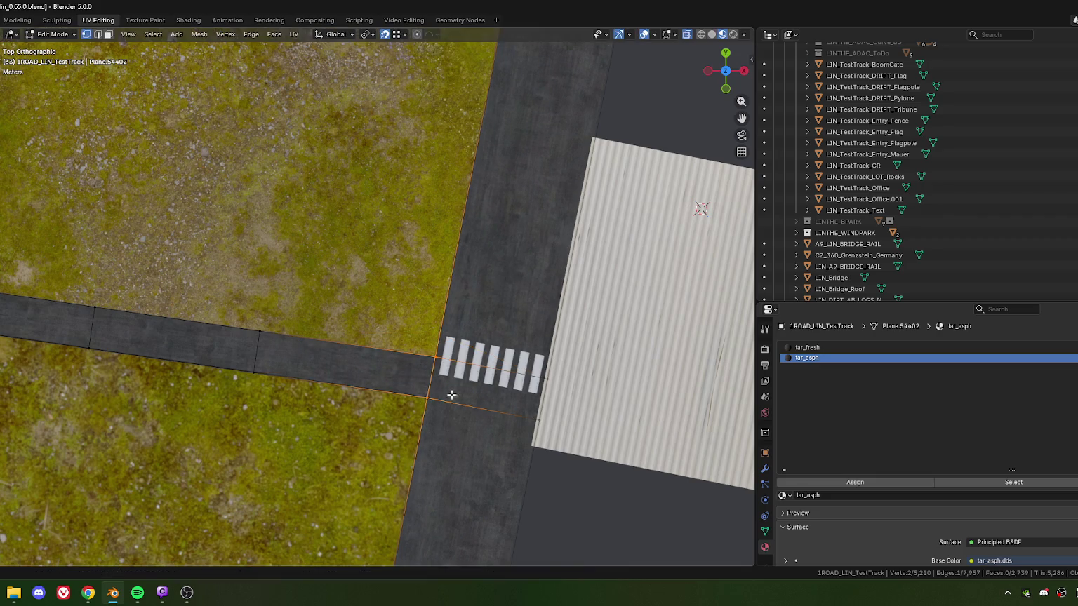
Rotate the three access-road strip faces by 2.27 to line up with the crosswalk.
{"action": "scroll", "coordinate": [456, 391], "scroll_direction": "down", "scroll_amount": 5}
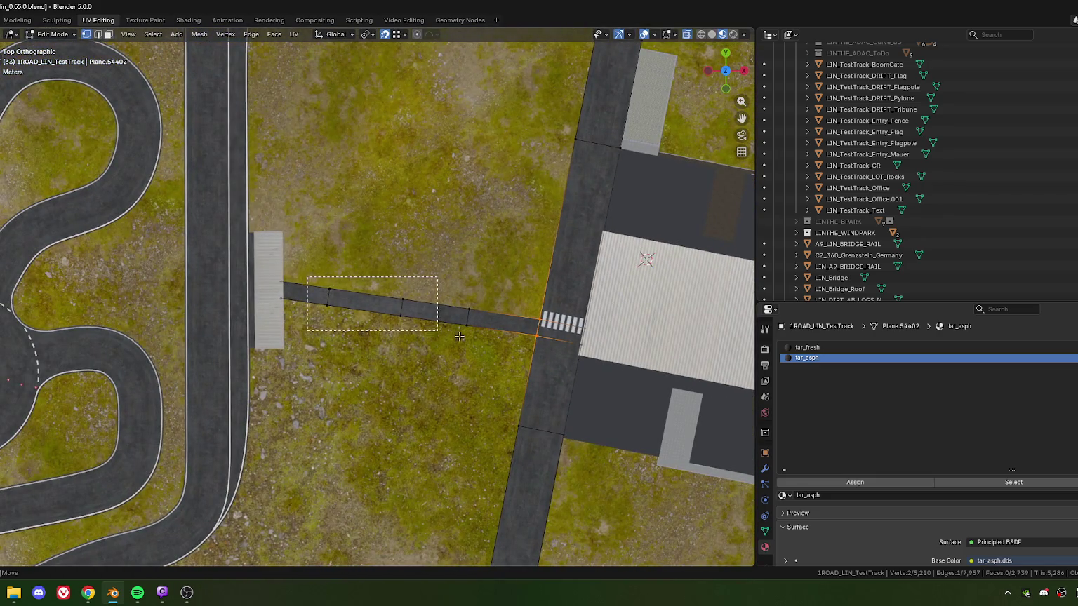
{"action": "left_click_drag", "start_coordinate": [353, 273], "coordinate": [515, 344]}
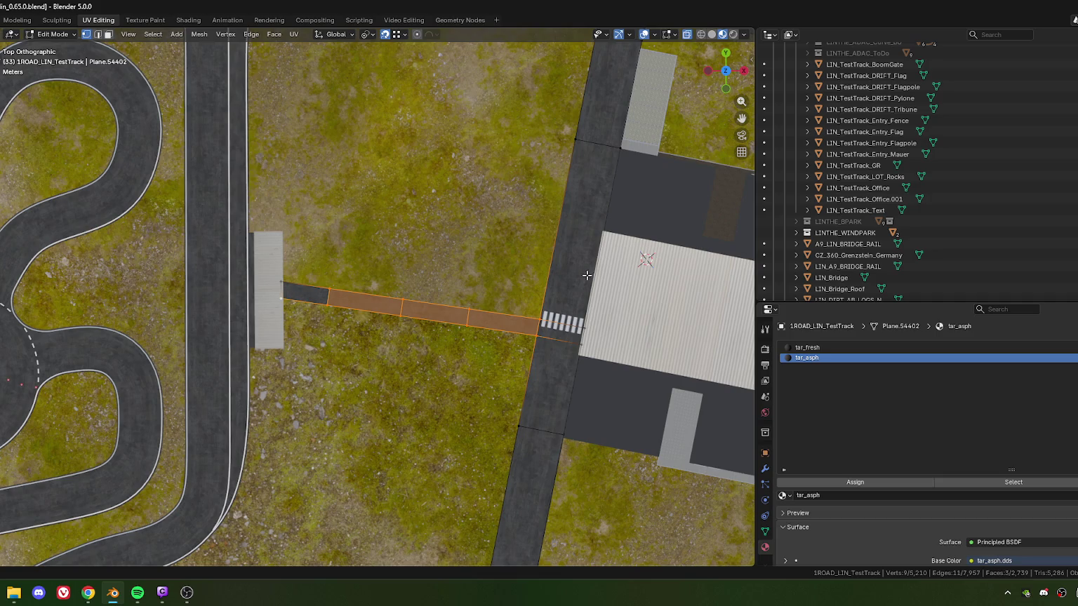
{"action": "key", "text": "r"}
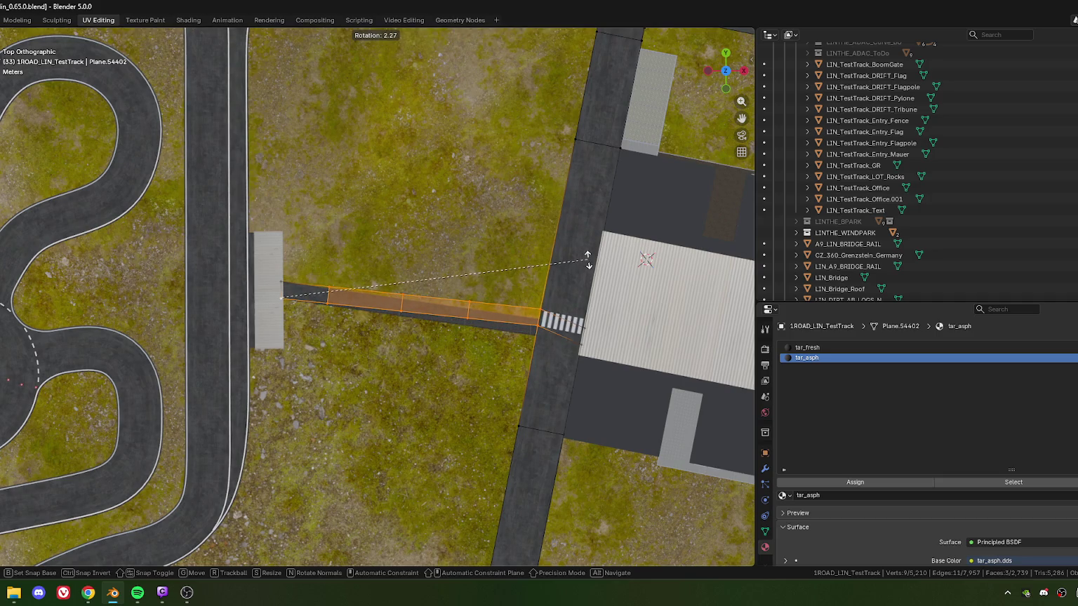
{"action": "left_click", "coordinate": [588, 260]}
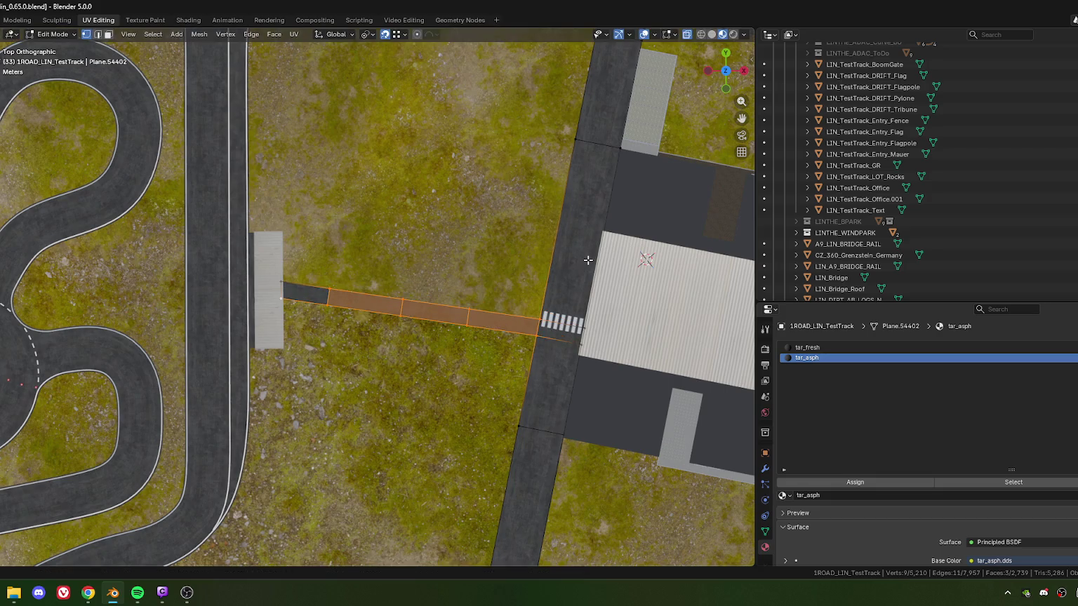
{"action": "scroll", "coordinate": [588, 261], "scroll_direction": "up", "scroll_amount": 2}
{"action": "mouse_move", "coordinate": [588, 260]}
{"action": "middle_mouse_down"}
{"action": "mouse_move", "coordinate": [449, 302]}
{"action": "mouse_move", "coordinate": [386, 339]}
{"action": "middle_mouse_up"}
{"action": "scroll", "coordinate": [448, 302], "scroll_direction": "down", "scroll_amount": 4}
{"action": "scroll", "coordinate": [385, 339], "scroll_direction": "up", "scroll_amount": 6}
{"action": "scroll", "coordinate": [386, 339], "scroll_direction": "up", "scroll_amount": 2}
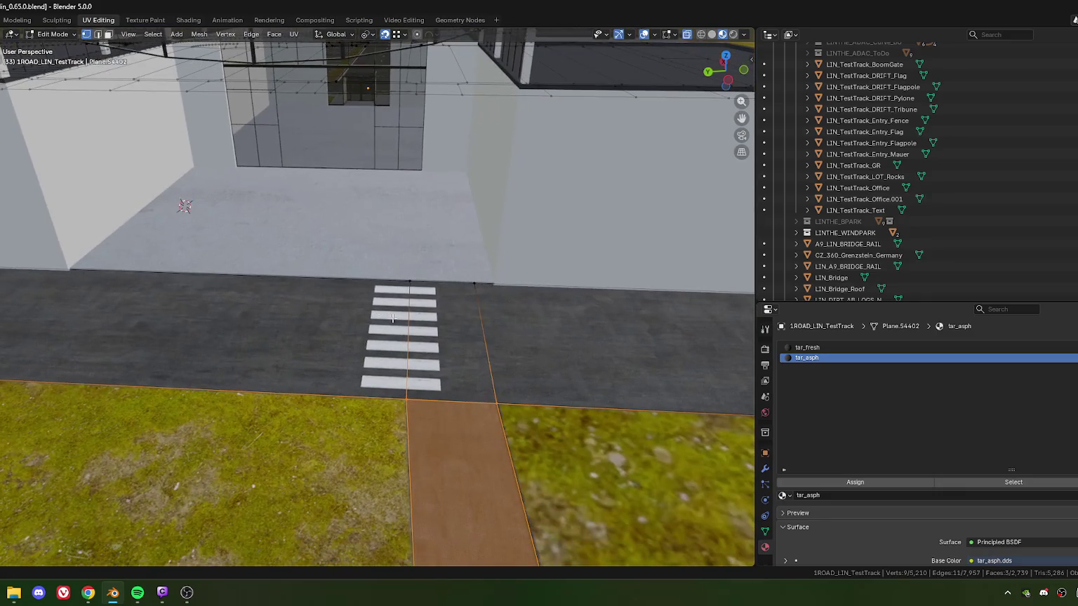
{"action": "scroll", "coordinate": [415, 305], "scroll_direction": "down", "scroll_amount": 5}
{"action": "scroll", "coordinate": [389, 289], "scroll_direction": "up", "scroll_amount": 3}
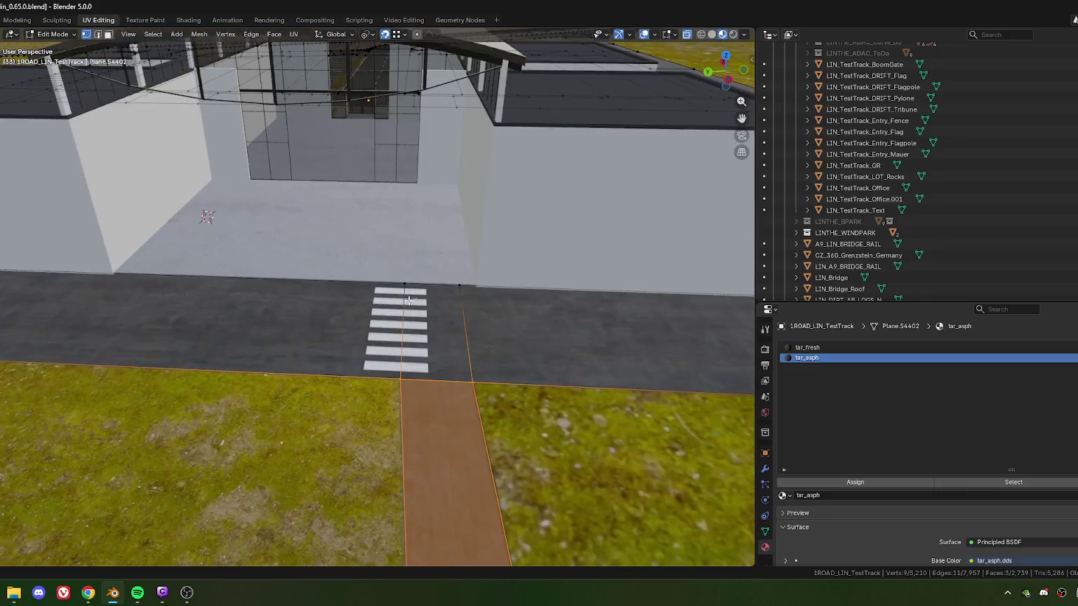
{"action": "scroll", "coordinate": [390, 289], "scroll_direction": "up", "scroll_amount": 2}
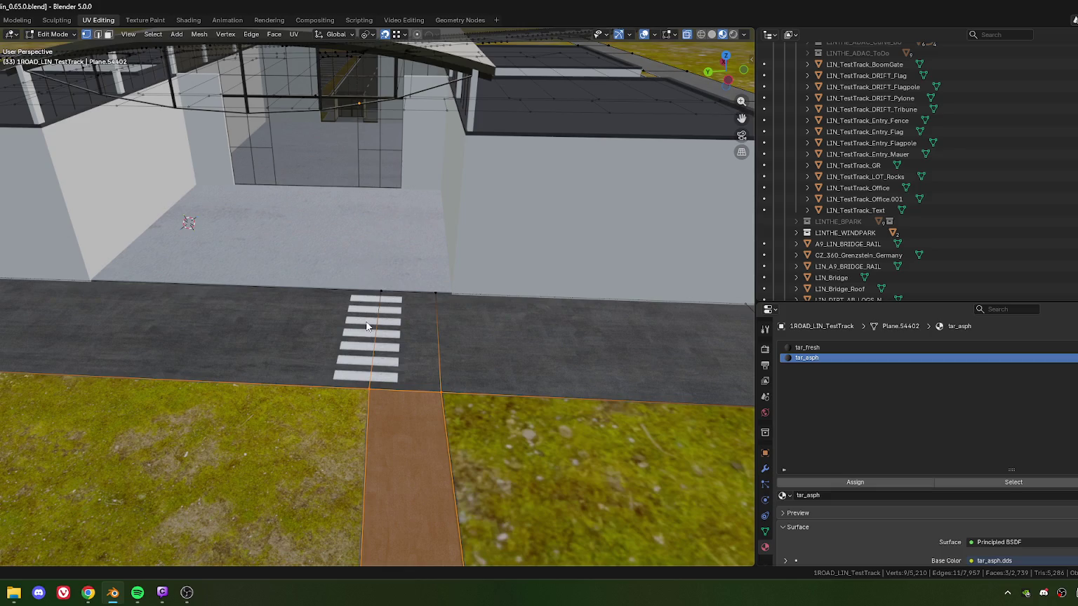
Move the LIN_TestTrack_Paint stripes along local Y to the road junction, then return to Object Mode.
{"action": "key", "text": "alt+q"}
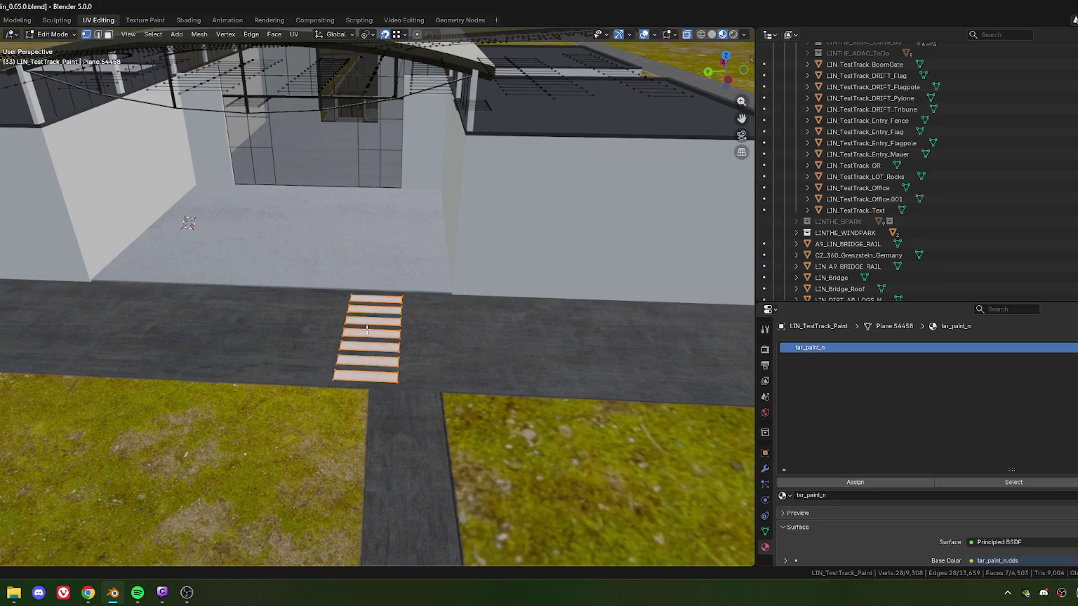
{"action": "key", "text": "g"}
{"action": "key", "text": "x"}
{"action": "key", "text": "x"}
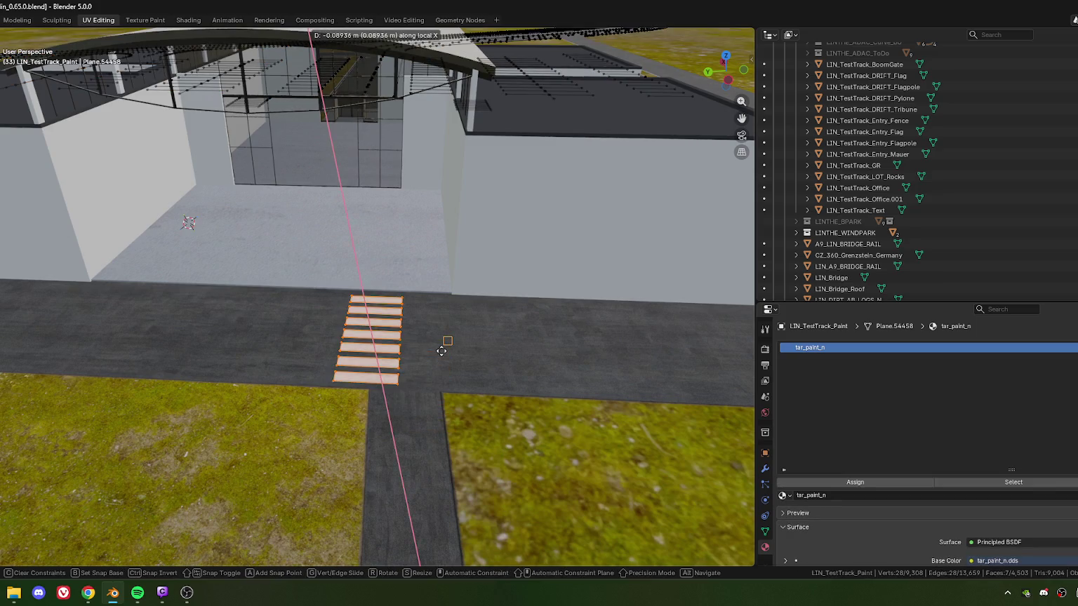
{"action": "key", "text": "y"}
{"action": "key", "text": "y"}
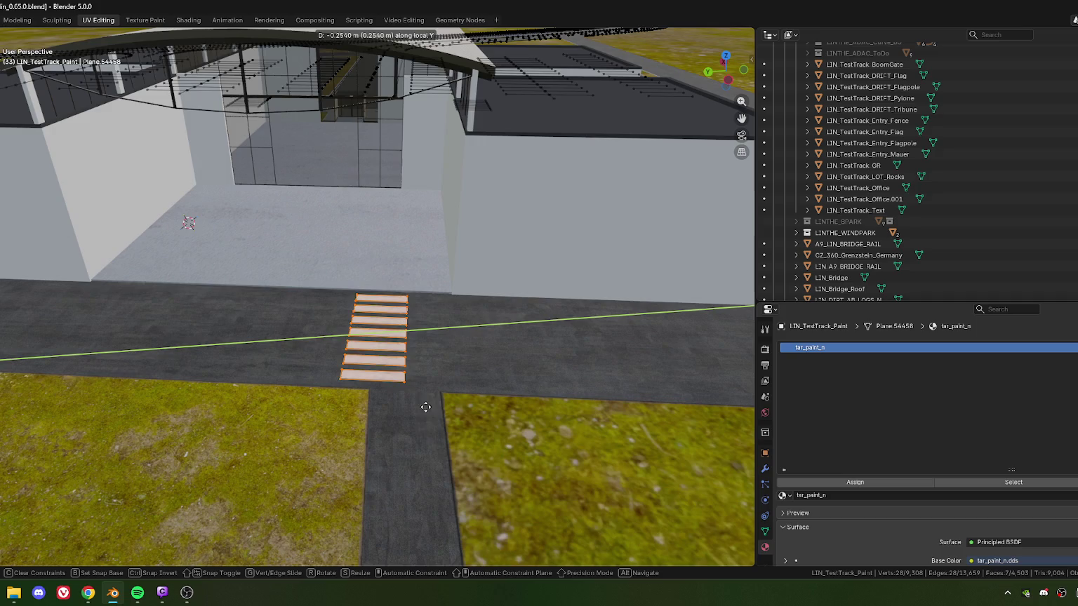
{"action": "left_click", "coordinate": [714, 521]}
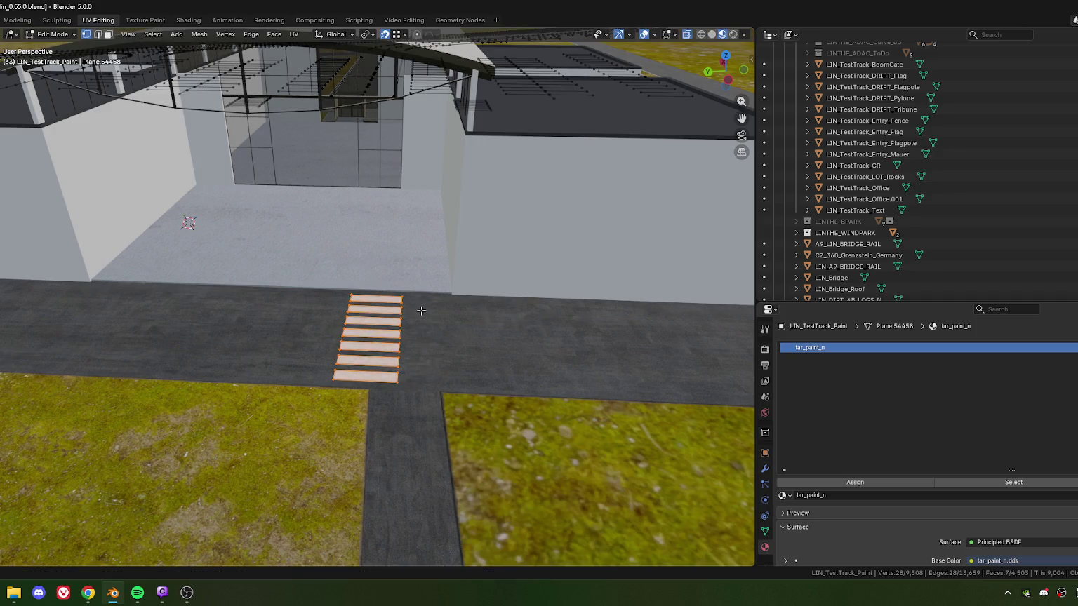
{"action": "scroll", "coordinate": [423, 309], "scroll_direction": "down", "scroll_amount": 5}
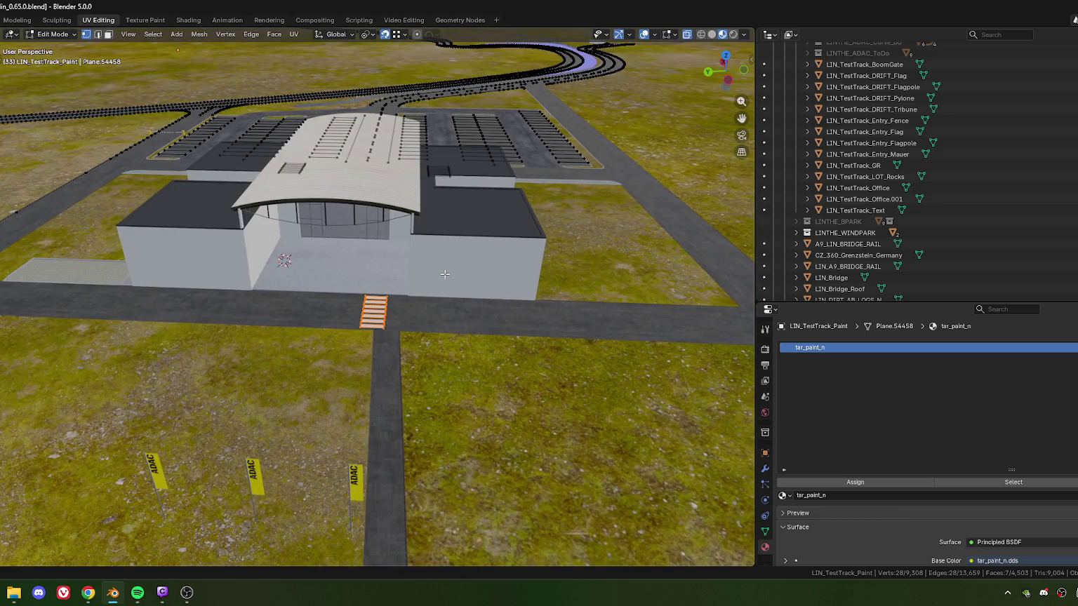
{"action": "key", "text": "Tab"}
{"action": "scroll", "coordinate": [368, 336], "scroll_direction": "up", "scroll_amount": 5}
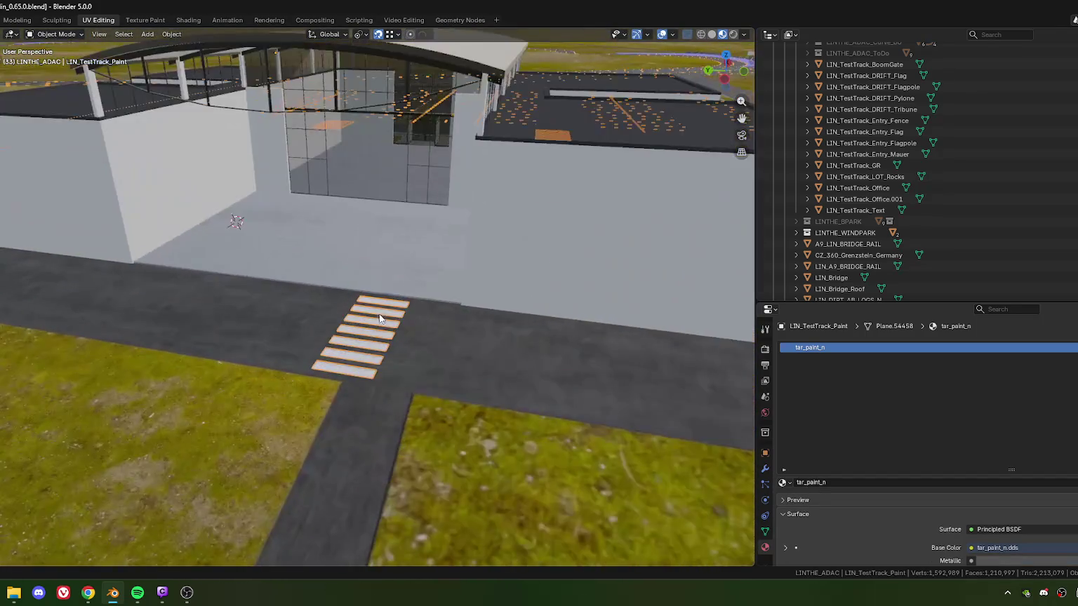
Orbit around the building and parking lot, then switch to the Vivaldi Twitch window.
{"action": "scroll", "coordinate": [383, 353], "scroll_direction": "down", "scroll_amount": 5}
{"action": "mouse_move", "coordinate": [384, 353]}
{"action": "middle_mouse_down"}
{"action": "mouse_move", "coordinate": [385, 385]}
{"action": "mouse_move", "coordinate": [455, 123]}
{"action": "middle_mouse_up"}
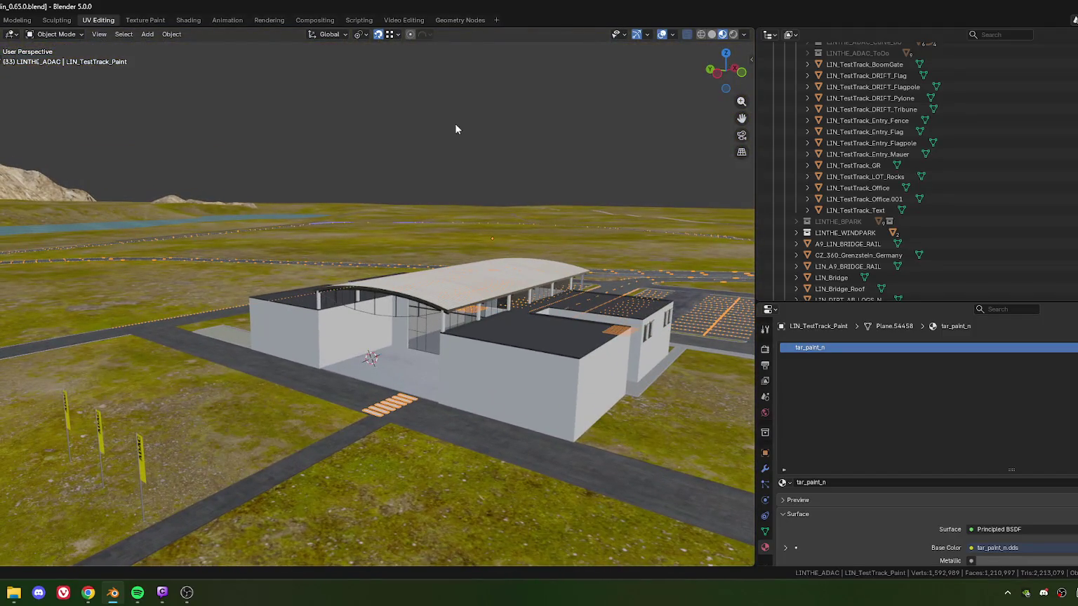
{"action": "mouse_move", "coordinate": [627, 376]}
{"action": "middle_mouse_down"}
{"action": "mouse_move", "coordinate": [421, 376]}
{"action": "mouse_move", "coordinate": [304, 336]}
{"action": "mouse_move", "coordinate": [444, 349]}
{"action": "mouse_move", "coordinate": [430, 320]}
{"action": "mouse_move", "coordinate": [424, 331]}
{"action": "mouse_move", "coordinate": [386, 316]}
{"action": "mouse_move", "coordinate": [450, 325]}
{"action": "middle_mouse_up"}
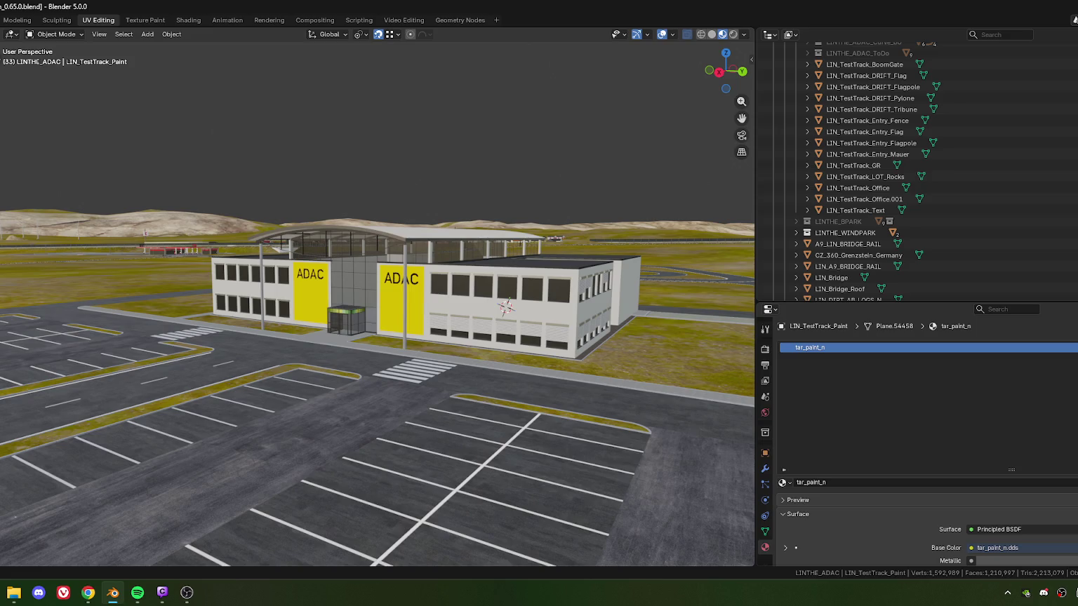
{"action": "key", "text": "alt+Tab"}
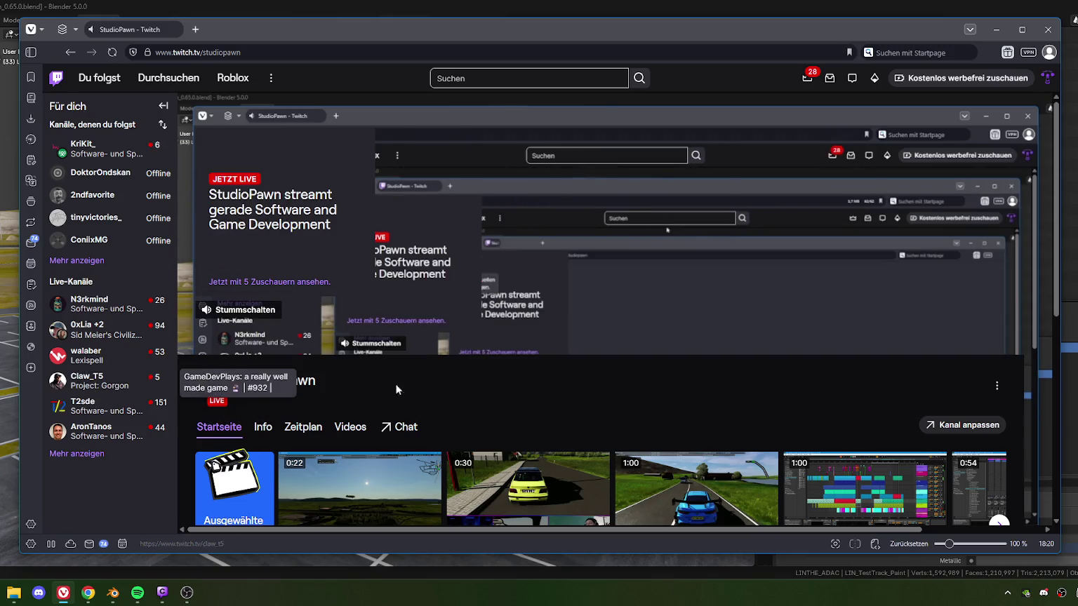
Close the Vivaldi Twitch window, then orbit and pan the Blender view across the parking lot.
{"action": "left_click", "coordinate": [1044, 34]}
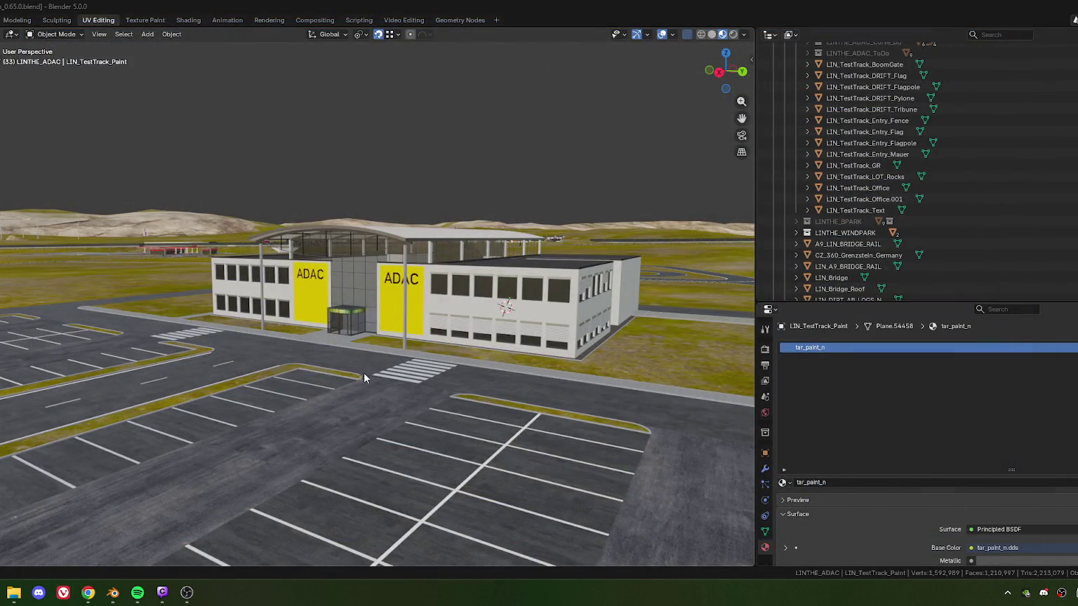
{"action": "middle_click_drag", "start_coordinate": [368, 371], "coordinate": [362, 371]}
{"action": "middle_click_drag", "start_coordinate": [395, 309], "coordinate": [430, 319], "text": "shift"}
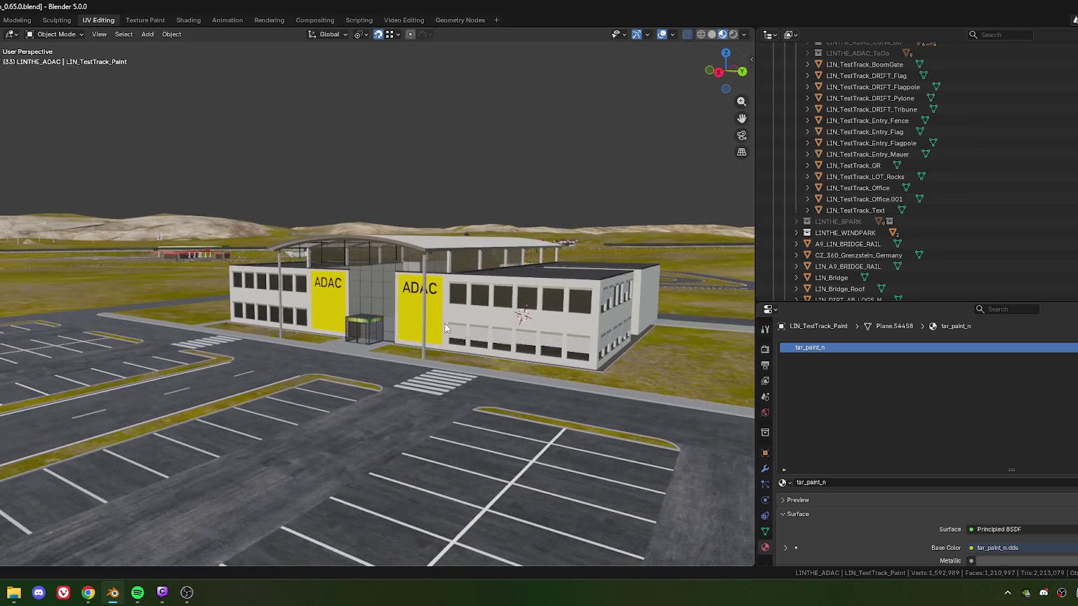